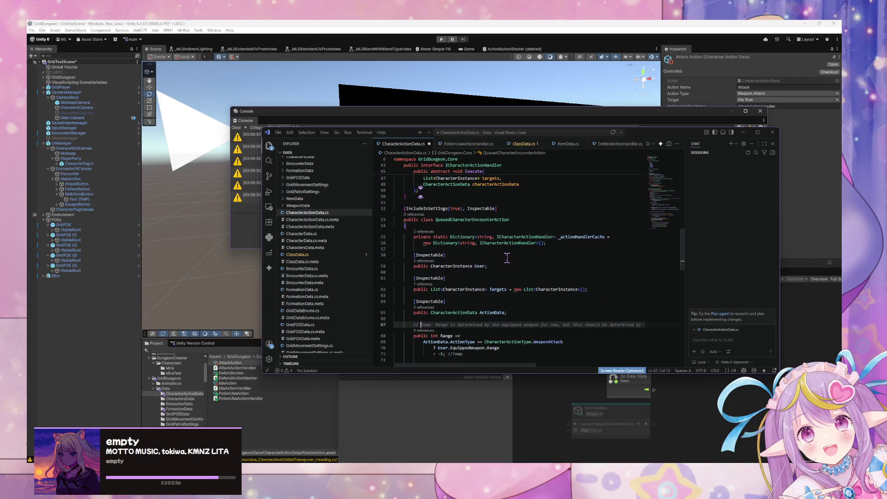
pyautogui.scroll(-2, 507, 258)
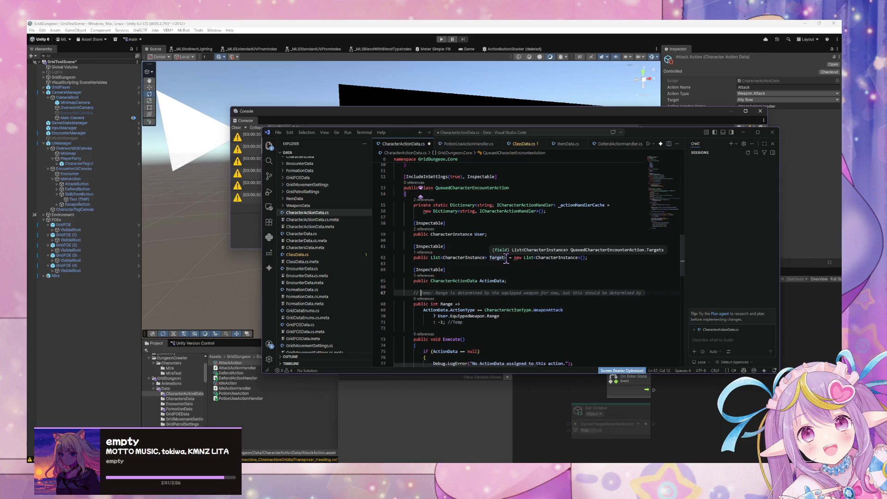
pyautogui.write('T')
# Delete the temporary range comment on line 67 of CharacterActionData.cs and save the file.
pyautogui.hotkey('shift', 'End')
pyautogui.write('TODO')
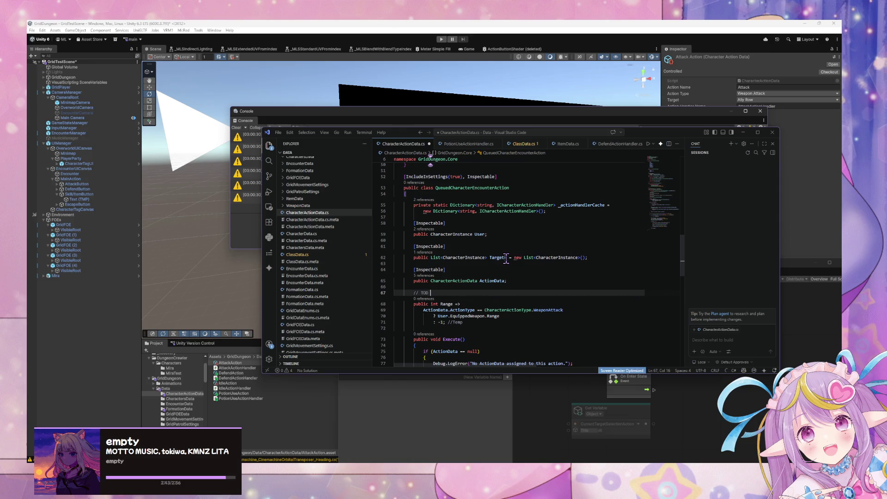
pyautogui.press('BackSpace')
pyautogui.press('BackSpace')
pyautogui.press('BackSpace')
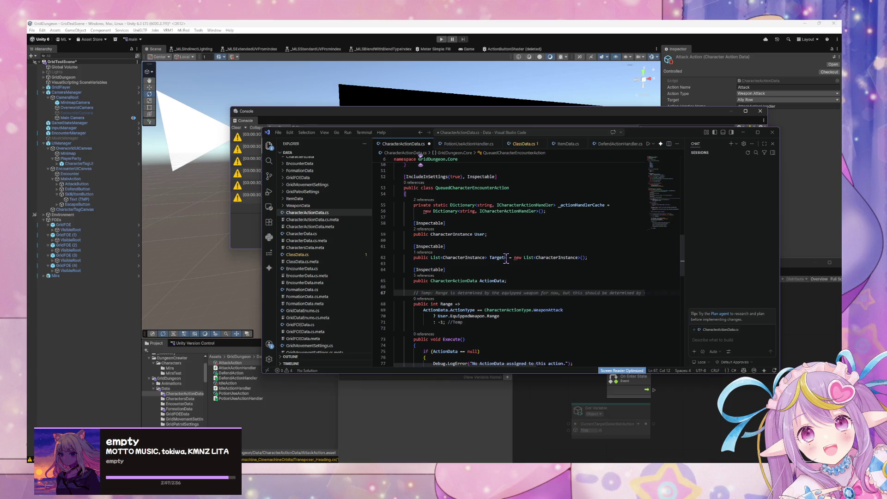
pyautogui.write('Sk')
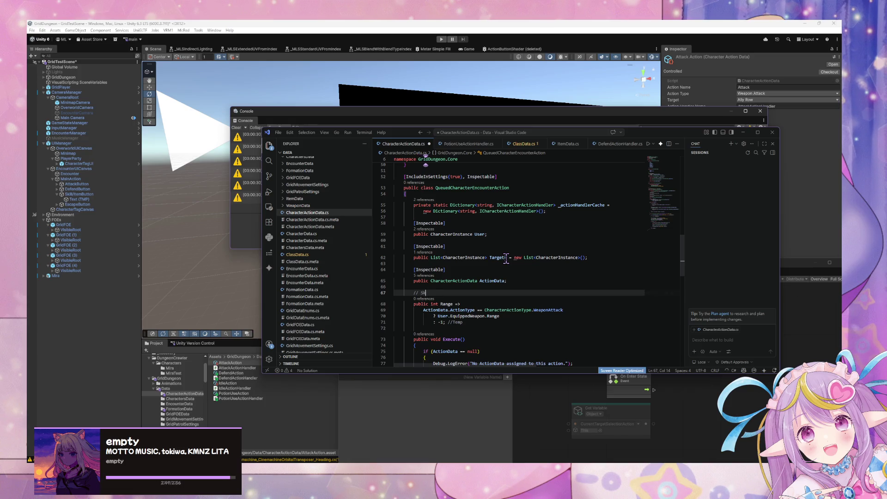
pyautogui.write('ills a')
pyautogui.hotkey('ctrl', 'z')
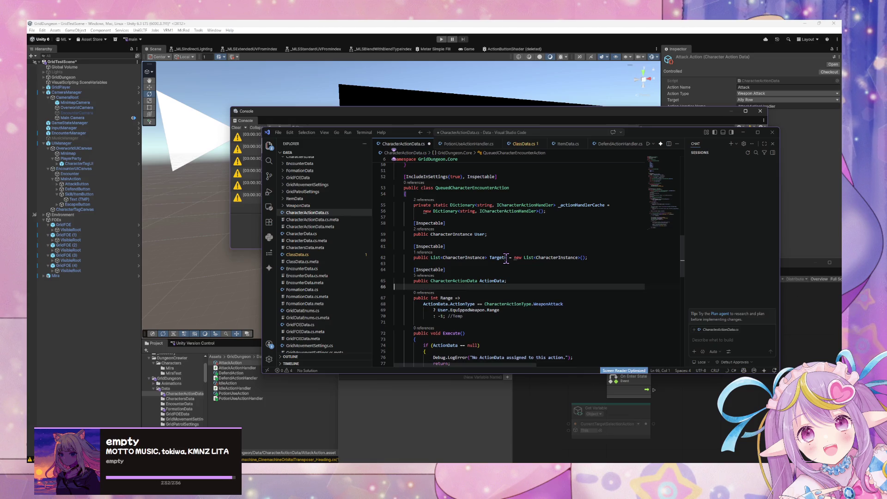
pyautogui.hotkey('ctrl', 's')
pyautogui.scroll(10, 497, 256)
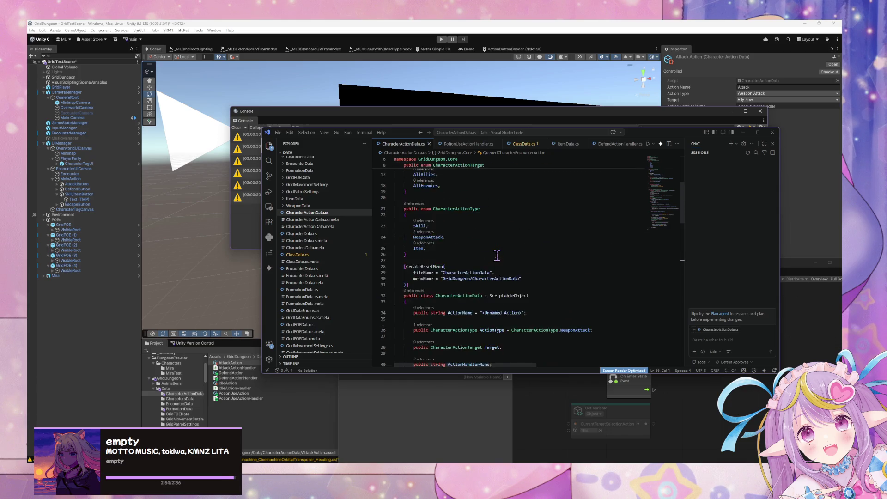
pyautogui.scroll(-4, 496, 256)
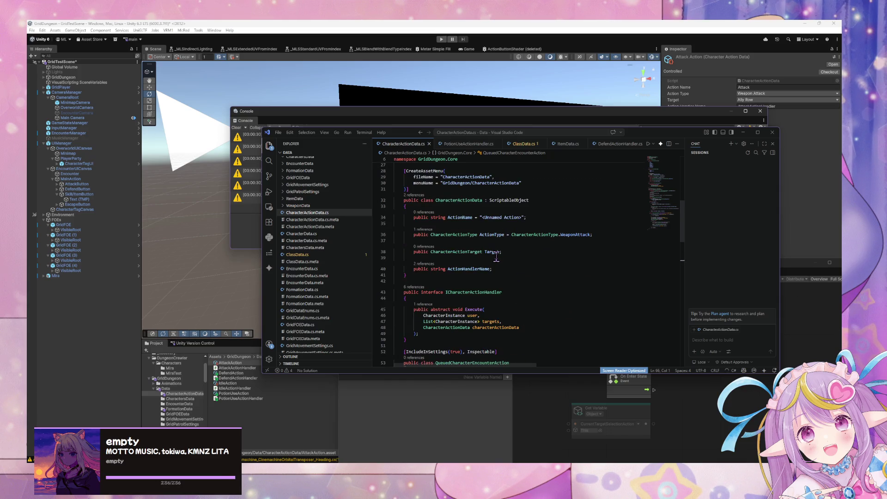
pyautogui.scroll(8, 482, 261)
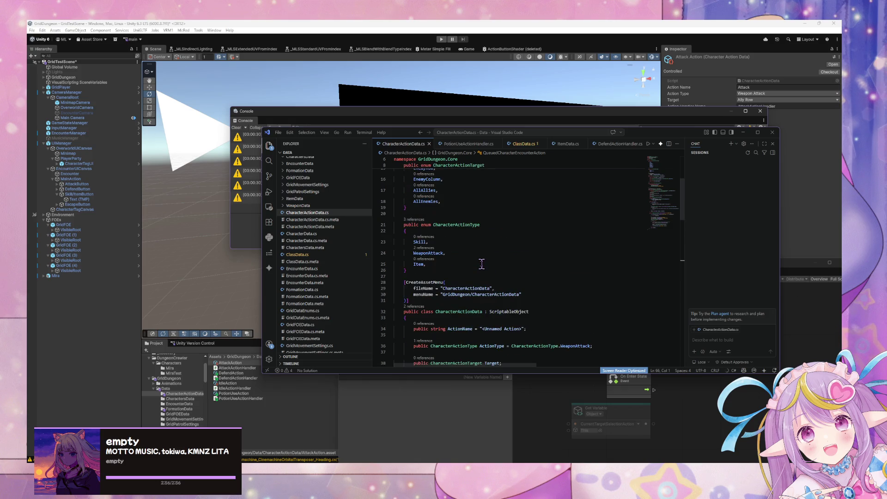
pyautogui.scroll(-7, 482, 267)
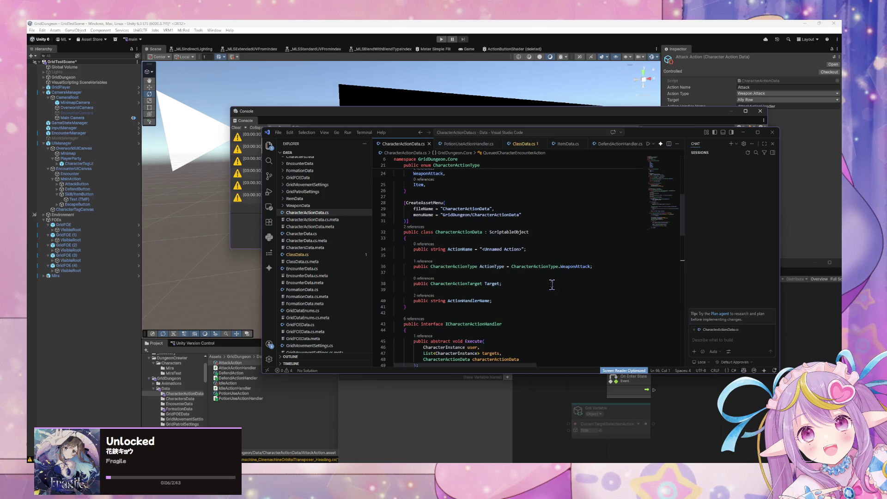
# Add a 'public int Range = 1;' field below ActionType in CharacterActionData.
pyautogui.click(512, 284)
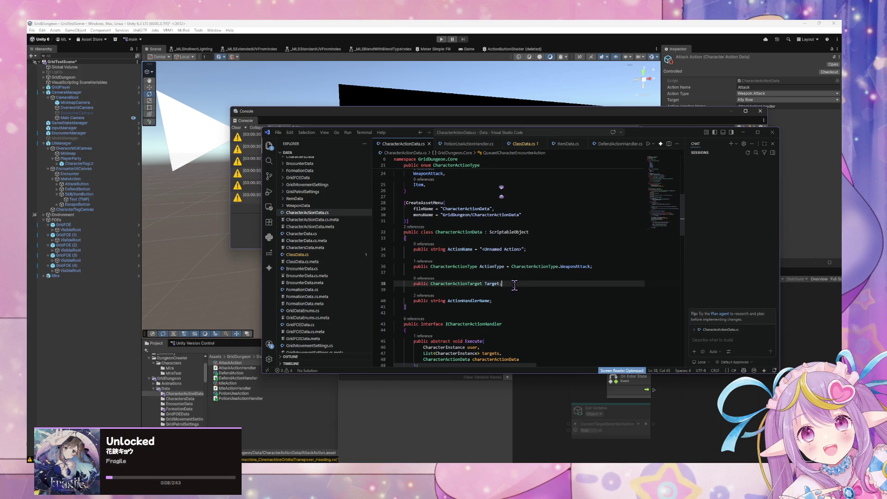
pyautogui.click(597, 268)
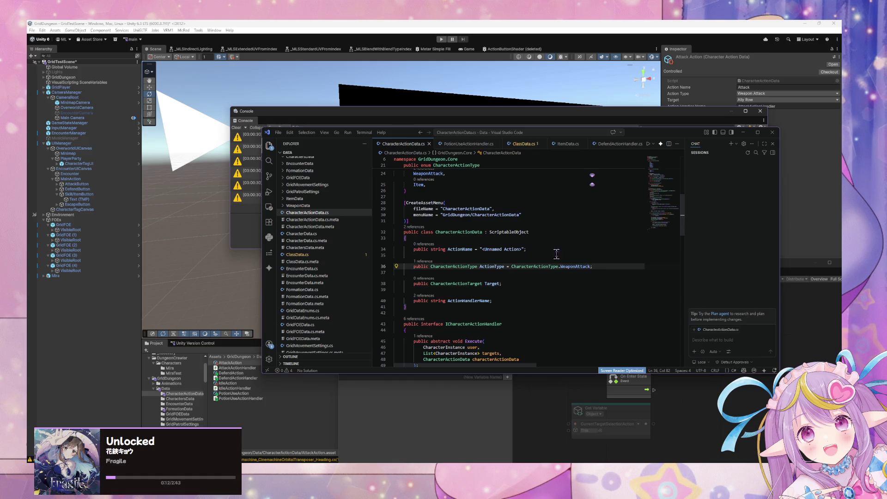
pyautogui.press('Return')
pyautogui.press('Return')
pyautogui.write('pub')
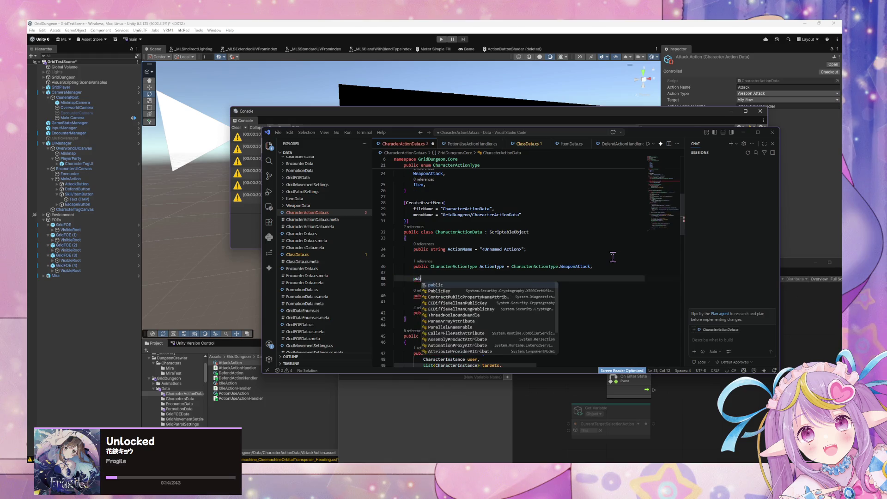
pyautogui.write('lic in')
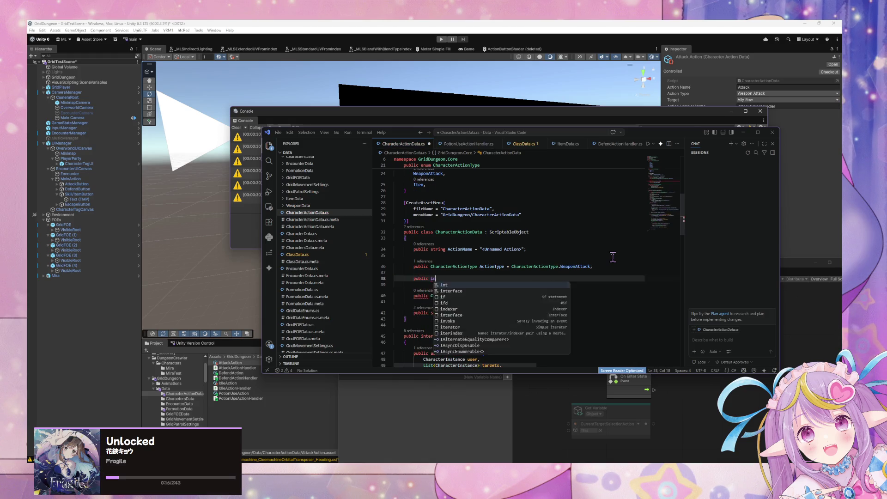
pyautogui.write('t SkillRange')
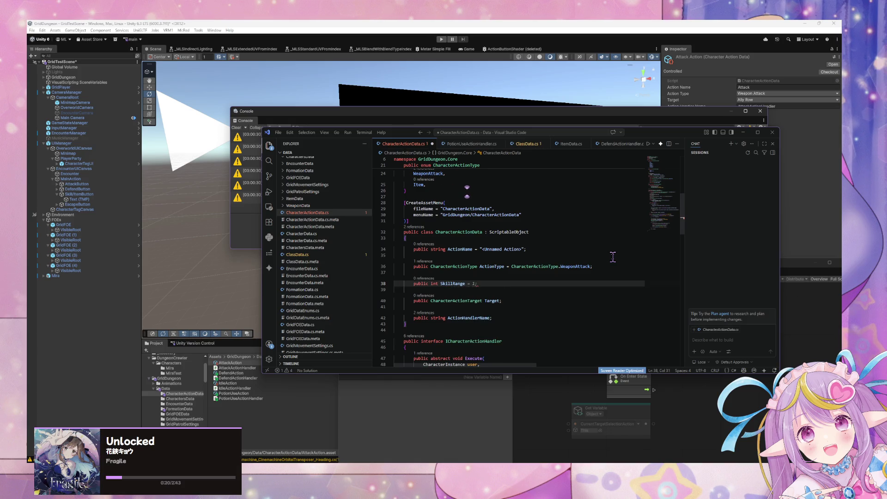
pyautogui.press('BackSpace')
pyautogui.press('Left')
pyautogui.press('Left')
pyautogui.press('Left')
pyautogui.press('BackSpace')
pyautogui.press('BackSpace')
pyautogui.press('BackSpace')
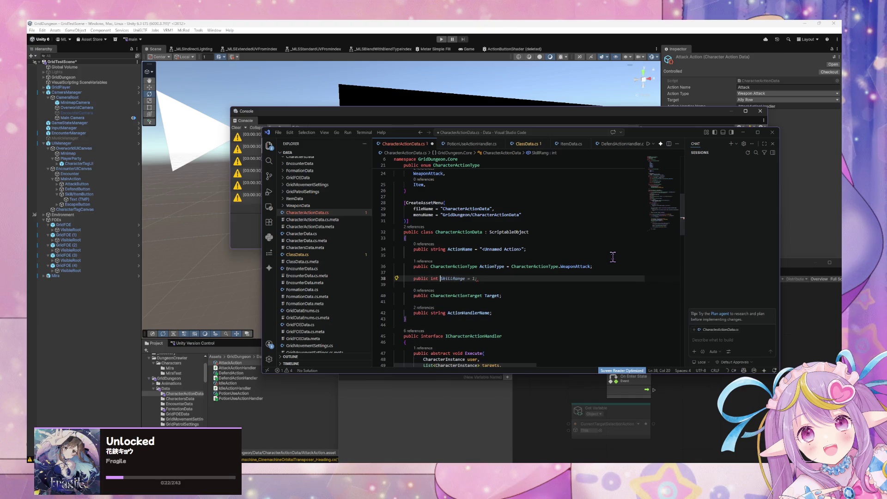
pyautogui.press('Right')
pyautogui.press('Right')
pyautogui.press('End')
pyautogui.press('BackSpace')
pyautogui.press('BackSpace')
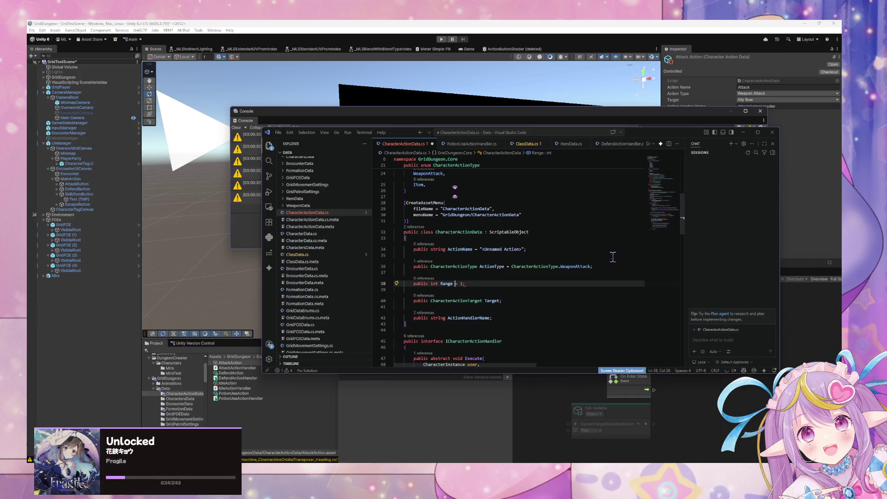
pyautogui.write('= 1;')
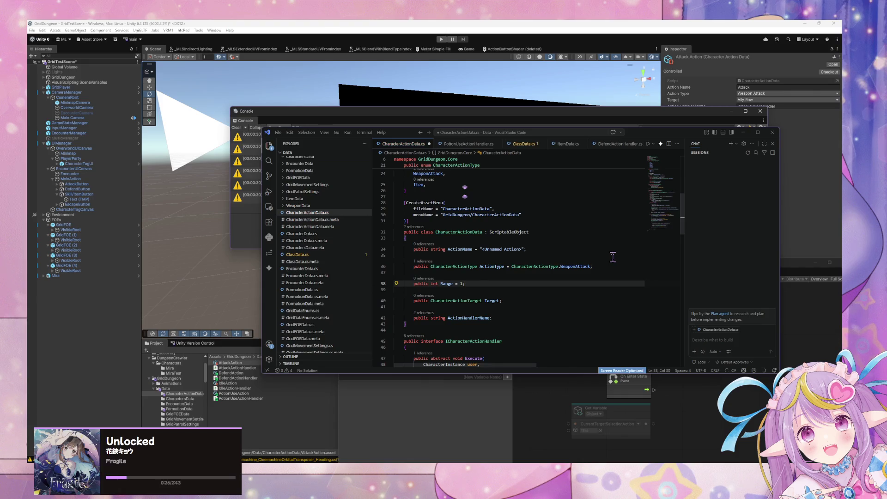
# Replace the '-1; //Temp' range fallback with ActionData.Range and save CharacterActionData.cs.
pyautogui.scroll(-10, 570, 270)
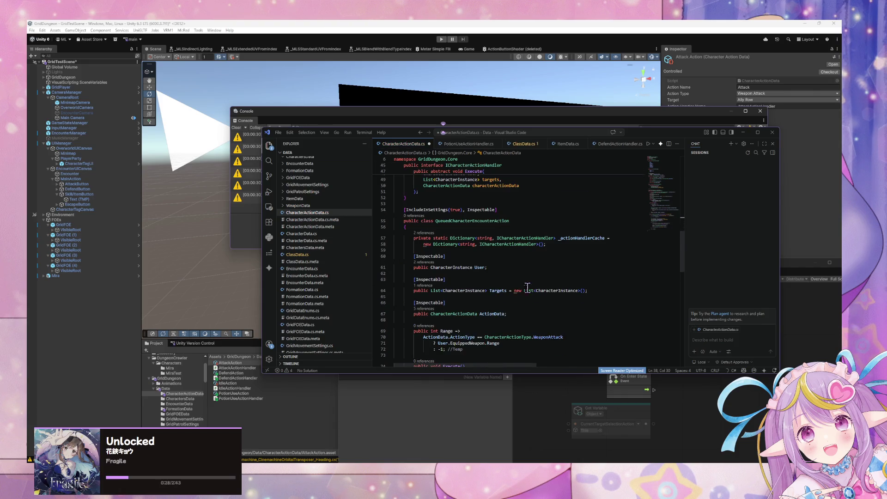
pyautogui.moveTo(475, 316); pyautogui.dragTo(437, 316)
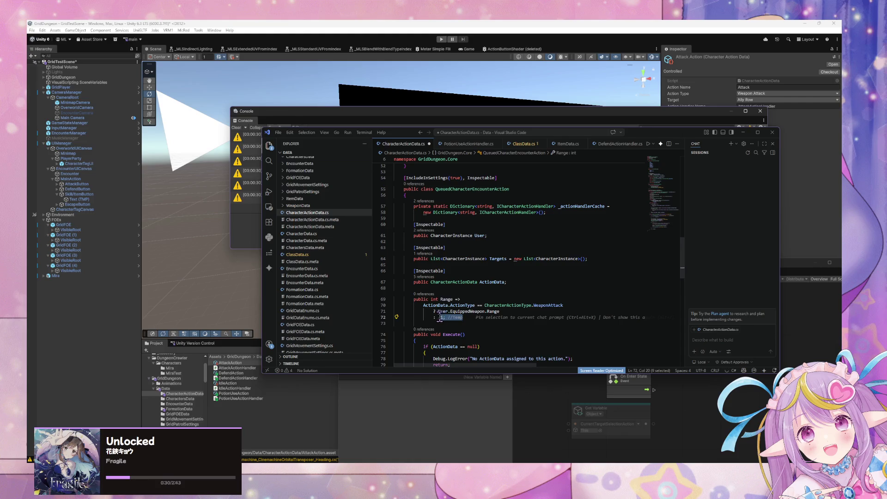
pyautogui.press('BackSpace')
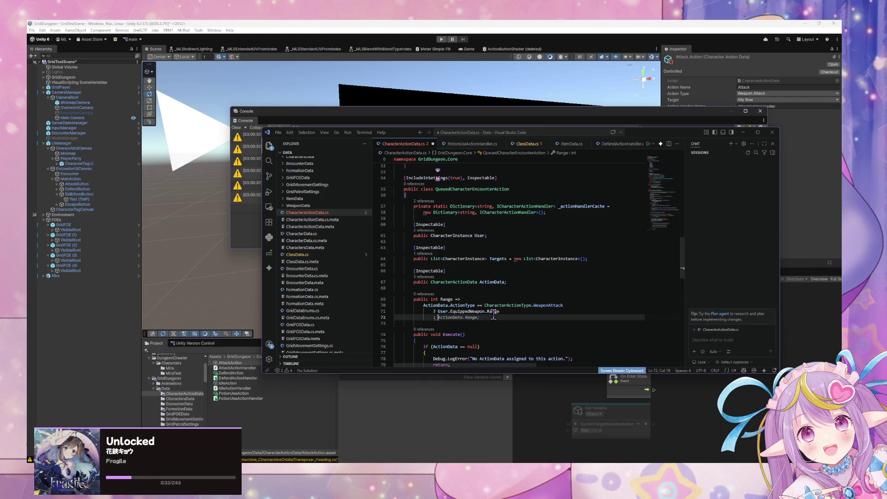
pyautogui.press('Tab')
pyautogui.hotkey('ctrl', 's')
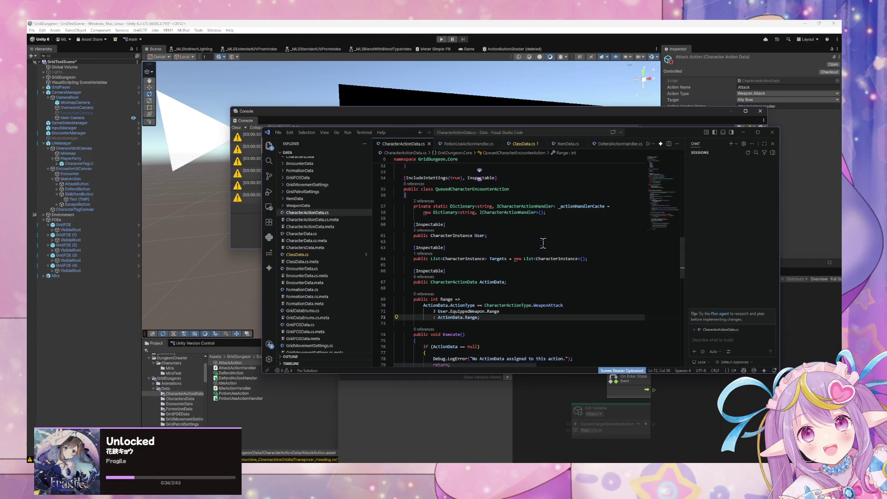
# Switch back to the Unity editor so it recompiles the updated scripts.
pyautogui.click(376, 376)
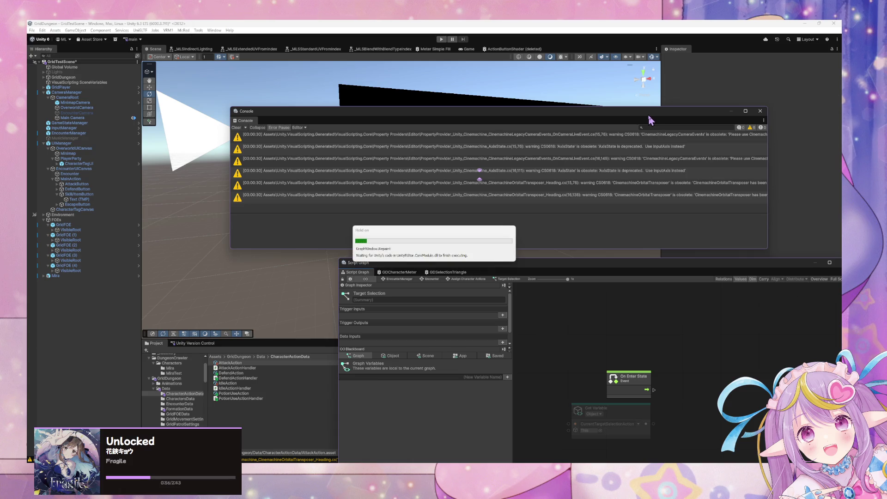
# Move the Console window down and bring the Script Graph window up in front of the scene.
pyautogui.moveTo(620, 114)
pyautogui.mouseDown()
pyautogui.moveTo(674, 208)
pyautogui.moveTo(638, 135)
pyautogui.moveTo(729, 131)
pyautogui.moveTo(717, 118)
pyautogui.moveTo(648, 338)
pyautogui.mouseUp()
pyautogui.click(623, 265)
pyautogui.moveTo(622, 267); pyautogui.dragTo(600, 173)
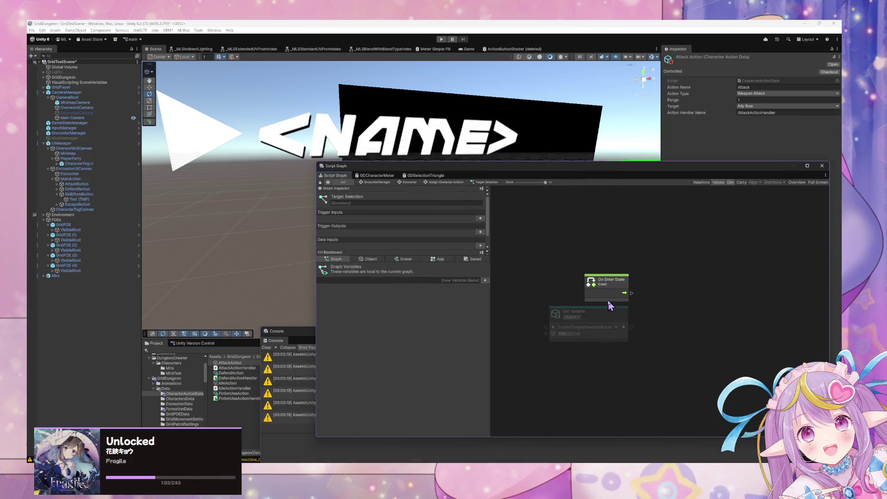
# Search for a queued node from Get Variable's output, cancel without adding, and re-pan the graph.
pyautogui.click(618, 310)
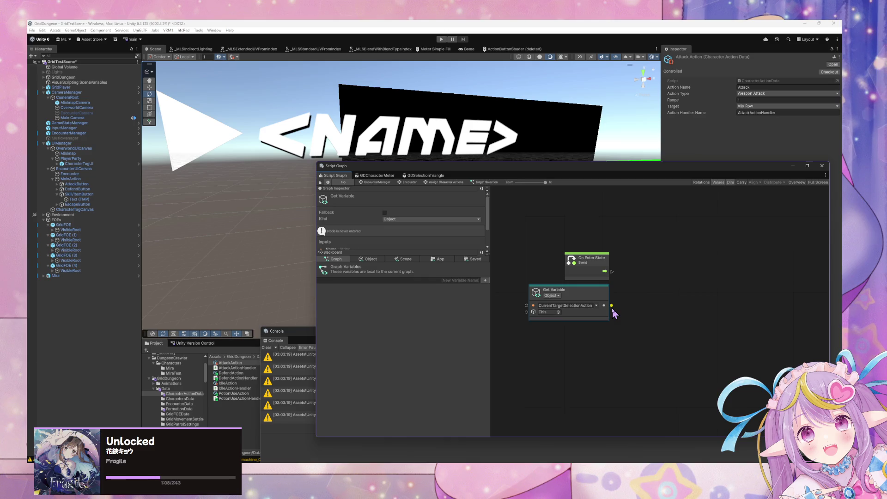
pyautogui.moveTo(611, 307); pyautogui.dragTo(625, 305)
pyautogui.write('c')
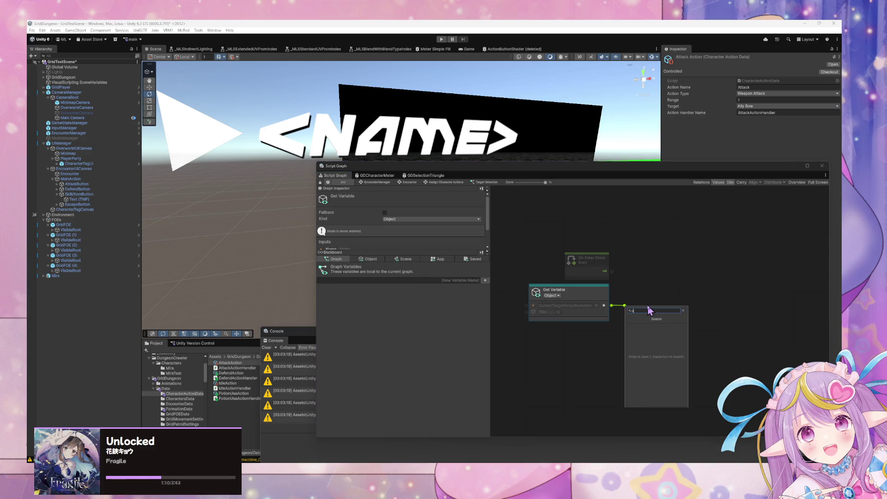
pyautogui.write('ueue')
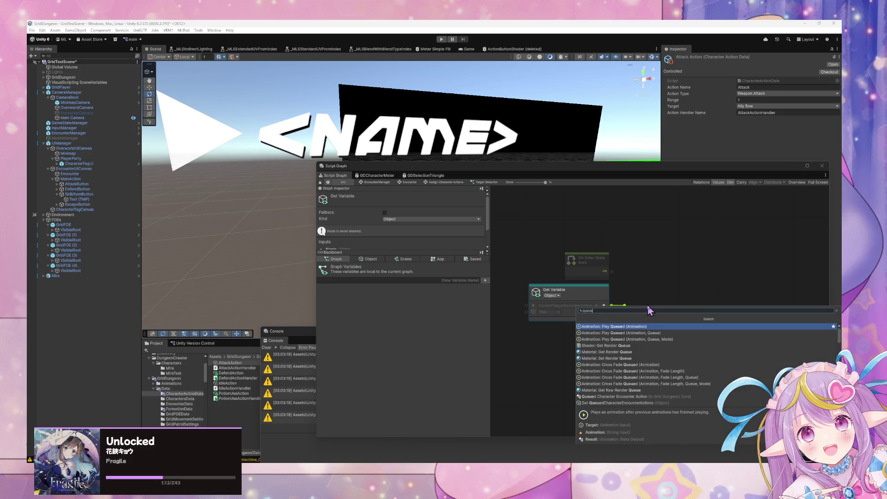
pyautogui.write('d')
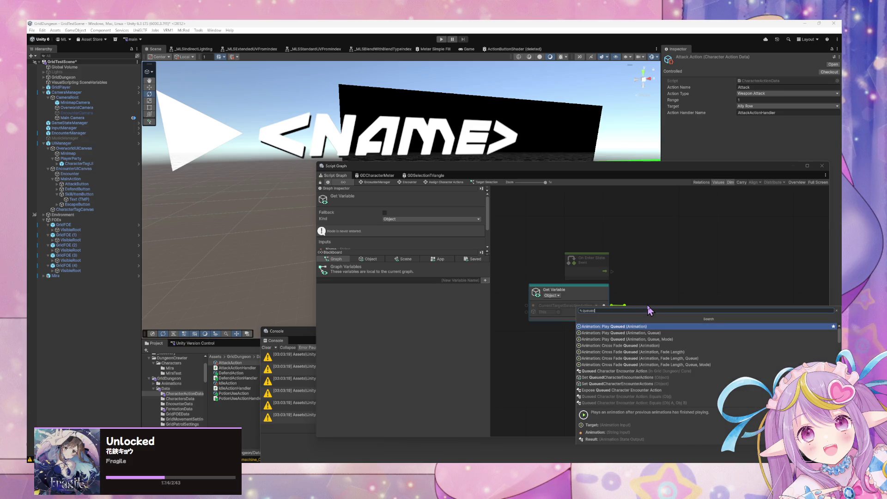
pyautogui.press('Escape')
pyautogui.moveTo(638, 303); pyautogui.dragTo(746, 307)
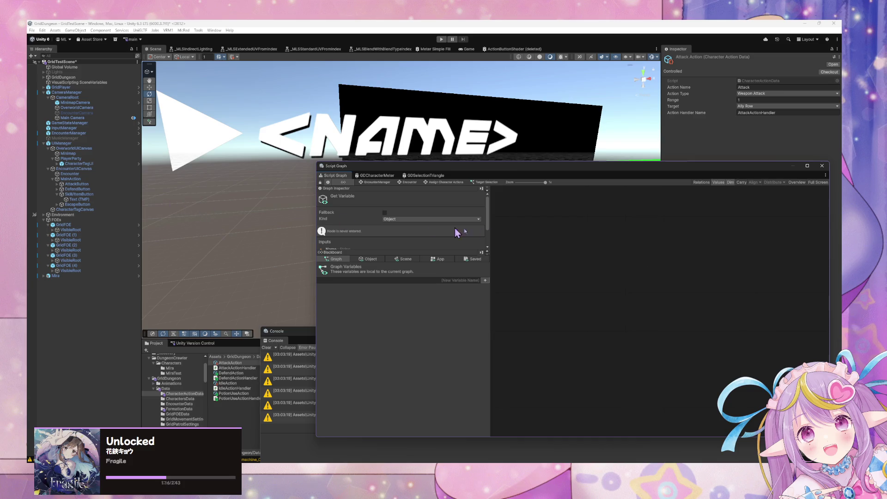
pyautogui.moveTo(521, 248); pyautogui.dragTo(506, 262)
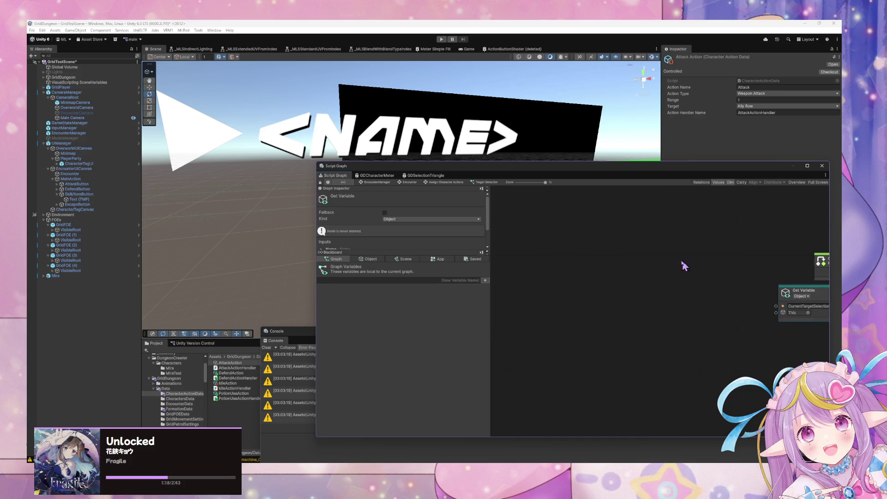
pyautogui.moveTo(683, 265); pyautogui.dragTo(580, 277)
pyautogui.click(375, 261)
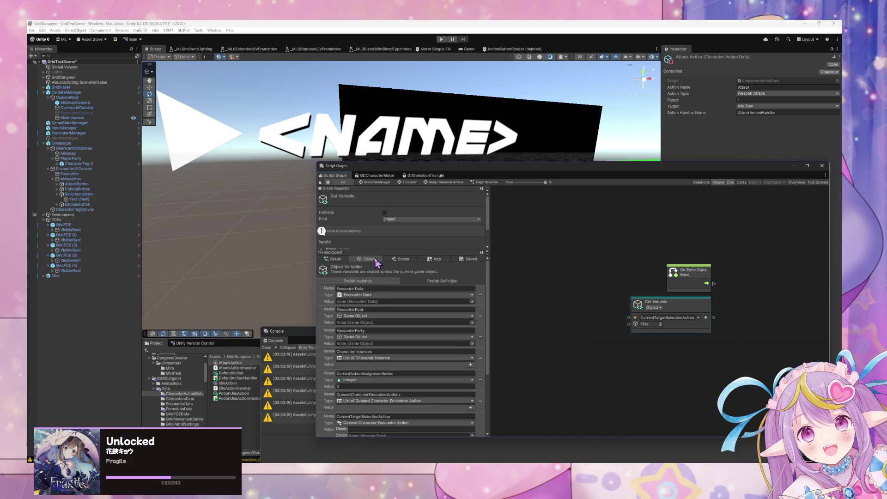
pyautogui.scroll(-3, 398, 323)
pyautogui.scroll(3, 401, 322)
pyautogui.scroll(-3, 404, 326)
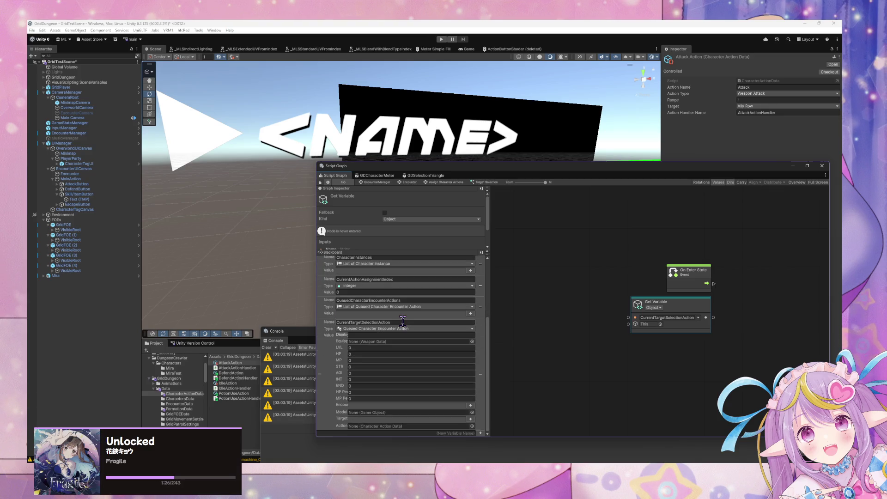
pyautogui.scroll(3, 403, 320)
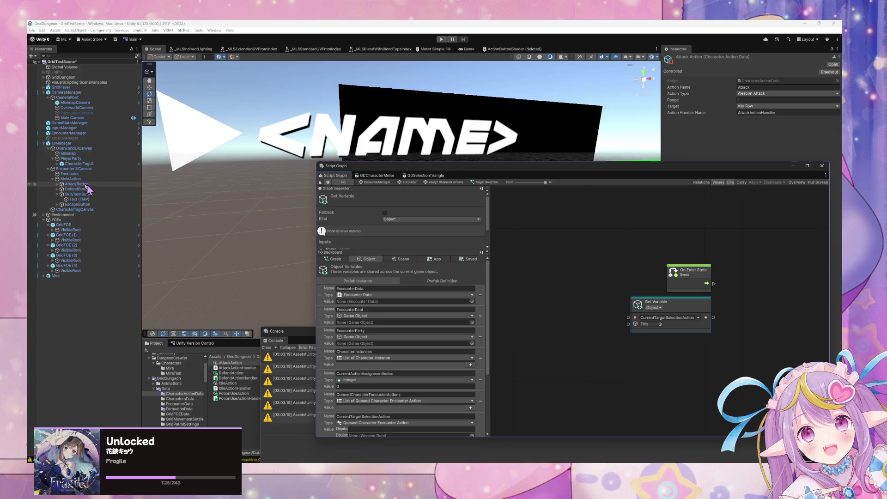
pyautogui.click(78, 179)
pyautogui.click(70, 205)
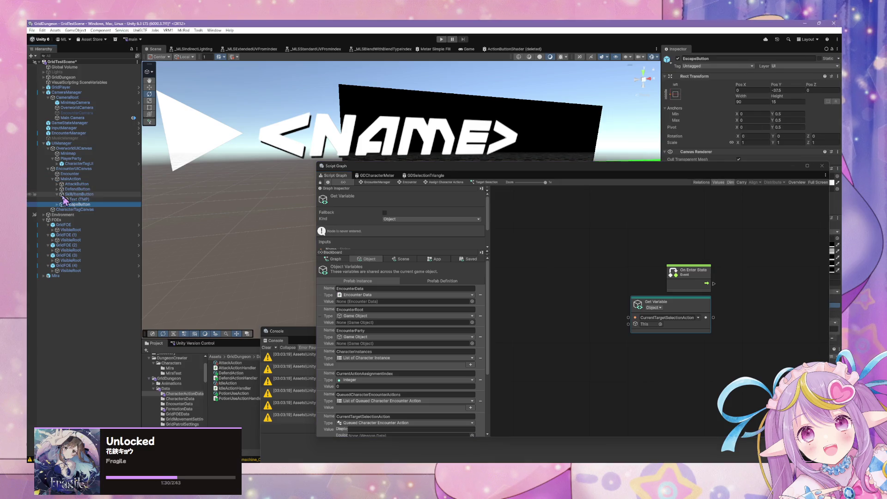
pyautogui.click(61, 195)
pyautogui.click(57, 195)
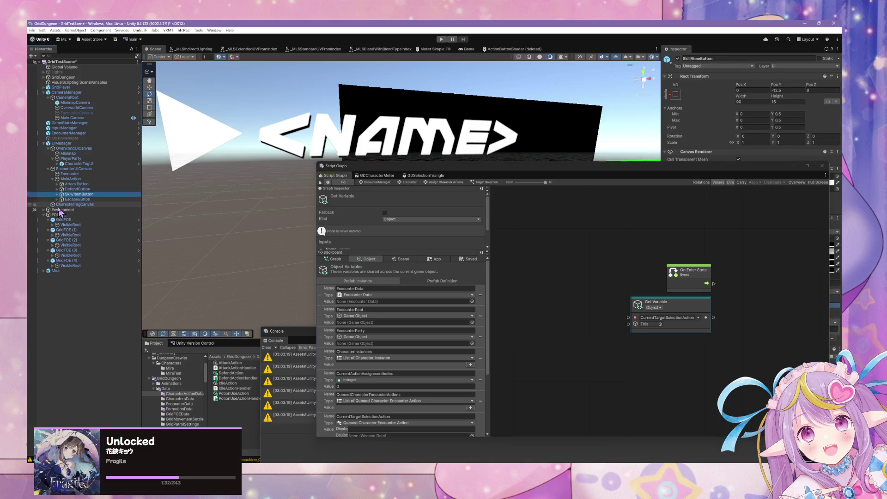
pyautogui.click(67, 179)
pyautogui.click(57, 178)
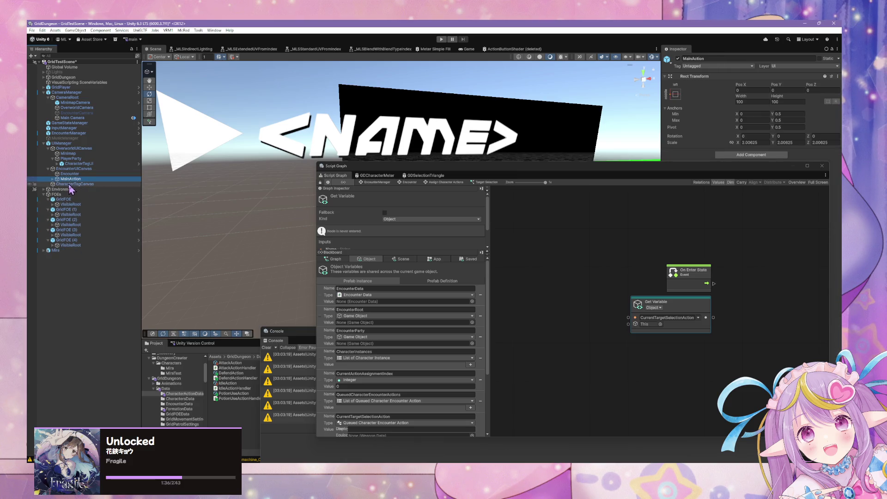
pyautogui.scroll(-3, 355, 314)
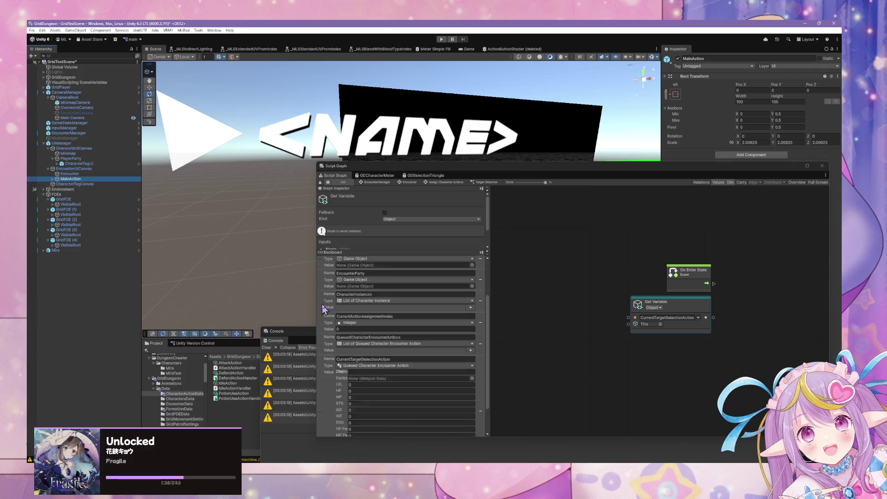
pyautogui.scroll(5, 356, 314)
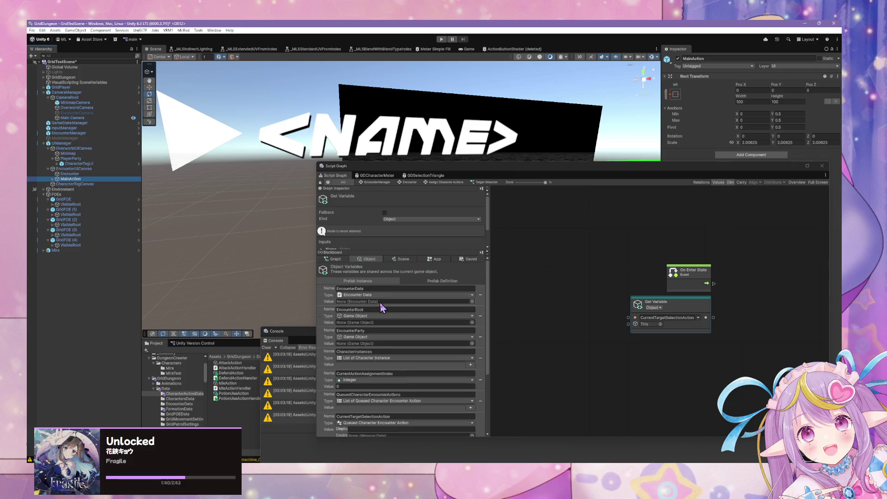
pyautogui.click(455, 283)
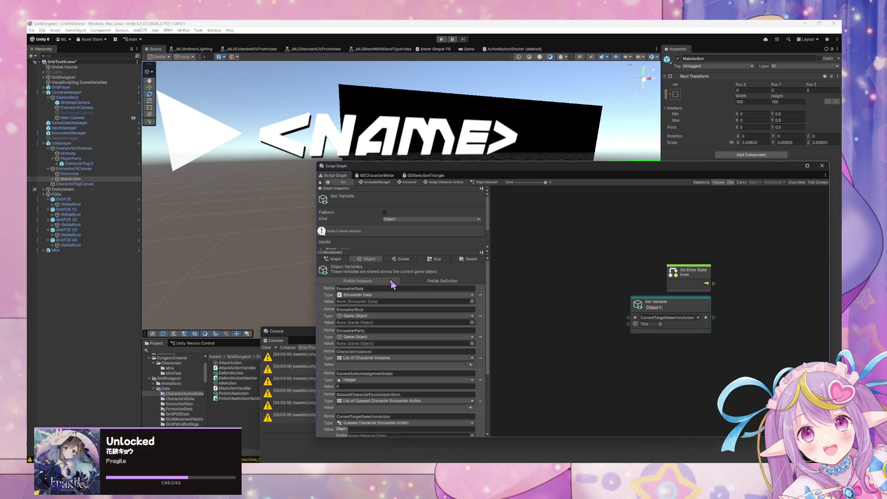
# Apply all prefab overrides on UIManager.
pyautogui.click(99, 147)
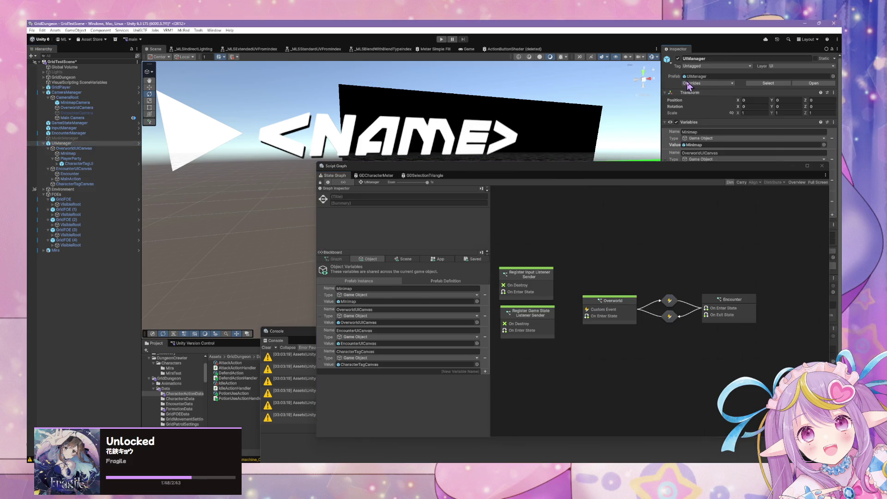
pyautogui.click(693, 83)
pyautogui.click(753, 195)
pyautogui.click(102, 149)
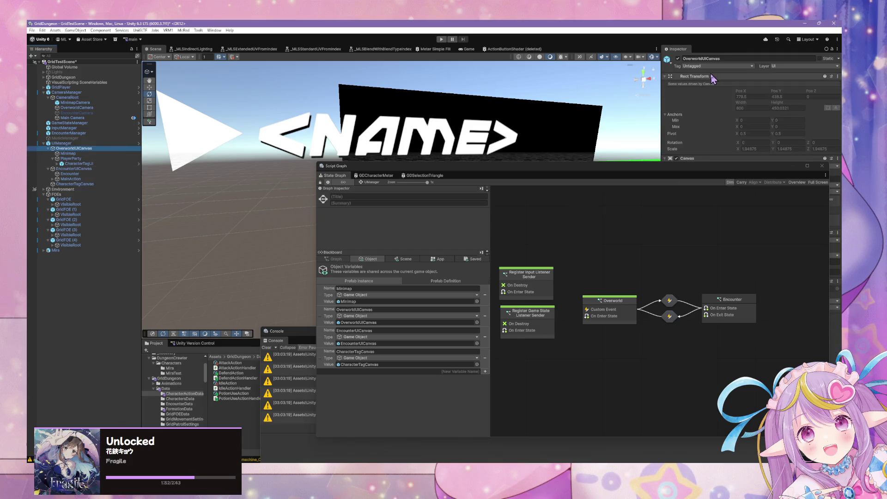
pyautogui.click(78, 169)
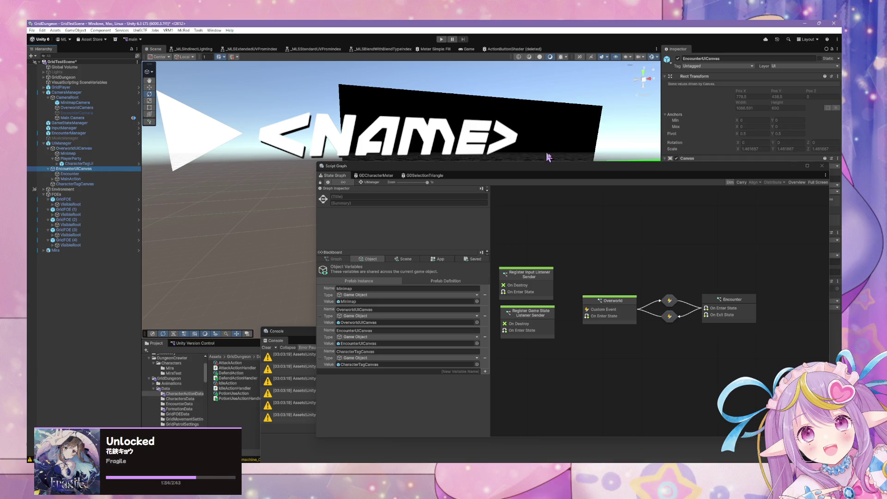
# Create a Game Object variable 'MainActions' in UIManager's state graph referencing the MainActions scene object.
pyautogui.click(401, 283)
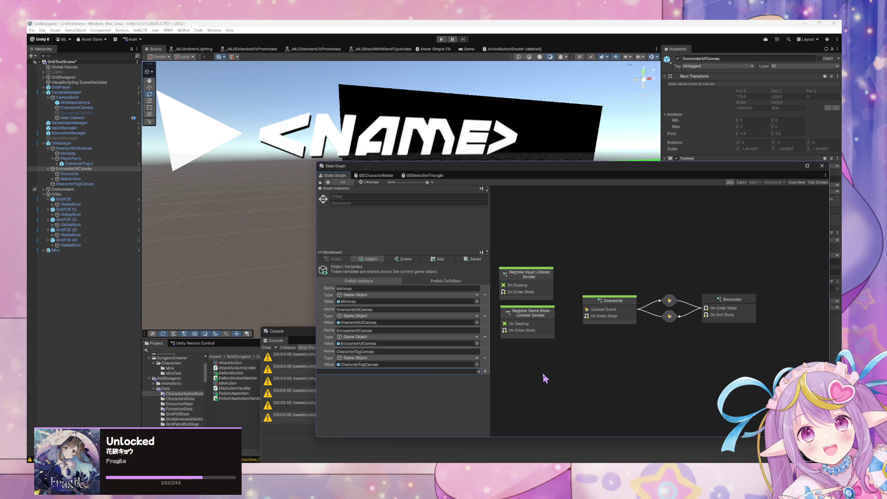
pyautogui.write('MainAction')
pyautogui.write('s')
pyautogui.press('Return')
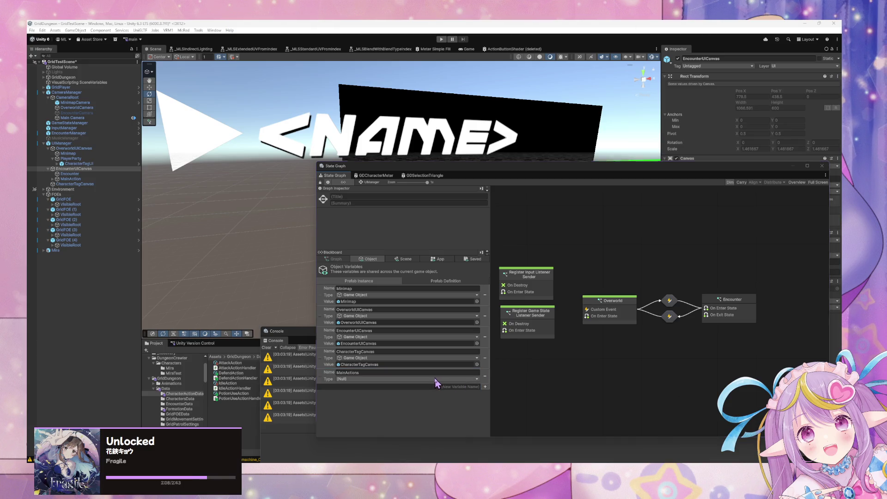
pyautogui.click(437, 379)
pyautogui.write('game')
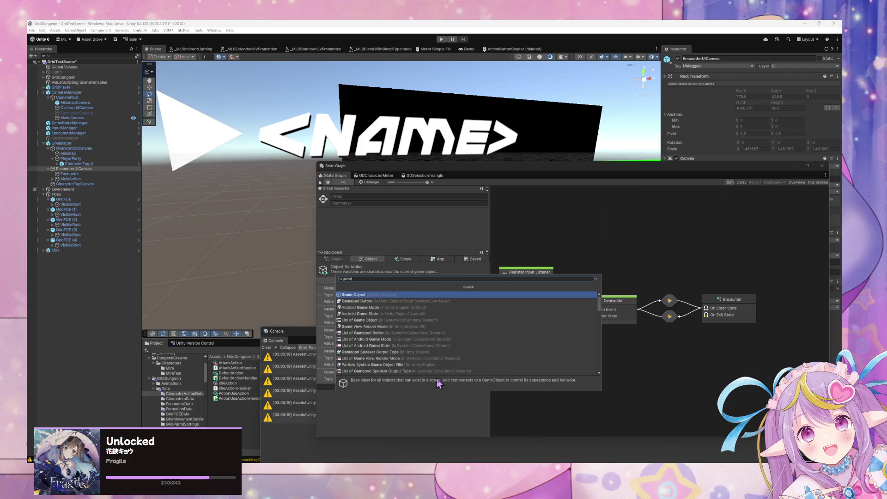
pyautogui.press('Return')
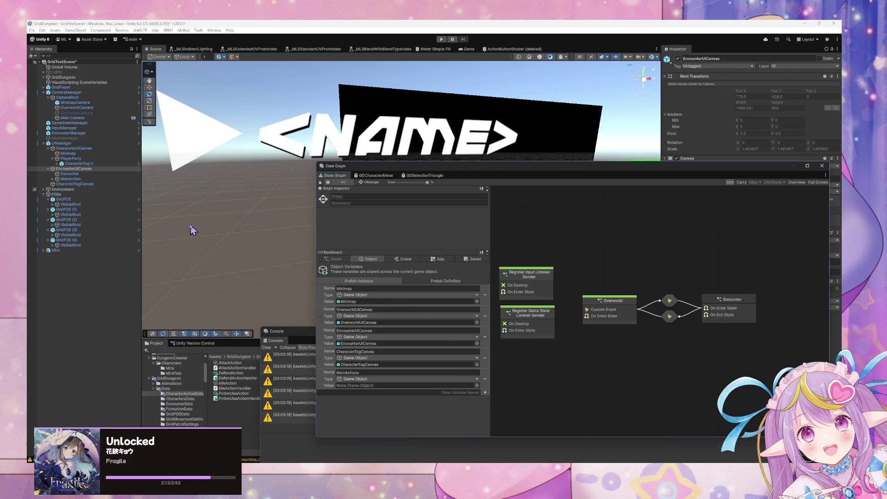
pyautogui.click(90, 179)
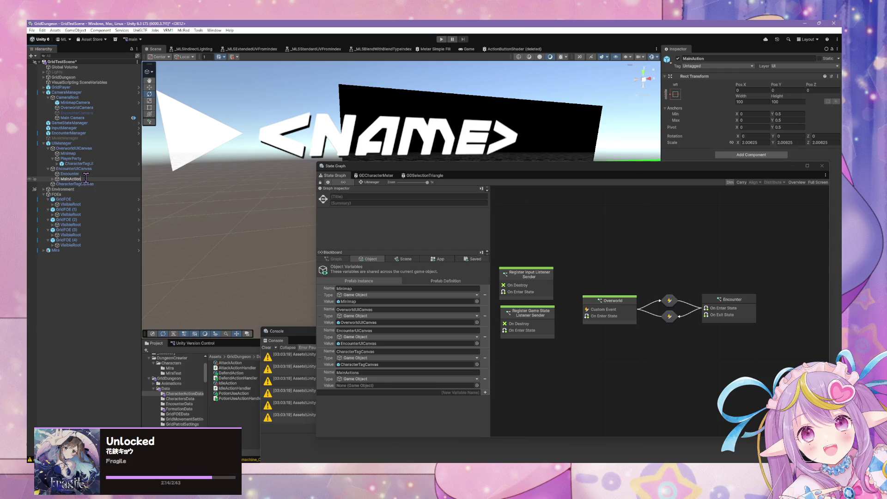
pyautogui.moveTo(89, 181)
pyautogui.mouseDown()
pyautogui.moveTo(278, 297)
pyautogui.moveTo(352, 374)
pyautogui.moveTo(528, 336)
pyautogui.moveTo(502, 275)
pyautogui.moveTo(425, 391)
pyautogui.mouseUp()
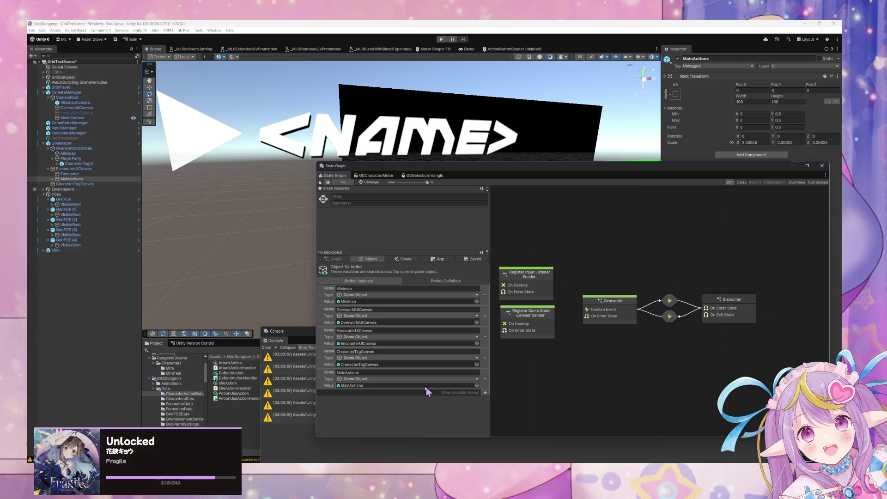
pyautogui.click(292, 342)
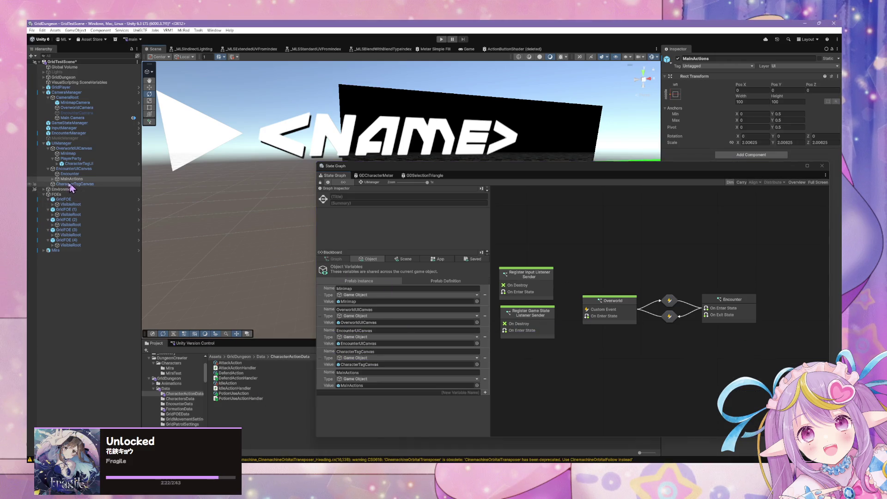
pyautogui.click(52, 180)
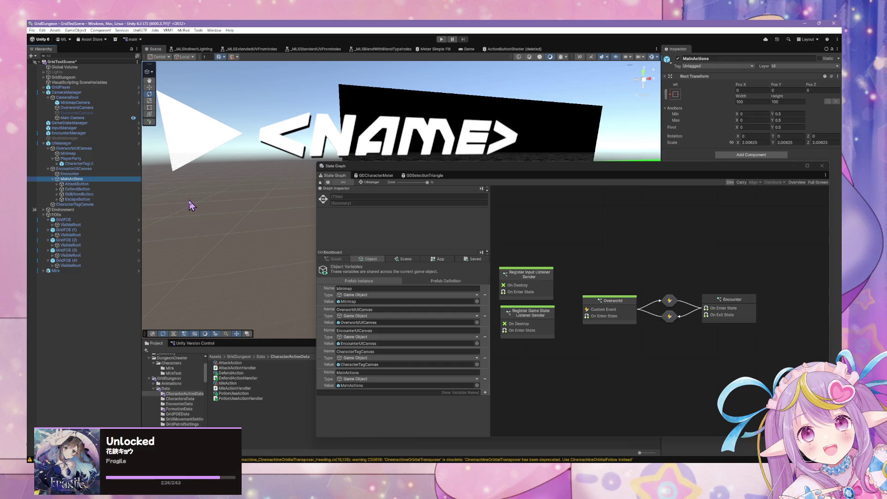
pyautogui.doubleClick(716, 303)
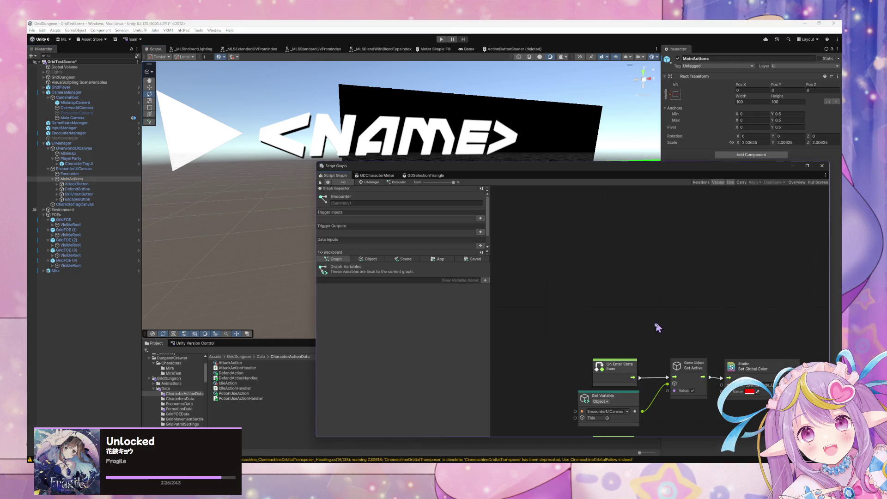
pyautogui.click(382, 176)
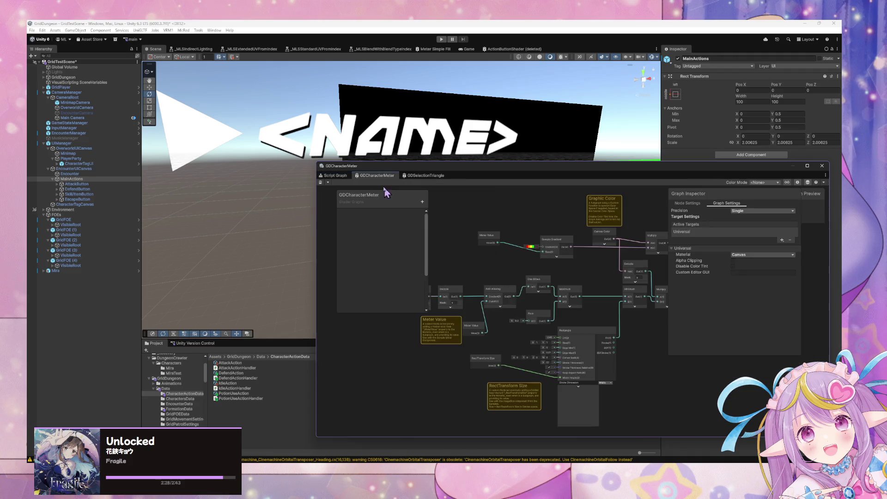
pyautogui.click(333, 176)
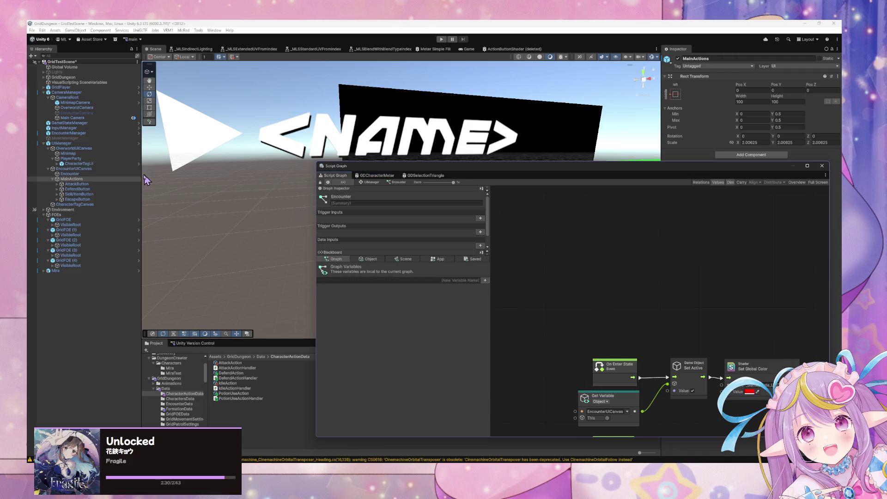
pyautogui.click(63, 143)
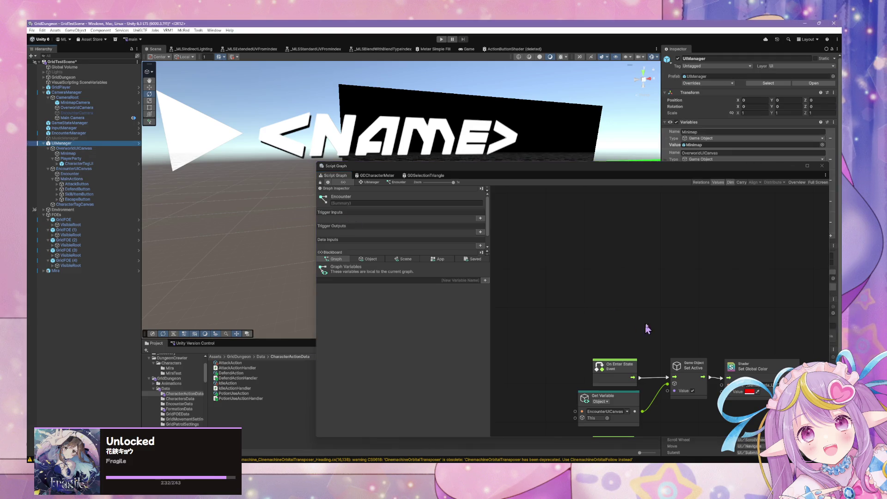
pyautogui.moveTo(646, 328)
pyautogui.mouseDown()
pyautogui.moveTo(555, 258)
pyautogui.moveTo(470, 217)
pyautogui.mouseUp()
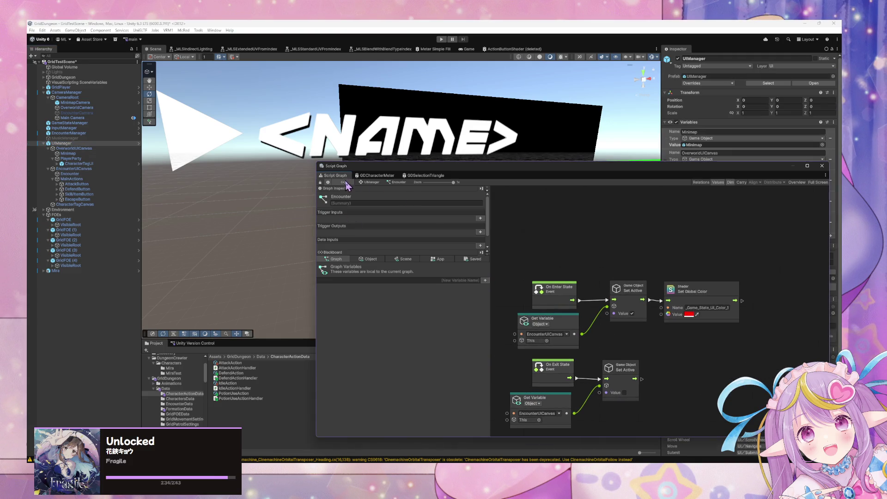
pyautogui.click(95, 145)
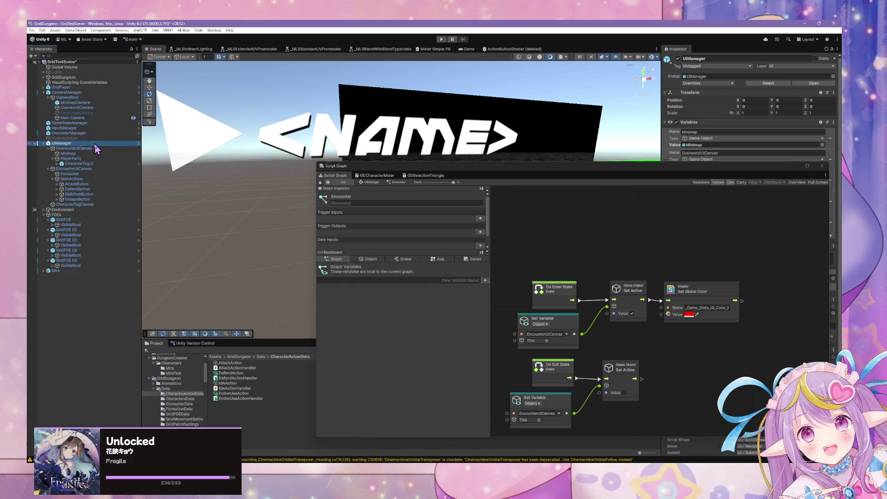
pyautogui.moveTo(552, 174)
pyautogui.mouseDown()
pyautogui.moveTo(325, 151)
pyautogui.moveTo(353, 156)
pyautogui.mouseUp()
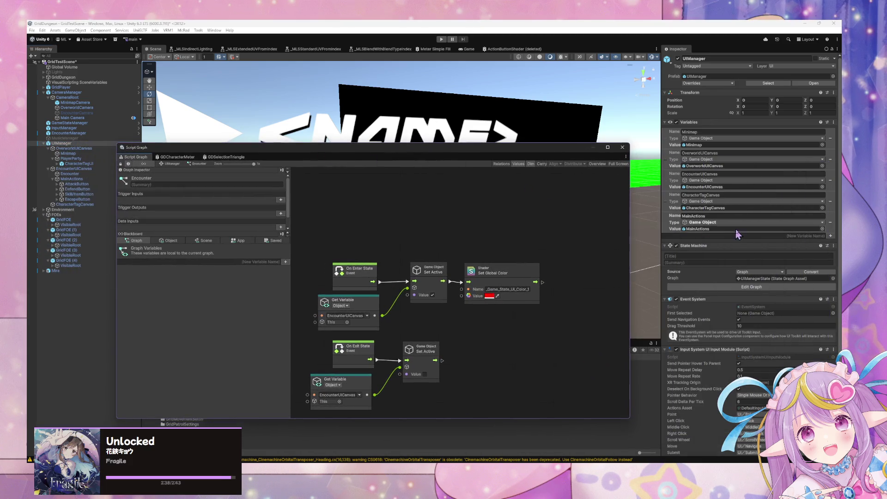
pyautogui.click(758, 279)
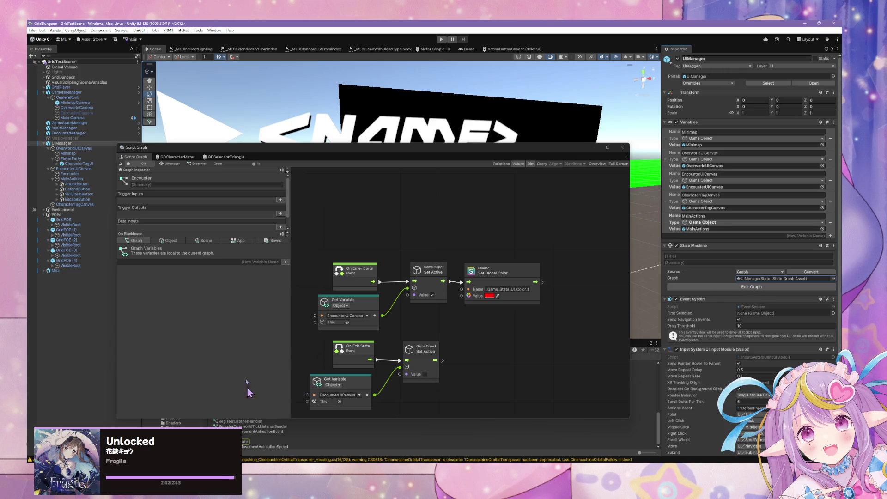
pyautogui.click(179, 169)
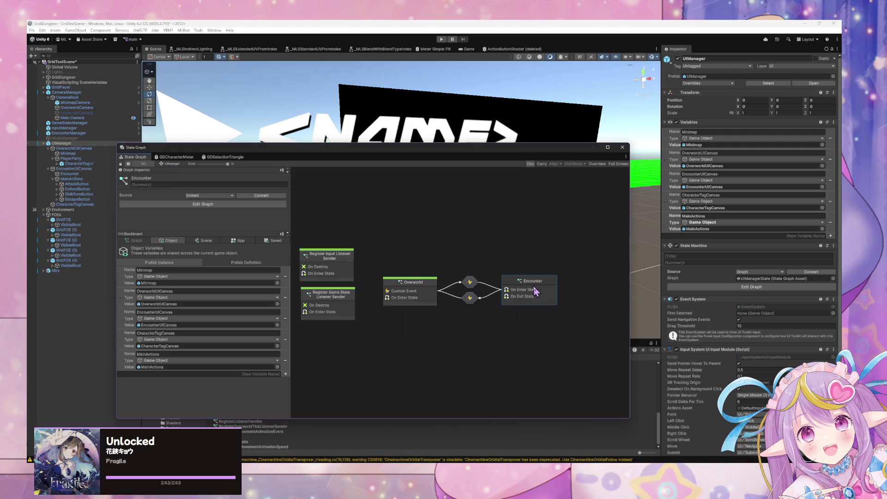
pyautogui.moveTo(428, 294); pyautogui.dragTo(423, 289)
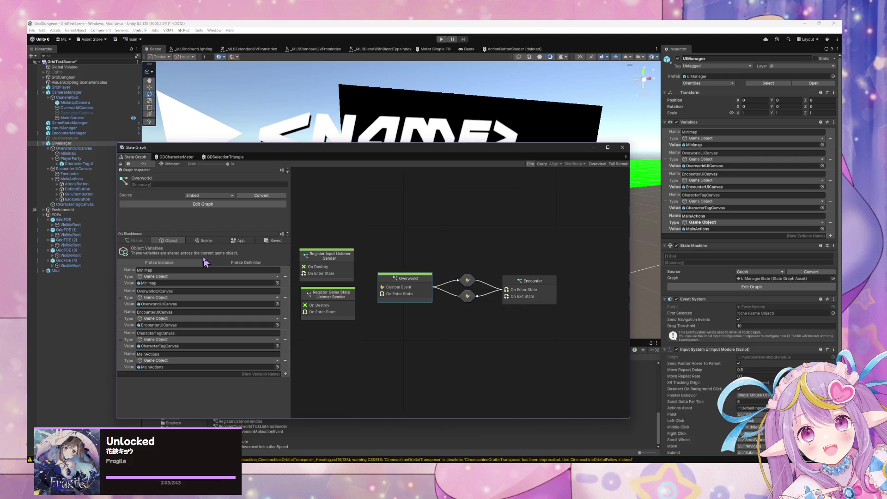
# Open EncounterManager's Encounter > Assign Character Actions > Target Selection script graph.
pyautogui.click(95, 134)
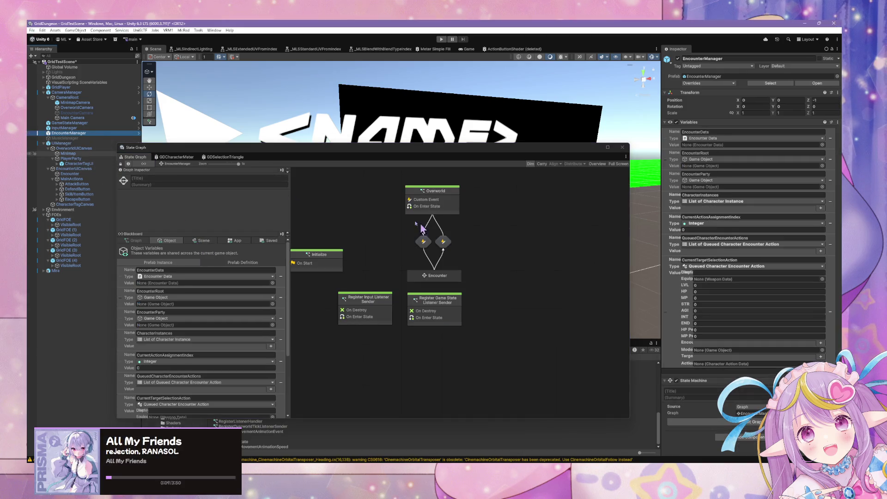
pyautogui.click(444, 211)
pyautogui.click(442, 275)
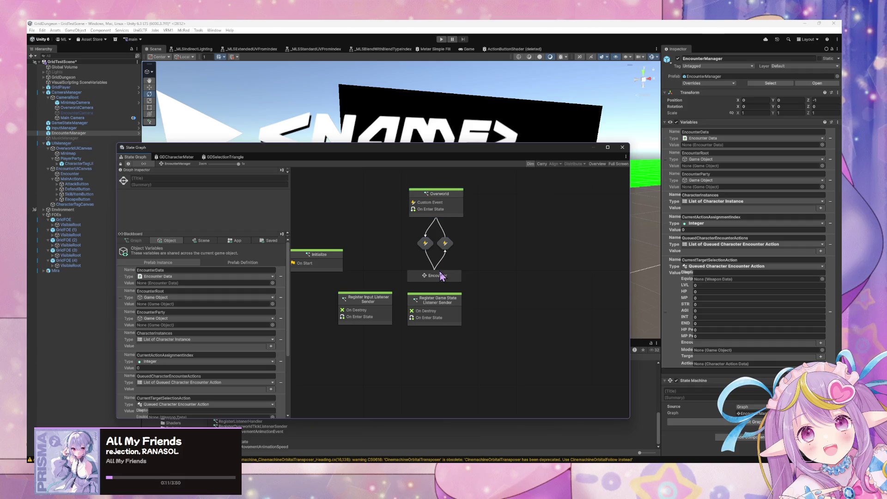
pyautogui.doubleClick(435, 276)
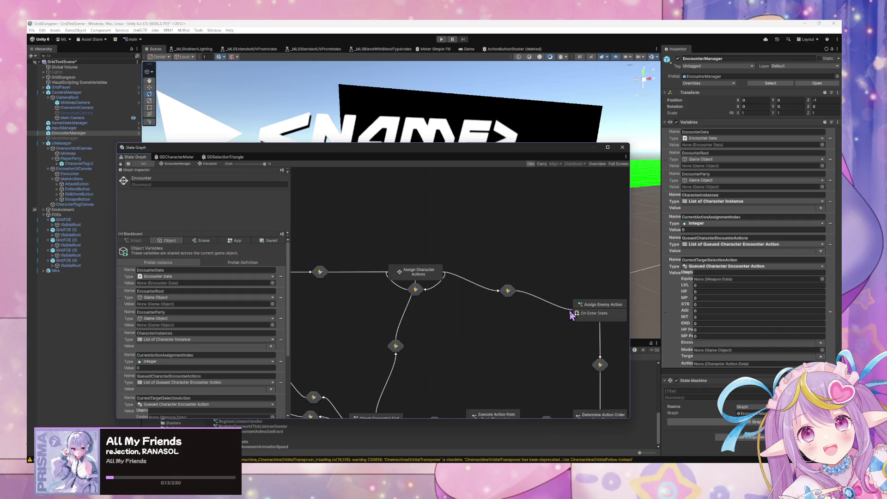
pyautogui.doubleClick(438, 272)
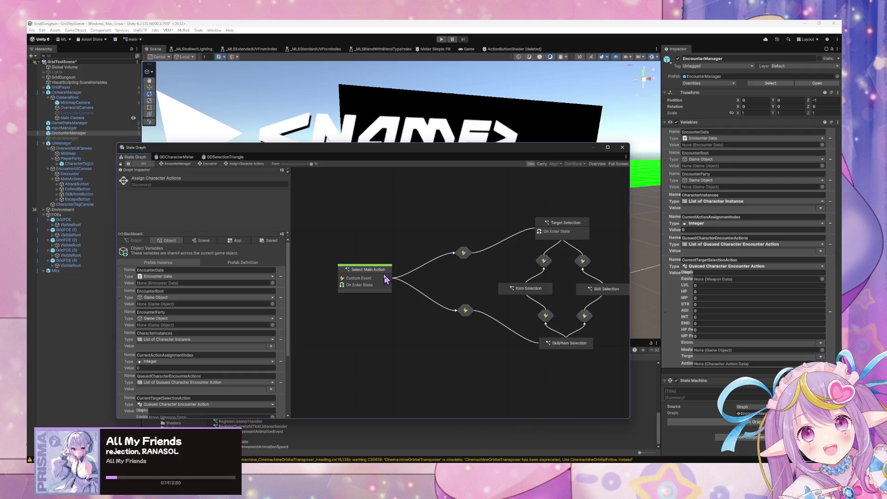
pyautogui.doubleClick(565, 237)
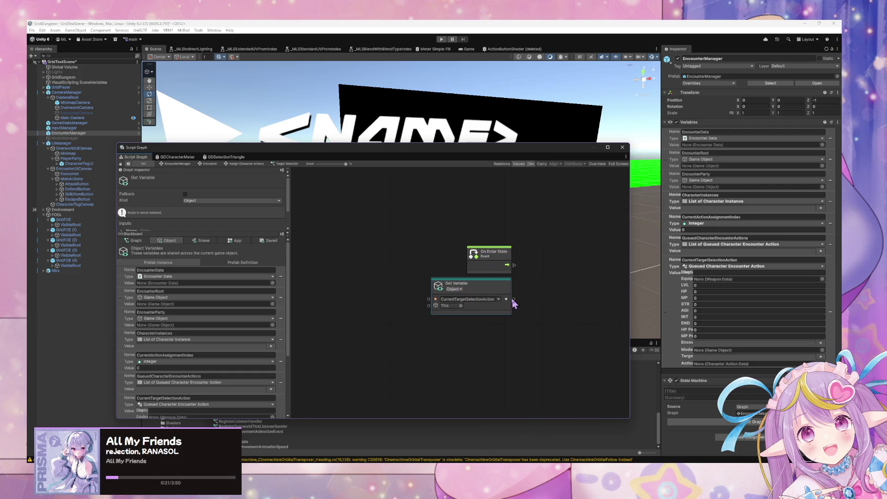
pyautogui.moveTo(503, 308); pyautogui.dragTo(505, 343)
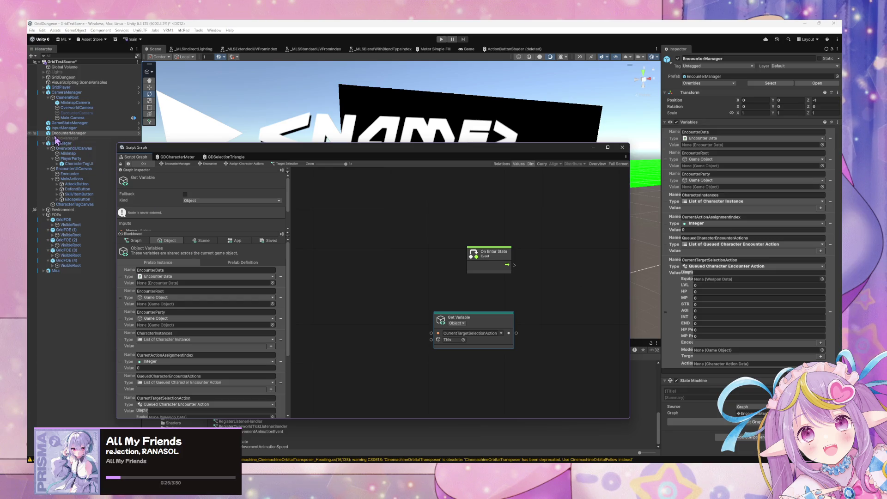
# Add a Get Variable node for the UIManager scene variable to Target Selection's graph.
pyautogui.scroll(-5, 149, 279)
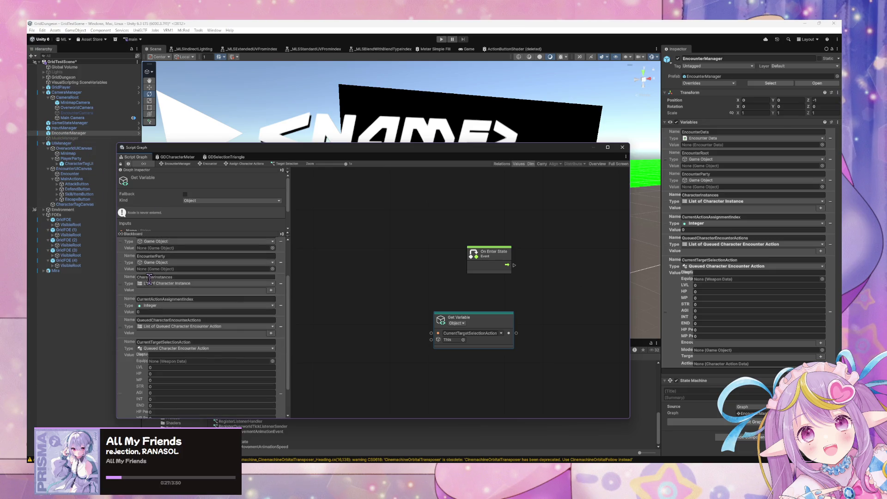
pyautogui.scroll(5, 148, 273)
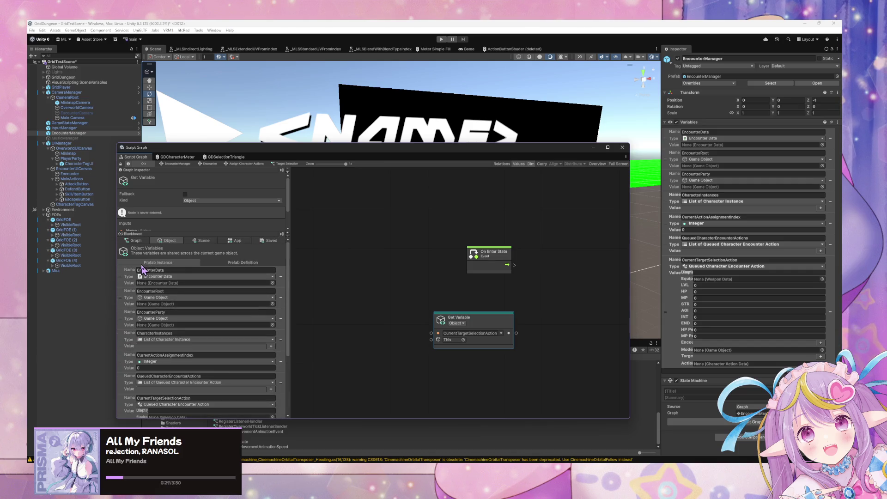
pyautogui.click(193, 242)
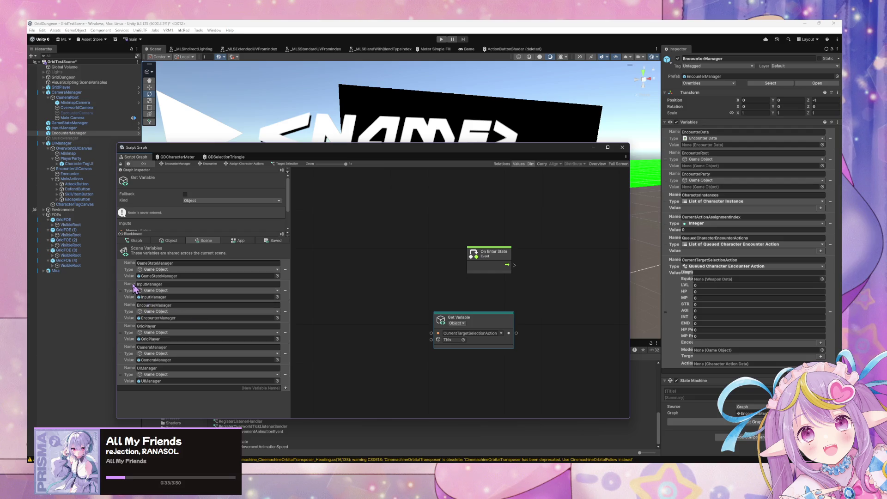
pyautogui.moveTo(121, 374)
pyautogui.mouseDown()
pyautogui.moveTo(368, 293)
pyautogui.moveTo(461, 286)
pyautogui.mouseUp()
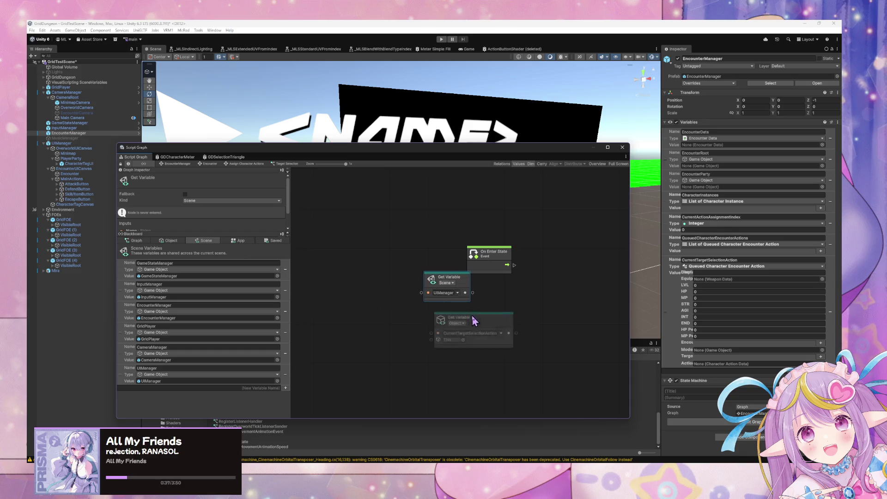
pyautogui.moveTo(450, 319); pyautogui.dragTo(442, 331)
pyautogui.moveTo(453, 284); pyautogui.dragTo(454, 297)
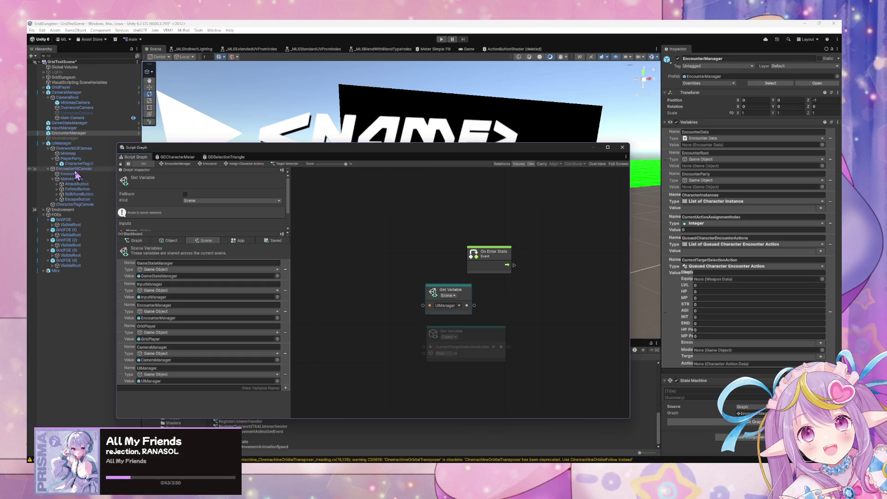
pyautogui.click(72, 143)
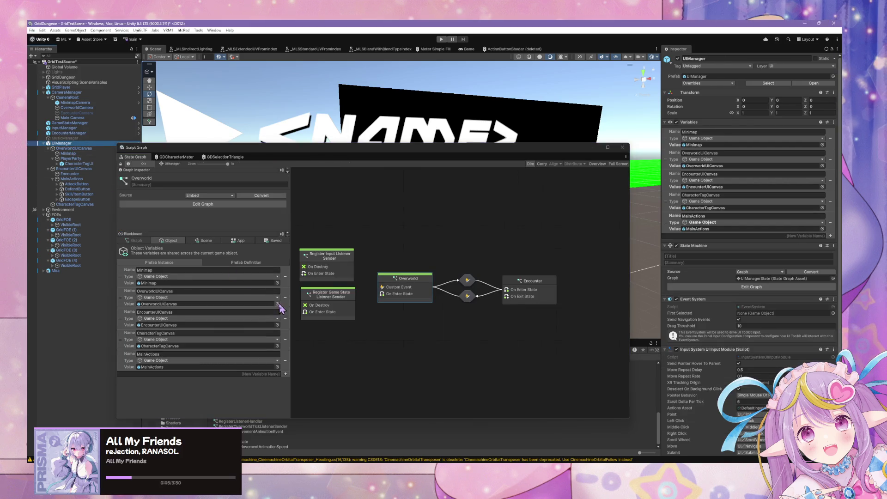
# Select the On Enter State, Get Variable and Set Active nodes in UIManager's Overworld state graph.
pyautogui.doubleClick(532, 284)
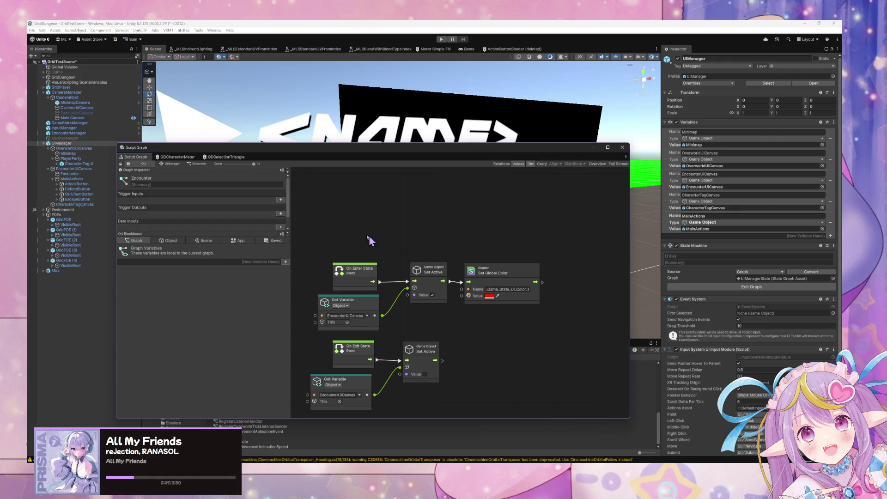
pyautogui.click(179, 165)
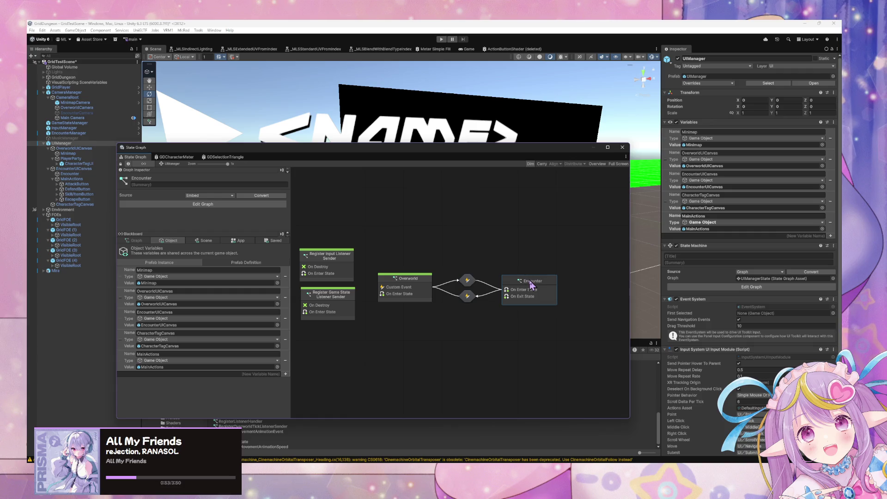
pyautogui.doubleClick(406, 286)
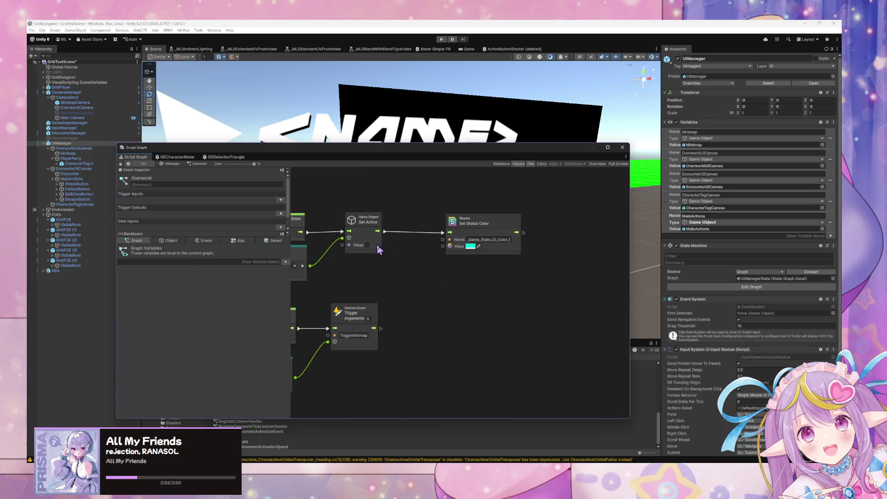
pyautogui.moveTo(378, 249); pyautogui.dragTo(511, 245)
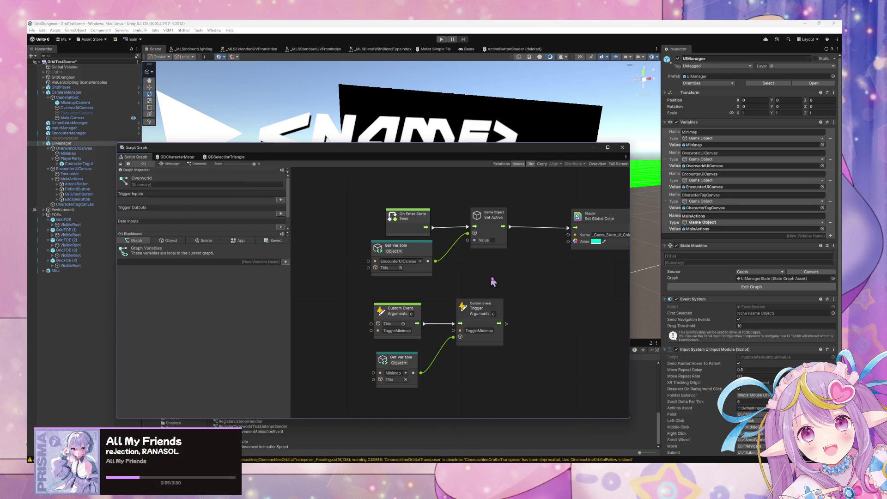
pyautogui.moveTo(491, 278); pyautogui.dragTo(387, 221)
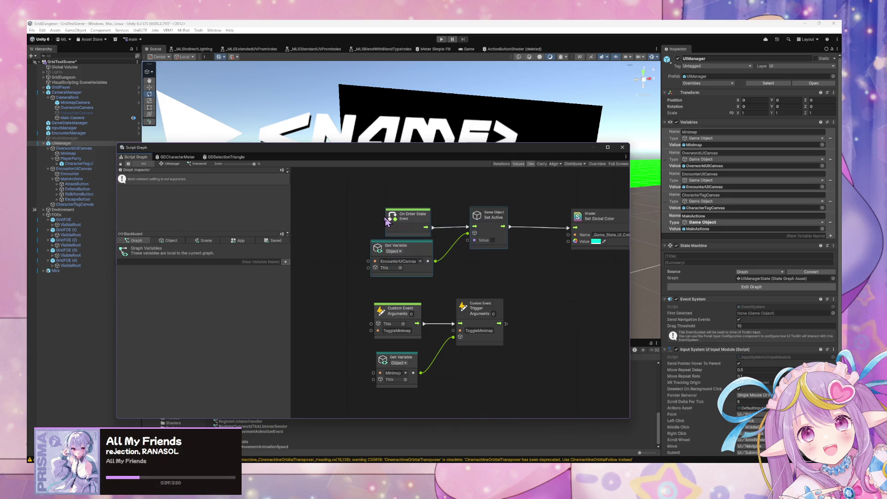
pyautogui.click(172, 164)
# Add a DisableMainActions Custom Event node to UIManager's Encounter state graph.
pyautogui.doubleClick(511, 290)
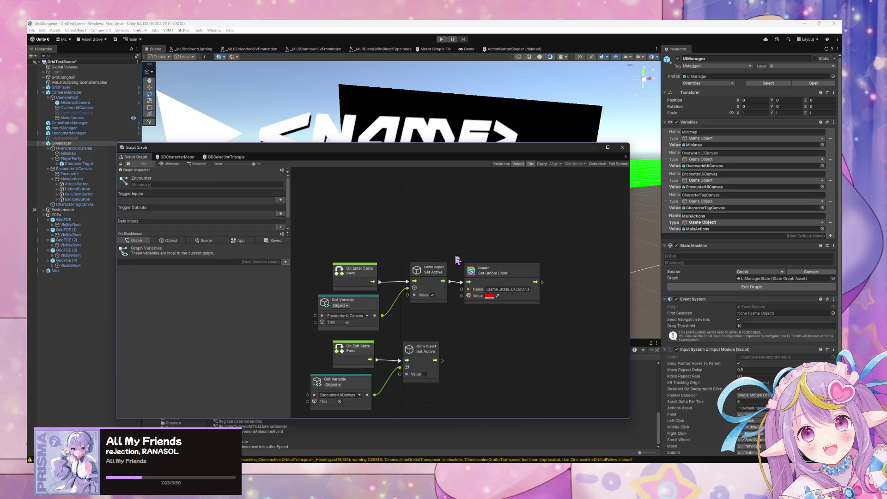
pyautogui.rightClick(443, 228)
pyautogui.click(462, 231)
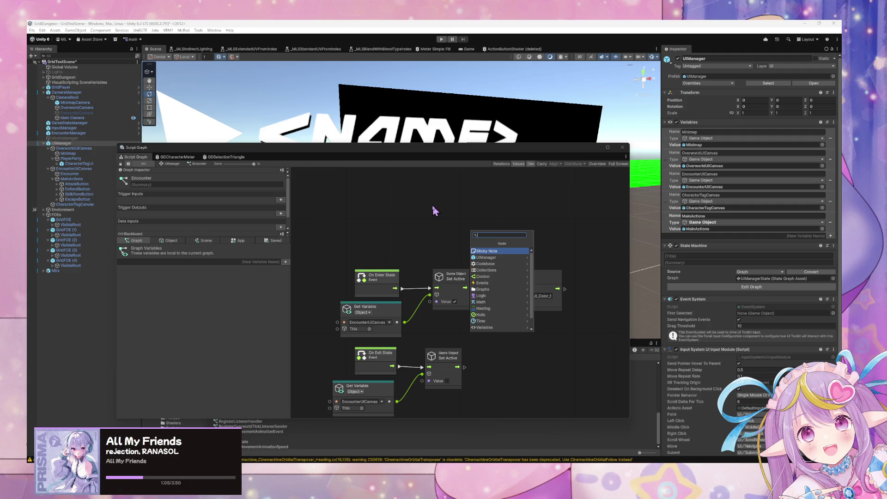
pyautogui.write('custom')
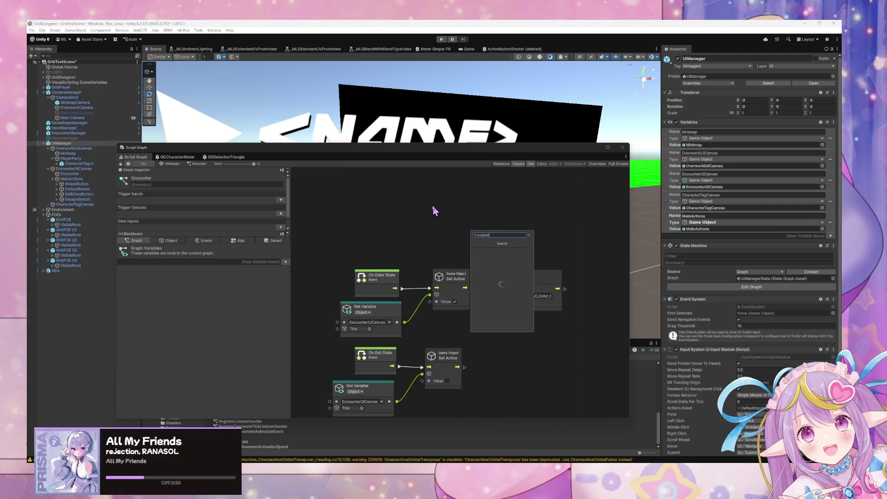
pyautogui.press('Down')
pyautogui.press('Down')
pyautogui.press('Down')
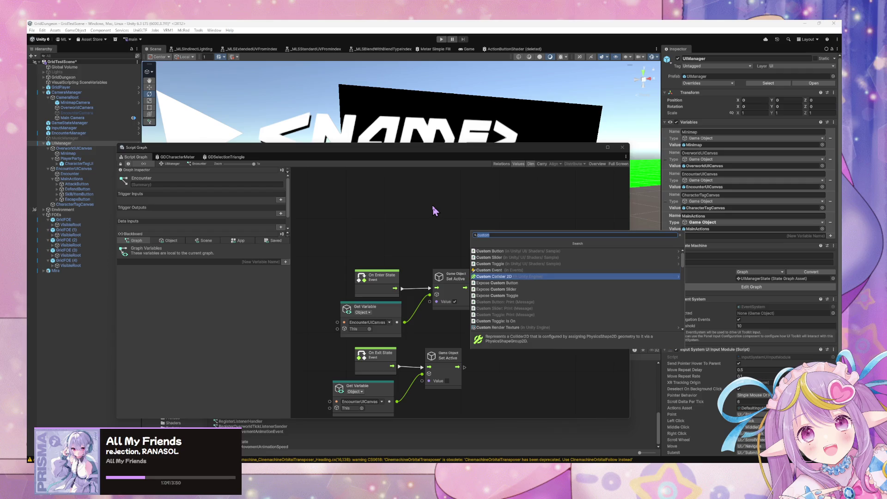
pyautogui.press('Return')
pyautogui.moveTo(450, 225)
pyautogui.mouseDown()
pyautogui.moveTo(409, 200)
pyautogui.moveTo(379, 200)
pyautogui.mouseUp()
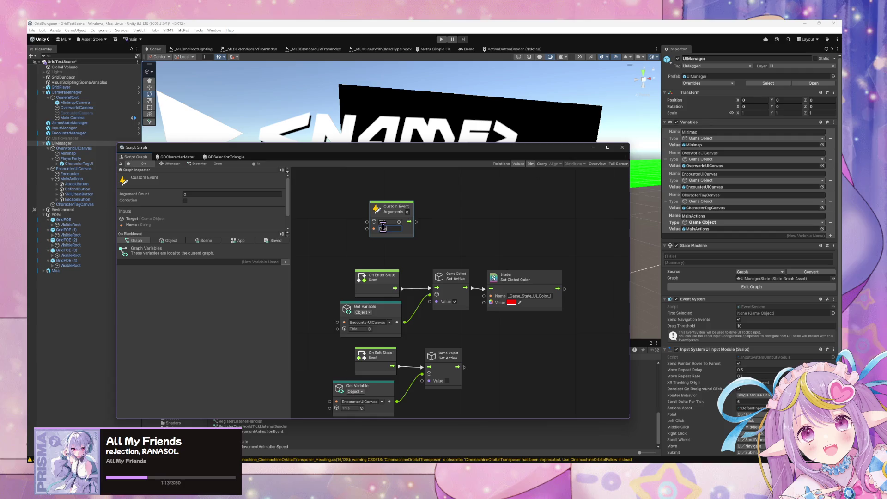
pyautogui.write('Actions')
# Paste the copied node trio, keeping only Set Active, and wire the Custom Event into it.
pyautogui.moveTo(479, 226)
pyautogui.mouseDown()
pyautogui.moveTo(471, 275)
pyautogui.moveTo(451, 260)
pyautogui.moveTo(475, 249)
pyautogui.mouseUp()
pyautogui.hotkey('ctrl', 'v')
pyautogui.click(467, 277)
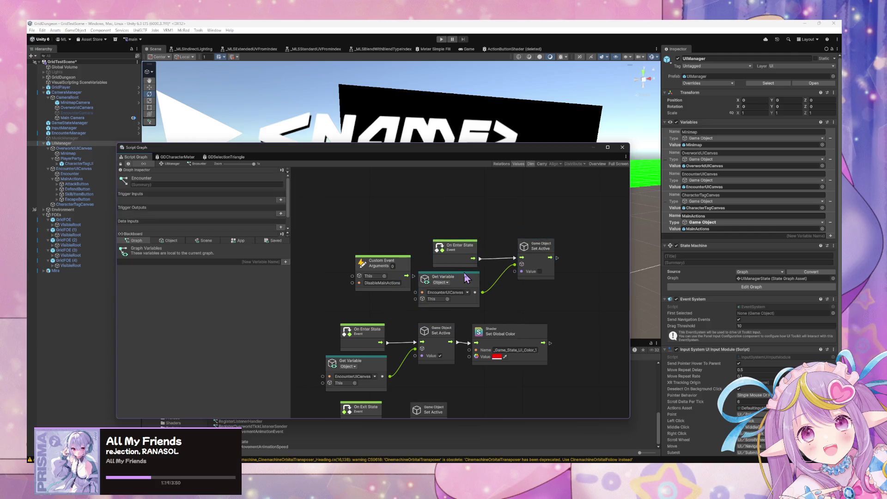
pyautogui.press('Delete')
pyautogui.moveTo(413, 276)
pyautogui.mouseDown()
pyautogui.moveTo(464, 279)
pyautogui.moveTo(519, 260)
pyautogui.moveTo(518, 271)
pyautogui.moveTo(462, 278)
pyautogui.mouseUp()
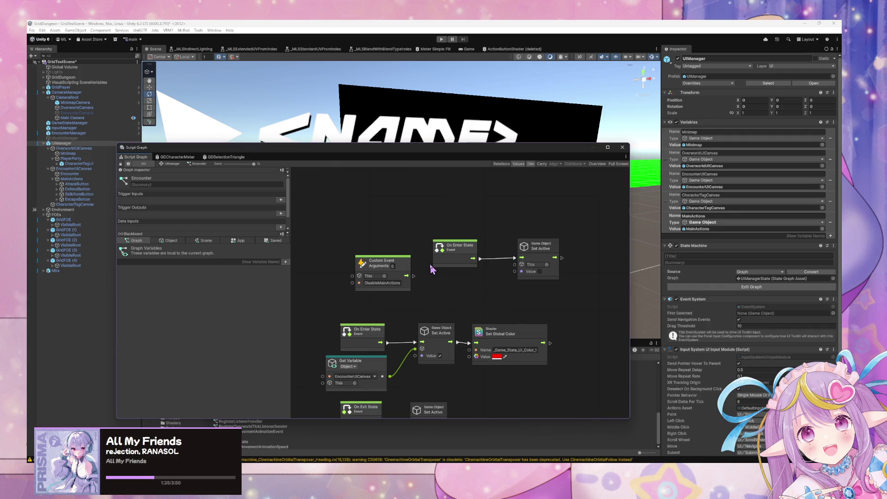
pyautogui.click(444, 259)
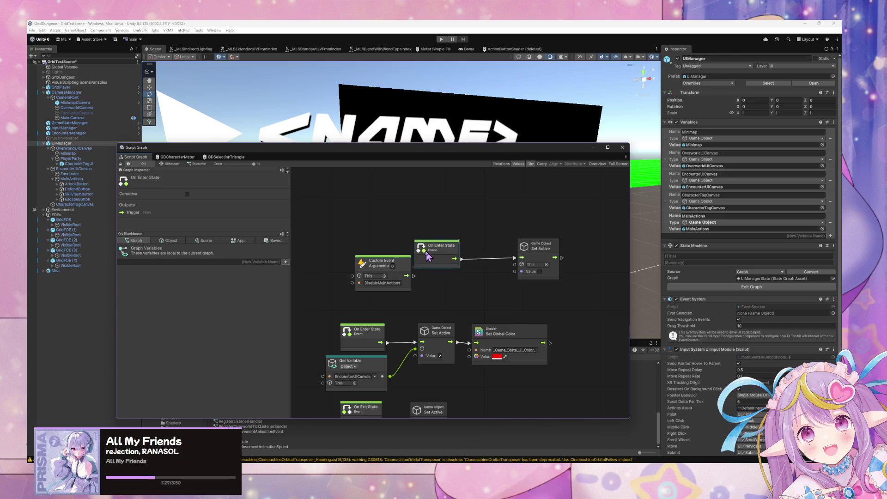
pyautogui.press('Delete')
# Feed a MainActions Get Variable node into Set Active's target.
pyautogui.click(168, 240)
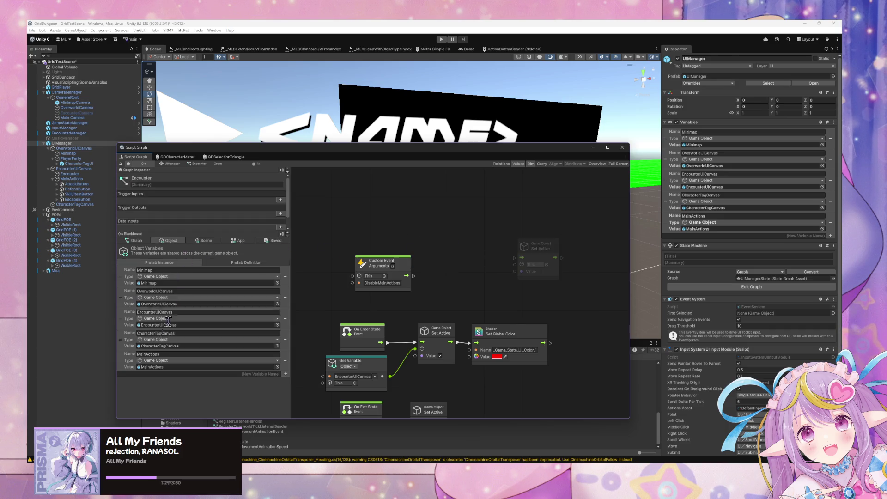
pyautogui.moveTo(125, 360)
pyautogui.mouseDown()
pyautogui.moveTo(358, 255)
pyautogui.moveTo(433, 272)
pyautogui.mouseUp()
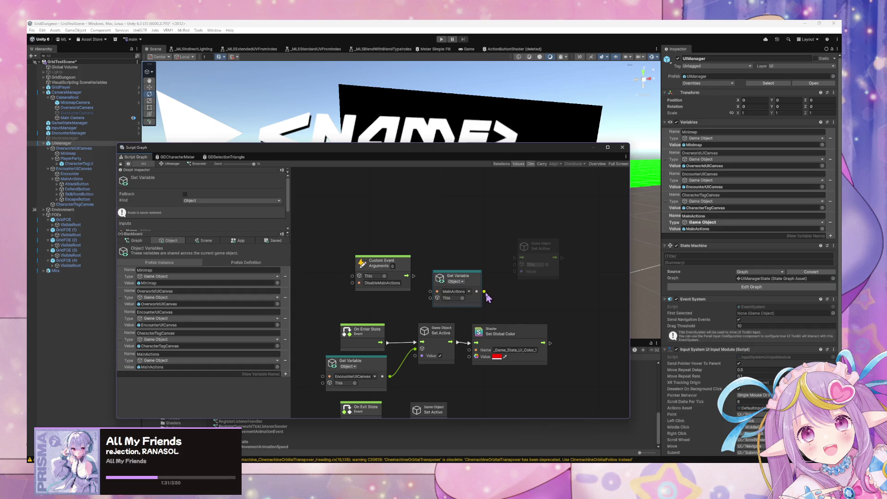
pyautogui.moveTo(483, 291); pyautogui.dragTo(514, 264)
pyautogui.moveTo(409, 265)
pyautogui.mouseDown()
pyautogui.moveTo(471, 242)
pyautogui.moveTo(521, 257)
pyautogui.mouseUp()
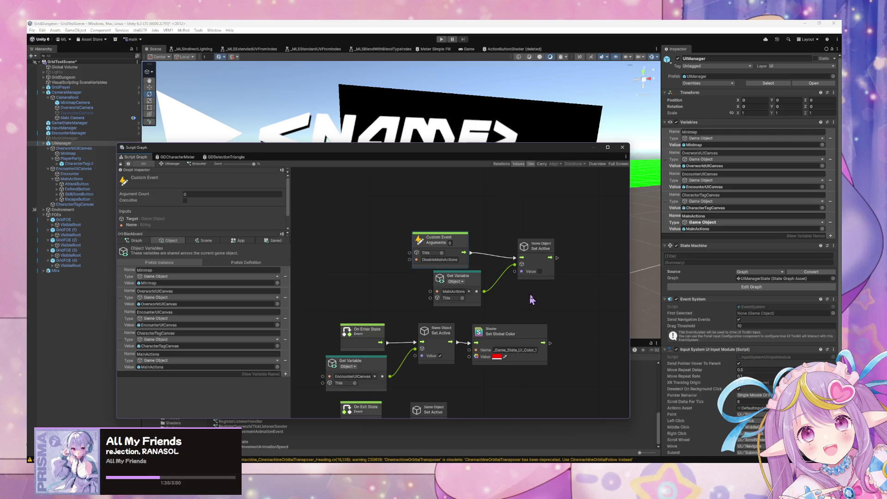
pyautogui.moveTo(569, 306)
pyautogui.mouseDown()
pyautogui.moveTo(412, 236)
pyautogui.moveTo(408, 197)
pyautogui.mouseUp()
# Duplicate the event group and delete the leftover On Enter and On Exit State nodes.
pyautogui.hotkey('ctrl', 'd')
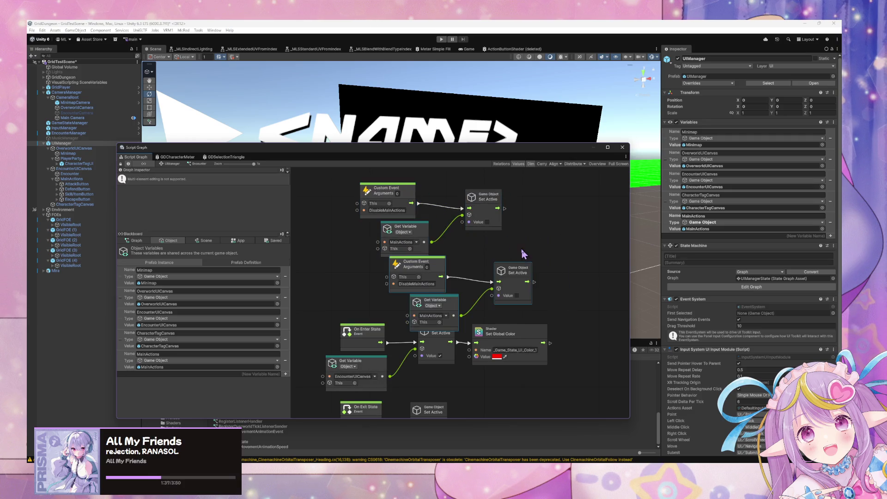
pyautogui.click(481, 246)
pyautogui.moveTo(483, 248)
pyautogui.mouseDown()
pyautogui.moveTo(381, 204)
pyautogui.moveTo(404, 184)
pyautogui.mouseUp()
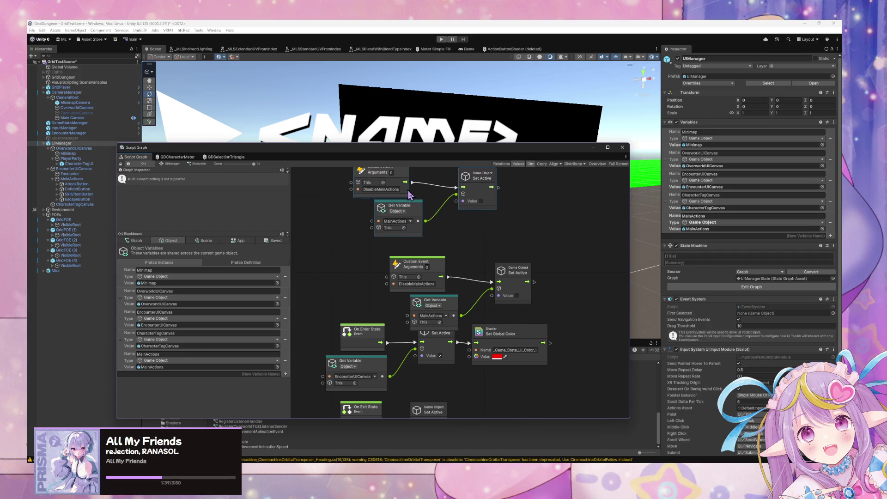
pyautogui.moveTo(525, 306); pyautogui.dragTo(448, 280)
pyautogui.scroll(-5, 544, 349)
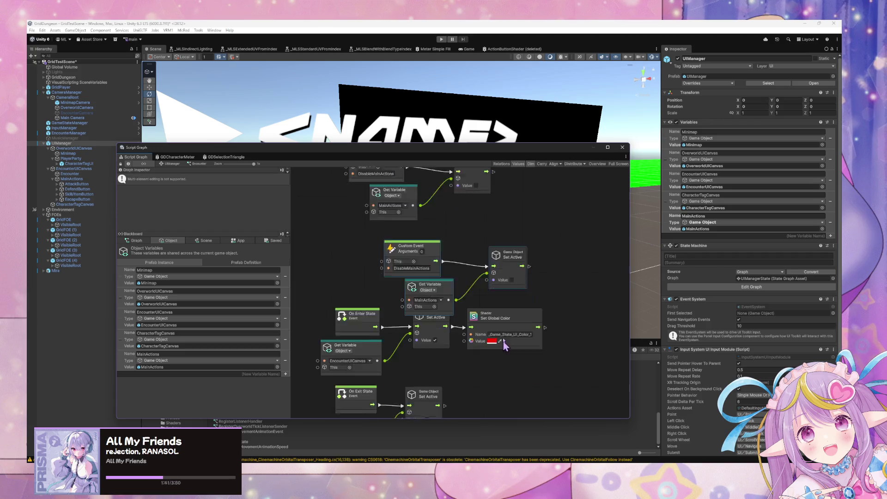
pyautogui.moveTo(563, 383); pyautogui.dragTo(344, 273)
pyautogui.press('Delete')
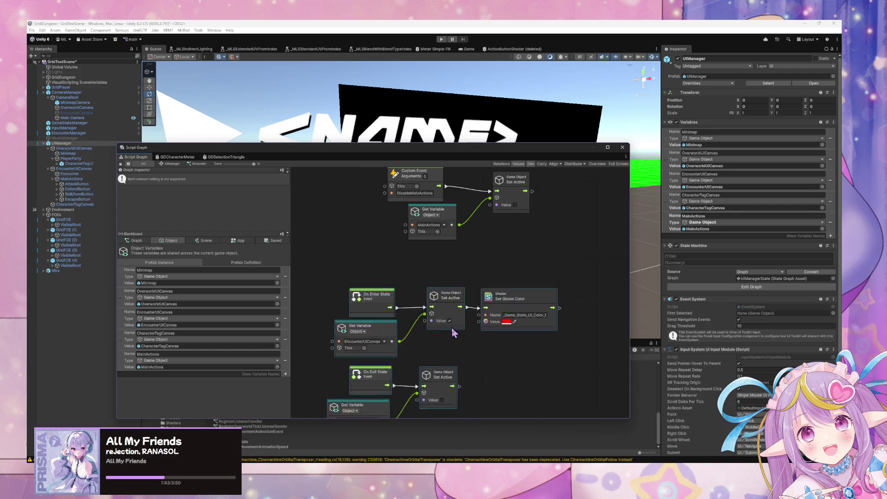
pyautogui.scroll(5, 437, 266)
# Rename the duplicate event to EnableMainActions and tick its Set Active value to activate MainActions.
pyautogui.click(440, 351)
pyautogui.click(415, 285)
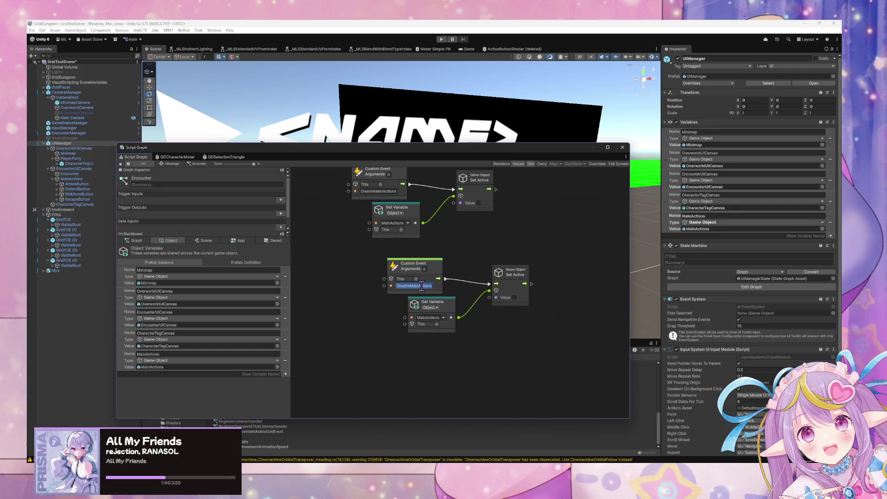
pyautogui.write('EnableMain')
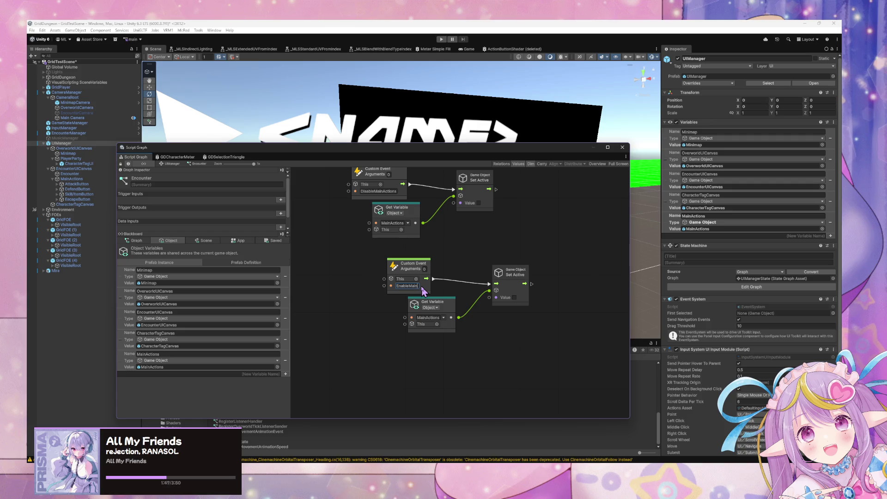
pyautogui.write('Actions')
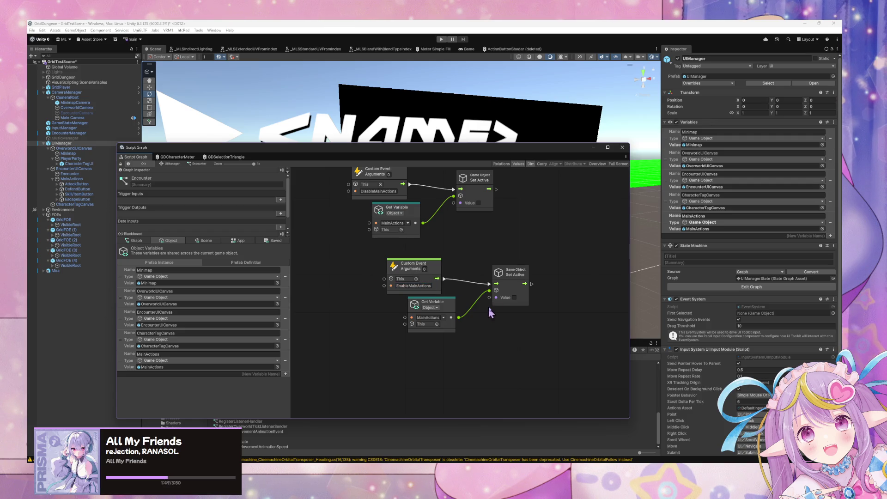
pyautogui.click(511, 303)
pyautogui.moveTo(552, 341)
pyautogui.mouseDown()
pyautogui.moveTo(381, 255)
pyautogui.moveTo(400, 259)
pyautogui.moveTo(389, 255)
pyautogui.mouseUp()
pyautogui.click(302, 239)
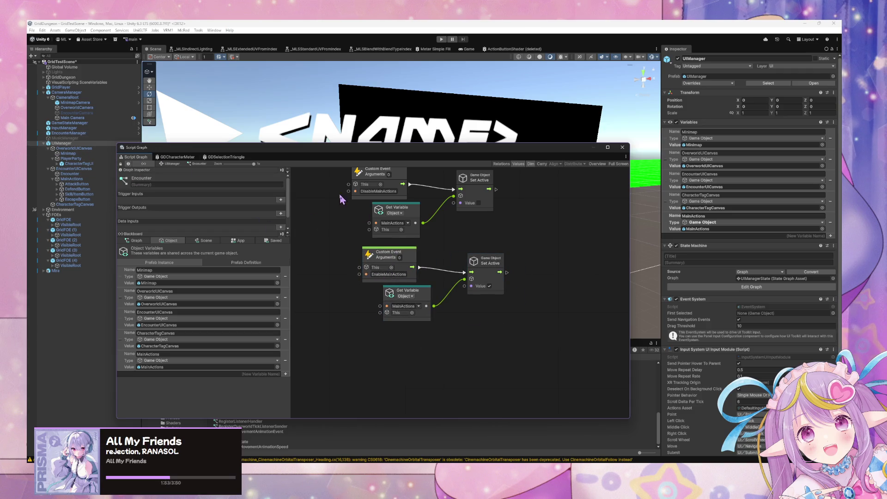
pyautogui.press('Home')
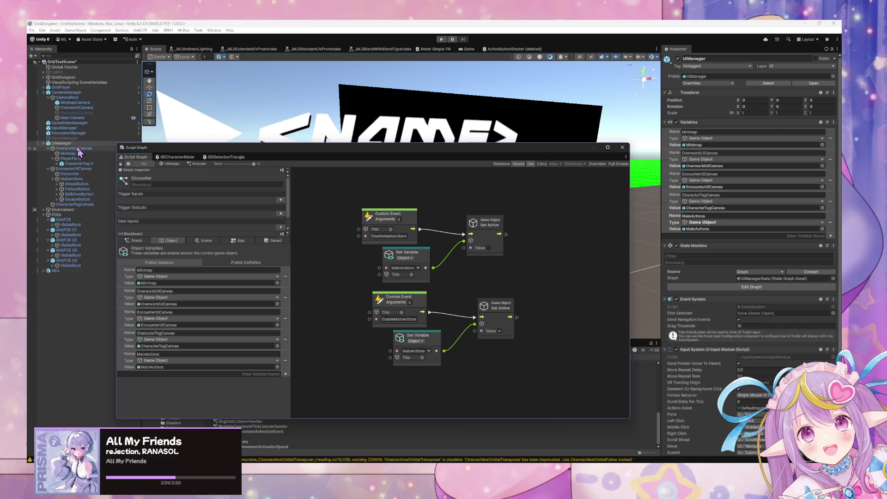
pyautogui.click(68, 133)
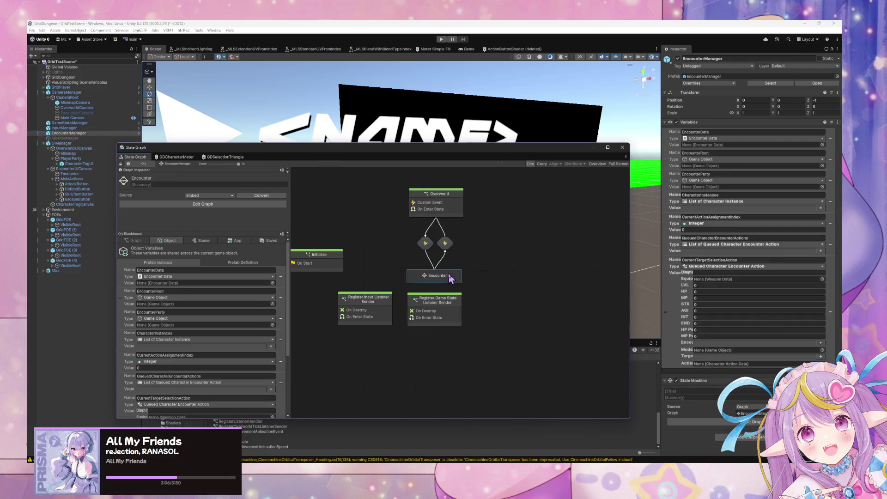
# Open Encounter > Assign Character Actions > Select Main Action and shift its existing nodes aside.
pyautogui.doubleClick(451, 276)
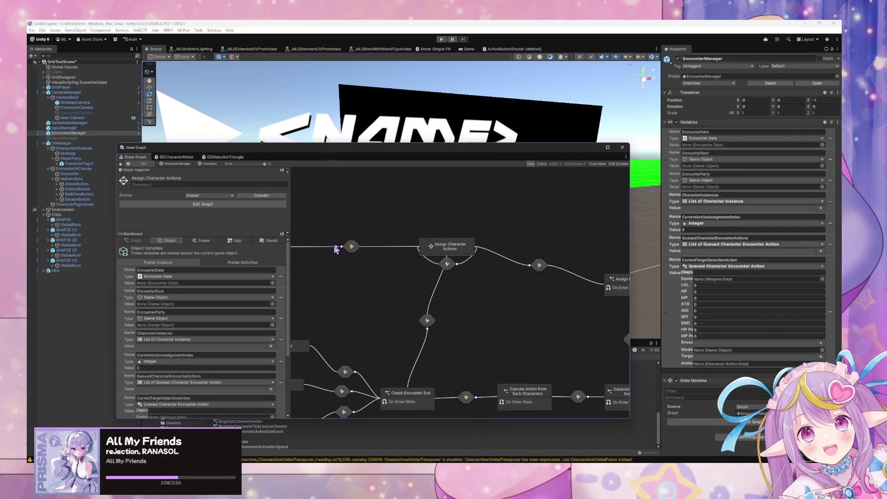
pyautogui.doubleClick(508, 279)
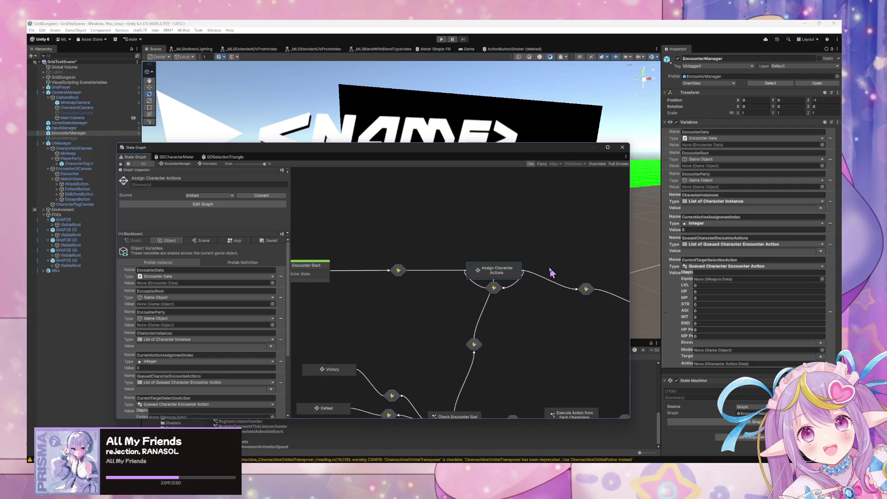
pyautogui.doubleClick(375, 271)
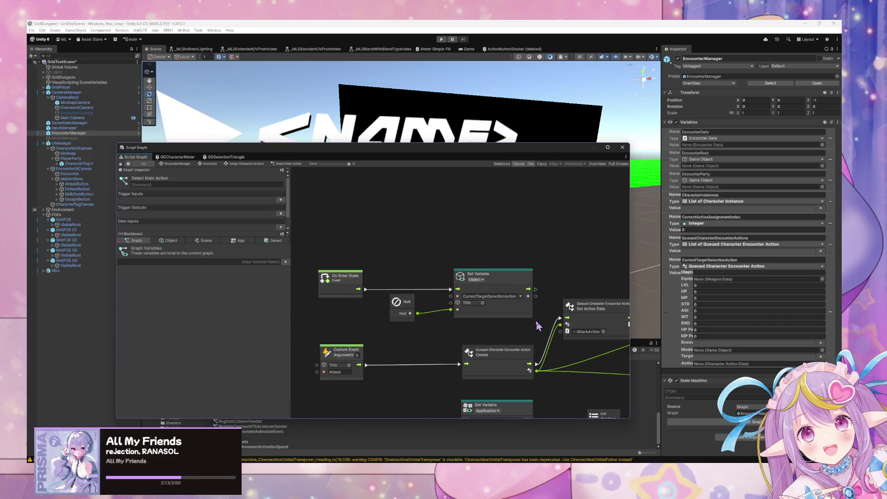
pyautogui.moveTo(535, 317); pyautogui.dragTo(317, 262)
pyautogui.moveTo(498, 281); pyautogui.dragTo(418, 253)
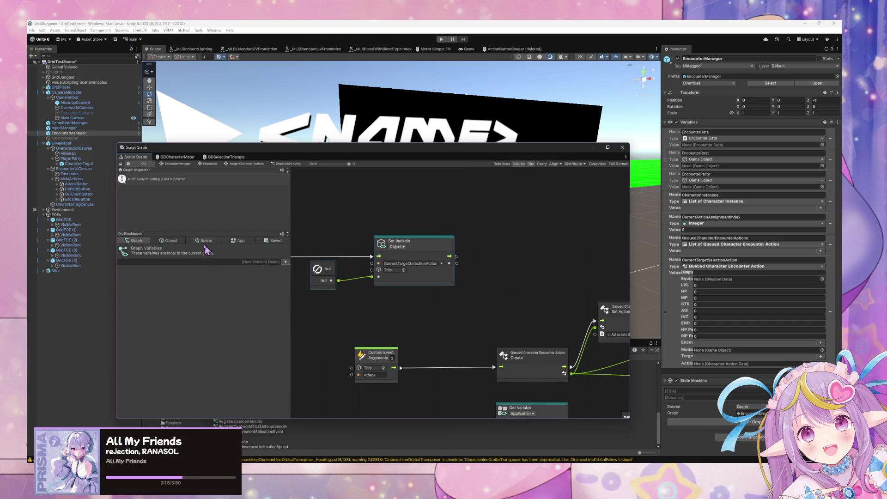
# Add an InputManager Get Variable node and a Trigger Custom Event chained after Set Variable.
pyautogui.click(168, 240)
pyautogui.click(199, 241)
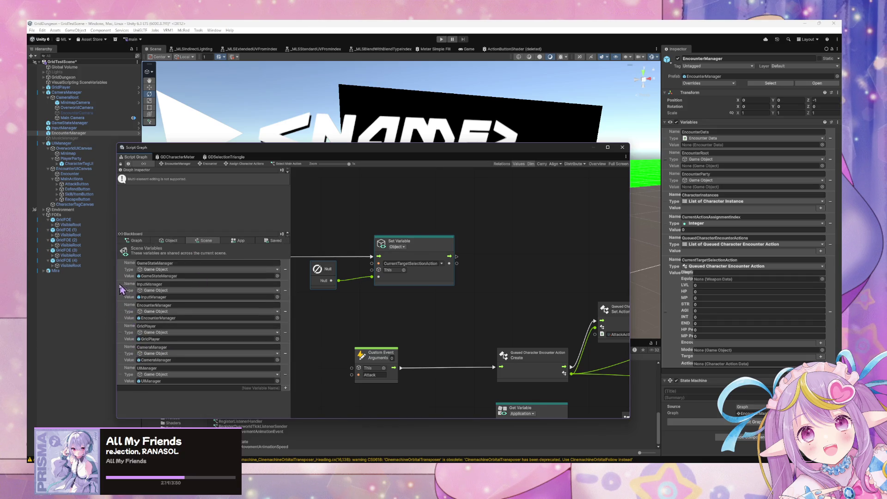
pyautogui.moveTo(123, 297); pyautogui.dragTo(393, 300)
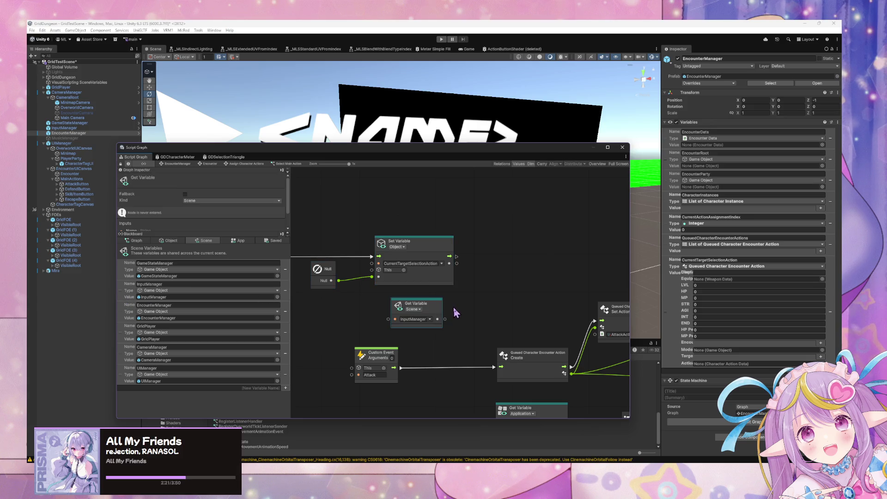
pyautogui.rightClick(500, 290)
pyautogui.write('b')
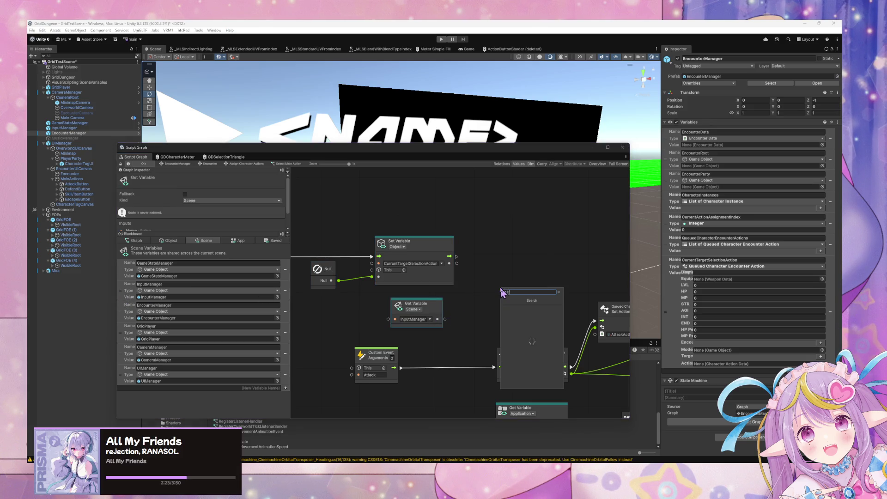
pyautogui.write(' custom event')
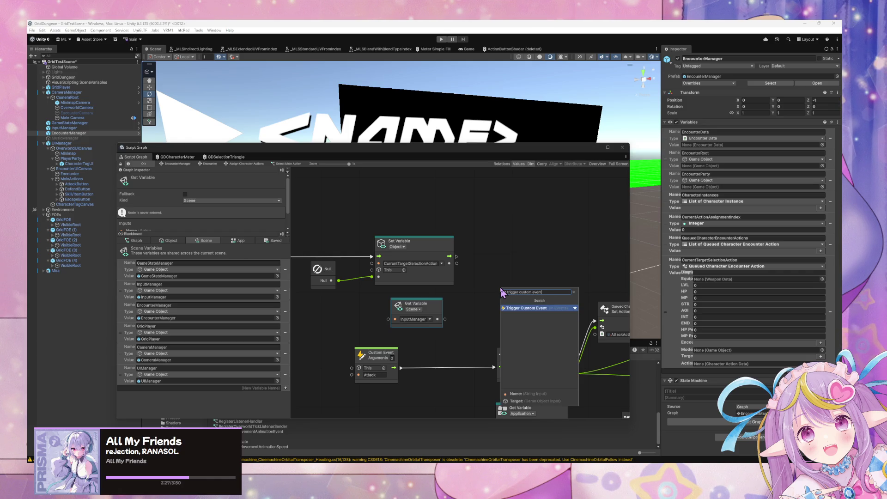
pyautogui.press('Return')
pyautogui.moveTo(500, 292)
pyautogui.mouseDown()
pyautogui.moveTo(508, 257)
pyautogui.moveTo(474, 266)
pyautogui.moveTo(484, 275)
pyautogui.mouseUp()
pyautogui.moveTo(445, 319); pyautogui.dragTo(489, 294)
# Name the triggered event EnableMainActions and return to the Assign Character Actions graph.
pyautogui.click(508, 281)
pyautogui.write('Enable Menu')
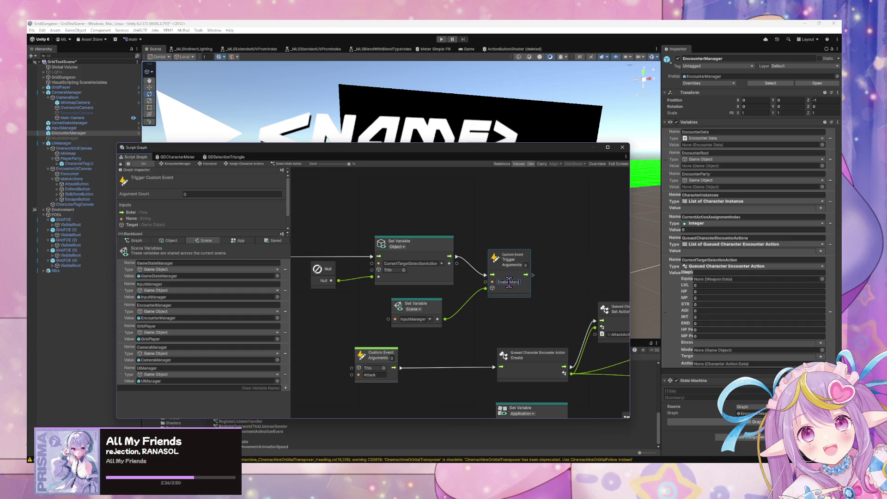
pyautogui.write('Actions')
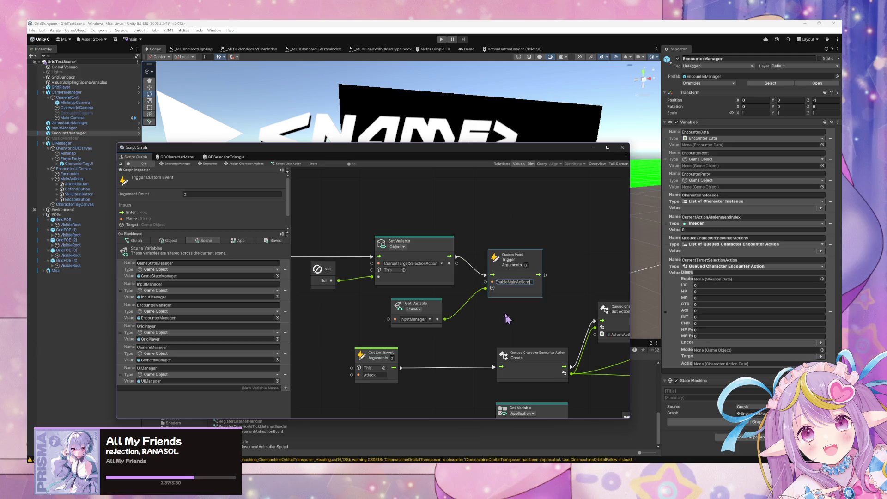
pyautogui.press('Return')
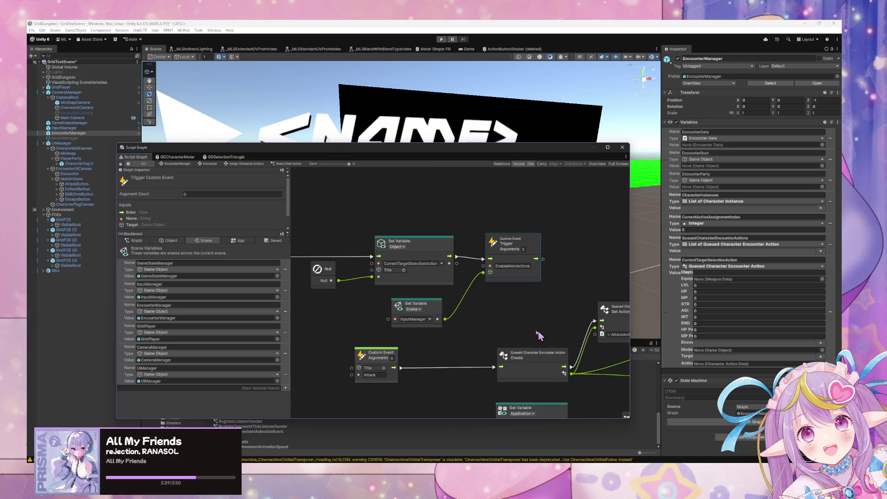
pyautogui.moveTo(538, 331); pyautogui.dragTo(384, 285)
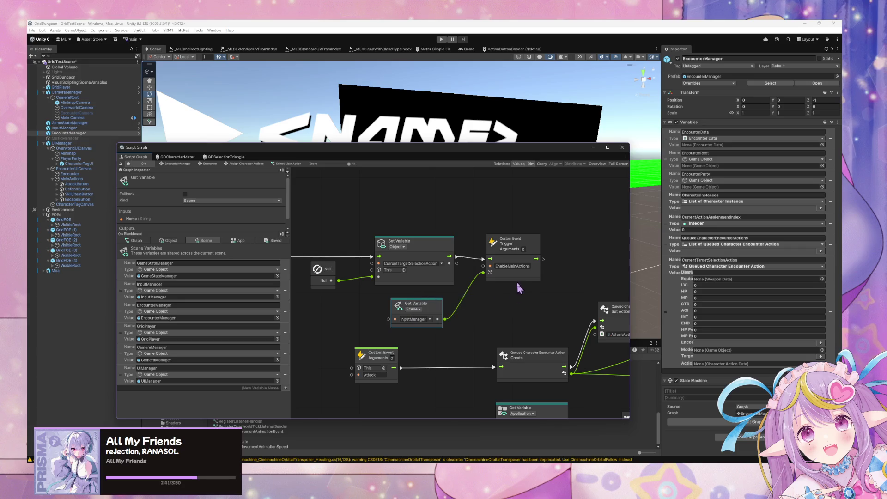
pyautogui.keyDown('ctrl'); pyautogui.click(518, 278); pyautogui.keyUp('ctrl')
pyautogui.click(203, 165)
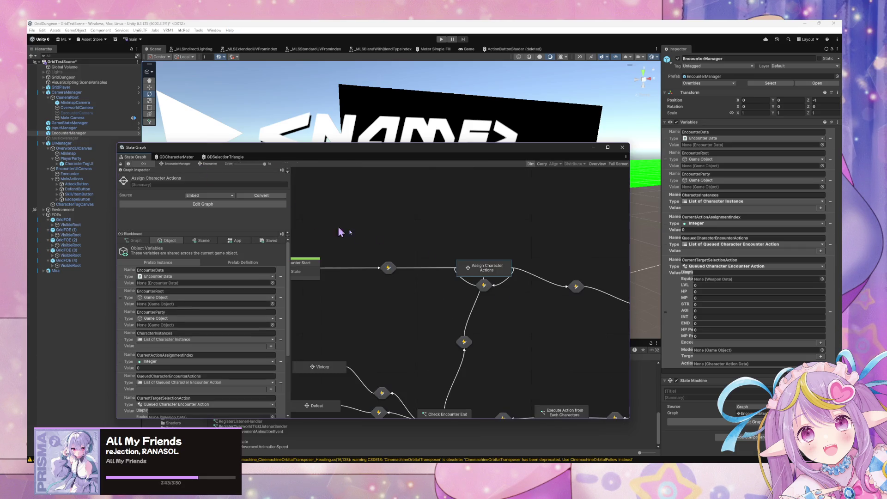
# Go through Encounter > Assign Character Actions into the Select Main Action script graph.
pyautogui.doubleClick(560, 232)
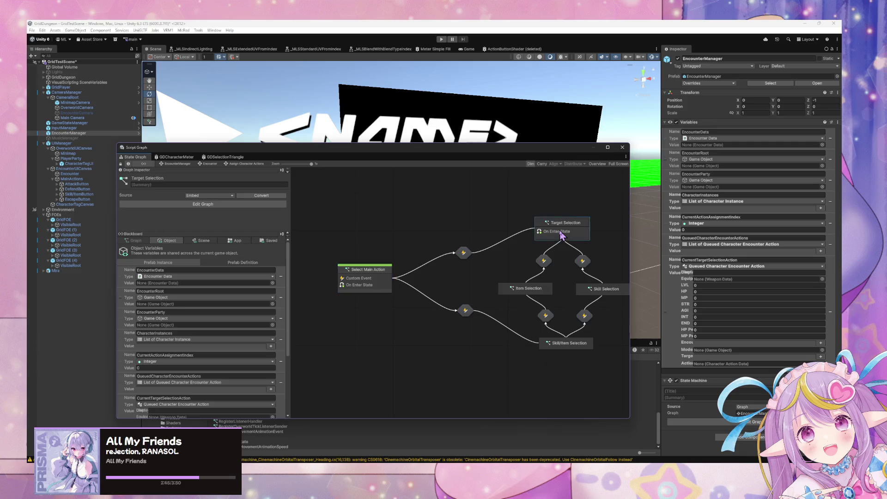
pyautogui.moveTo(499, 261); pyautogui.dragTo(443, 252)
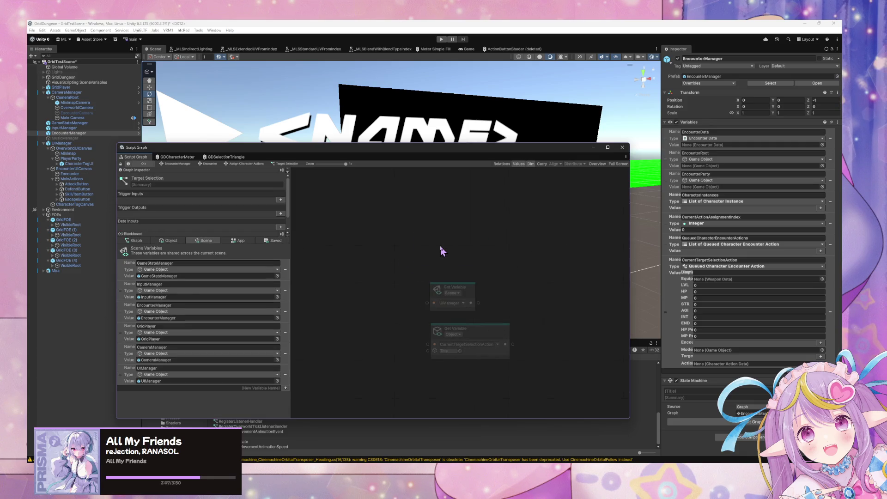
pyautogui.click(180, 164)
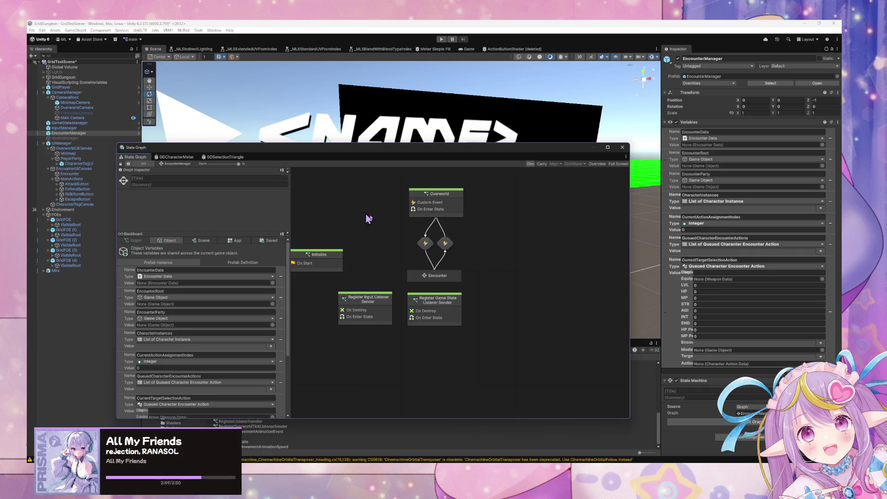
pyautogui.doubleClick(438, 275)
pyautogui.click(373, 264)
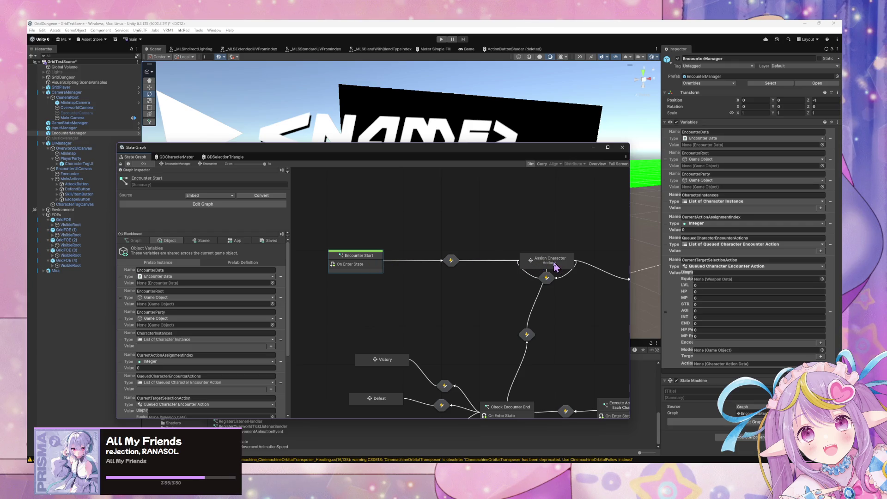
pyautogui.moveTo(581, 282)
pyautogui.mouseDown()
pyautogui.moveTo(386, 251)
pyautogui.moveTo(500, 257)
pyautogui.mouseUp()
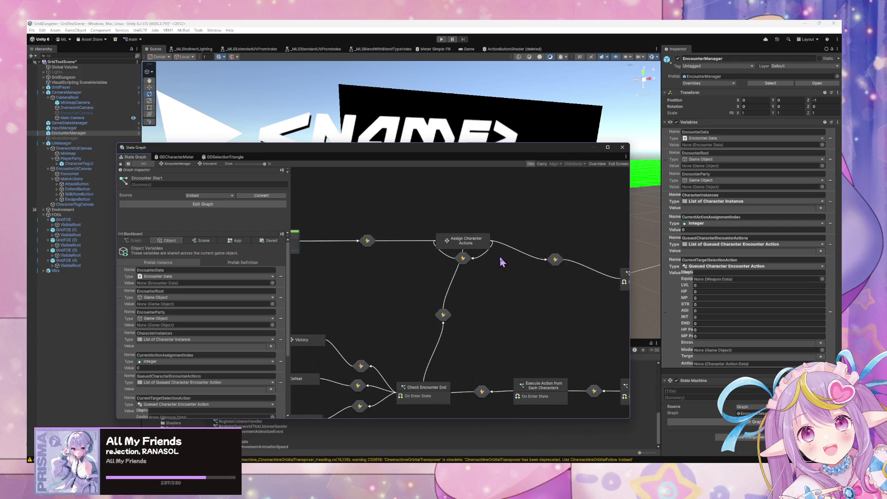
pyautogui.click(474, 251)
pyautogui.doubleClick(473, 251)
pyautogui.doubleClick(388, 277)
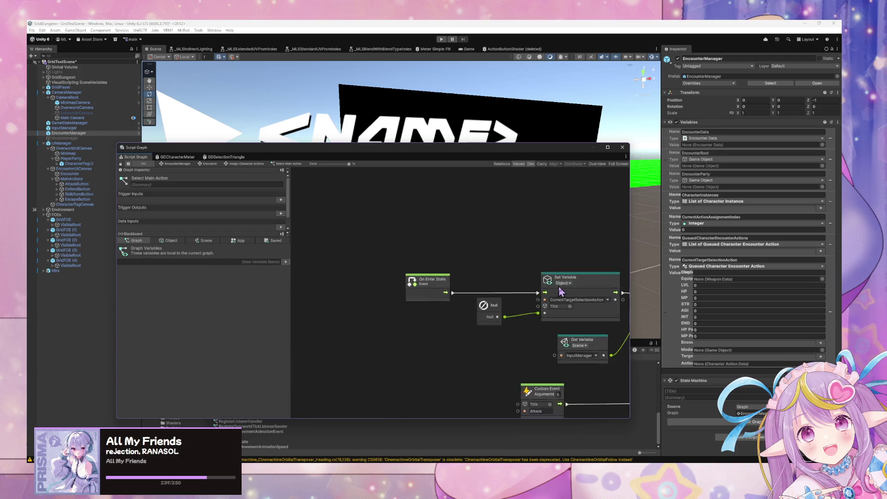
# Paste the trigger and InputManager node pair and add an On Exit State node above it.
pyautogui.hotkey('ctrl', 'v')
pyautogui.moveTo(496, 272); pyautogui.dragTo(535, 292)
pyautogui.rightClick(467, 265)
pyautogui.click(488, 274)
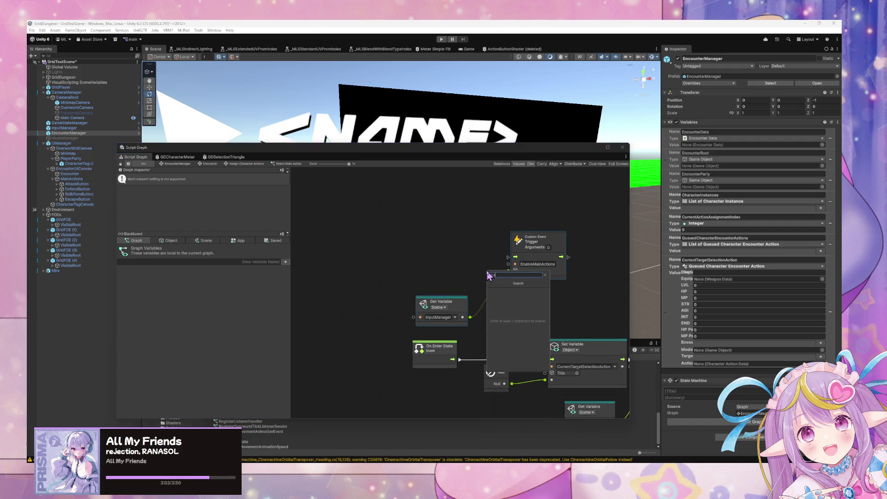
pyautogui.write('exit')
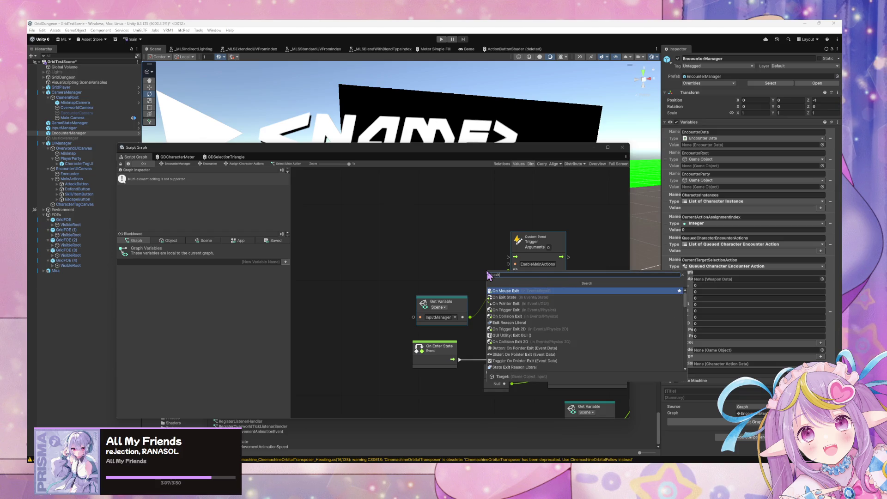
pyautogui.press('Down')
pyautogui.press('Return')
pyautogui.moveTo(489, 276); pyautogui.dragTo(434, 242)
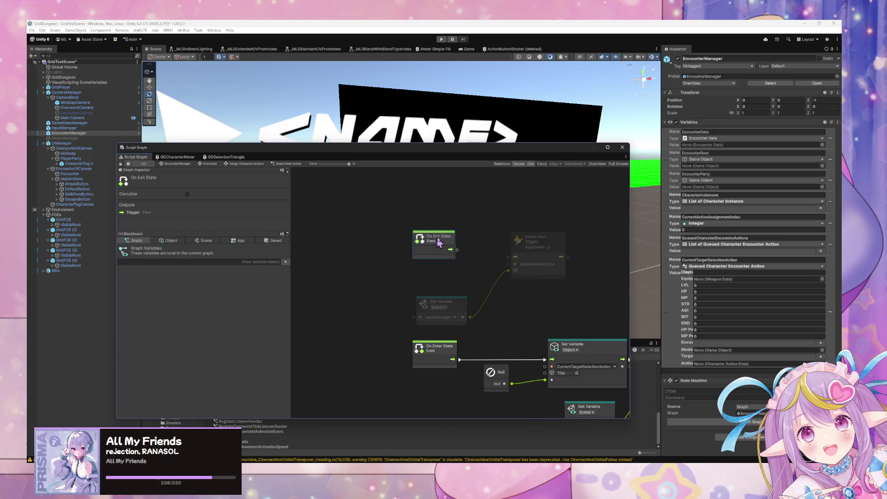
# Delete a stray On Mouse Exit node and undo an early edit of the EnableMainActions trigger.
pyautogui.rightClick(488, 279)
pyautogui.click(499, 283)
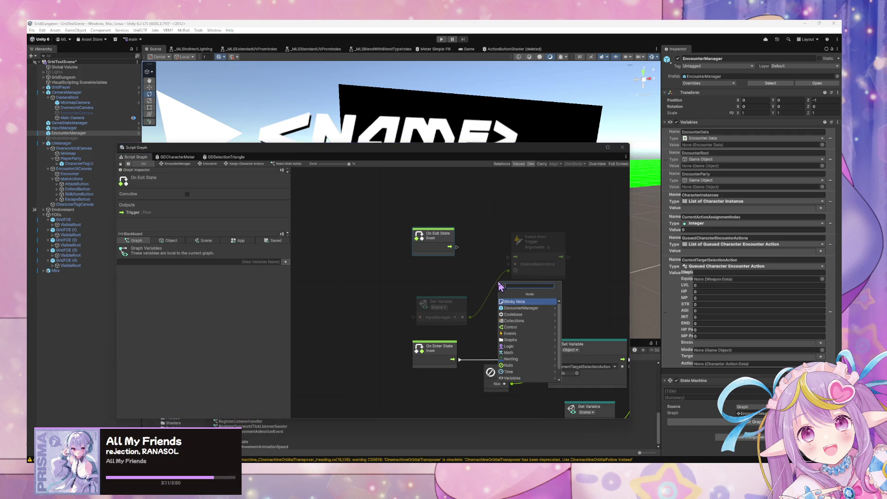
pyautogui.write('mouse exit')
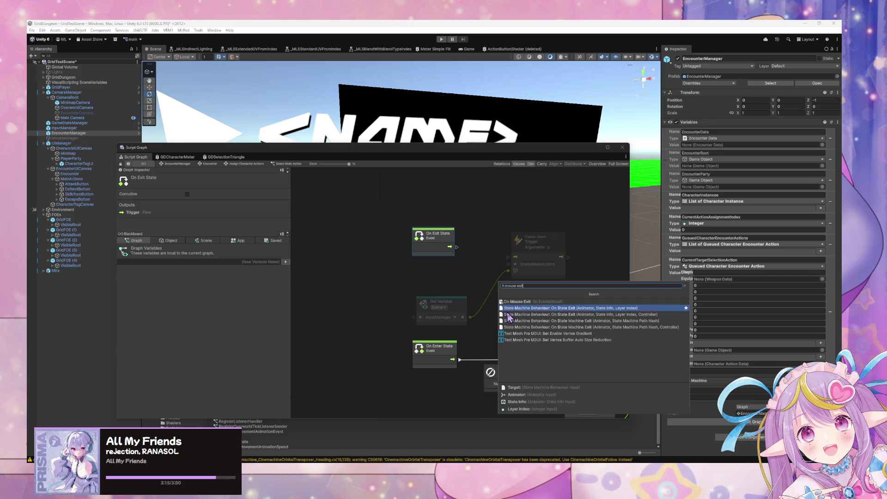
pyautogui.click(512, 303)
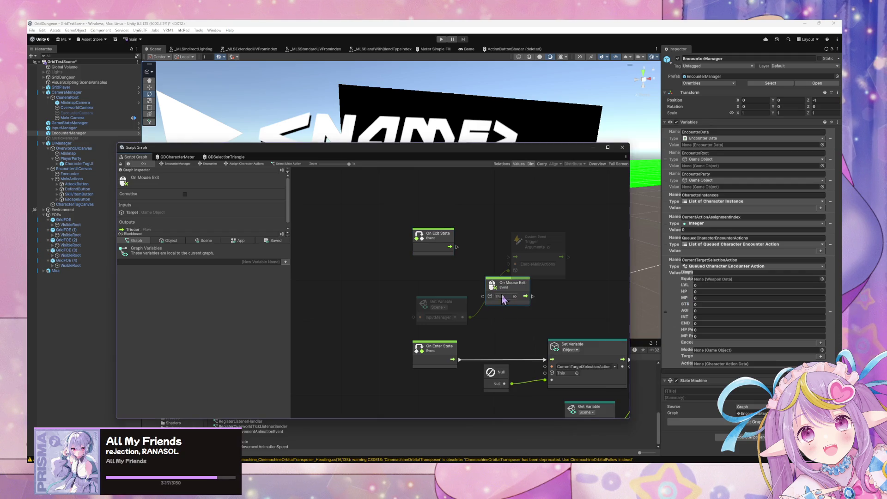
pyautogui.moveTo(499, 288); pyautogui.dragTo(382, 277)
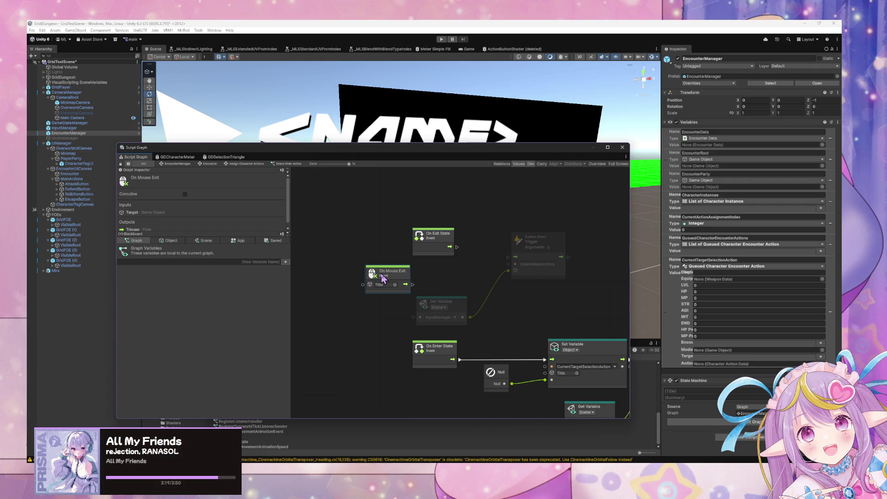
pyautogui.press('Delete')
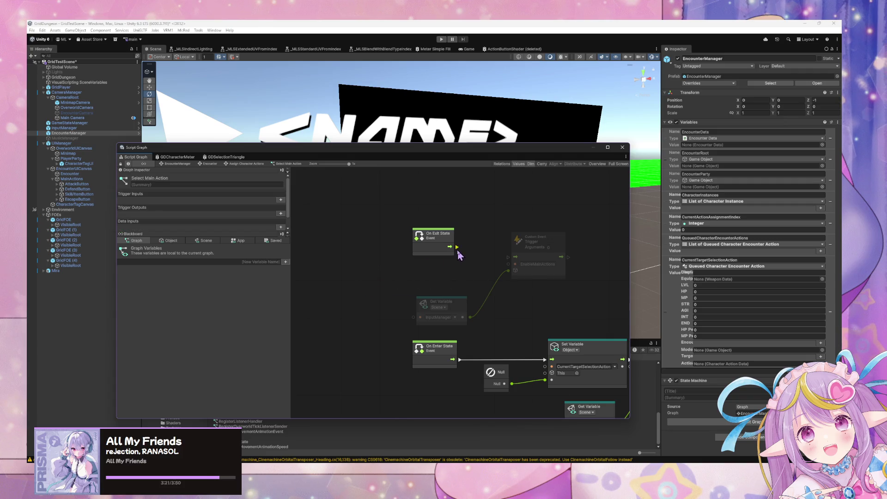
pyautogui.moveTo(458, 249); pyautogui.dragTo(508, 257)
pyautogui.click(538, 264)
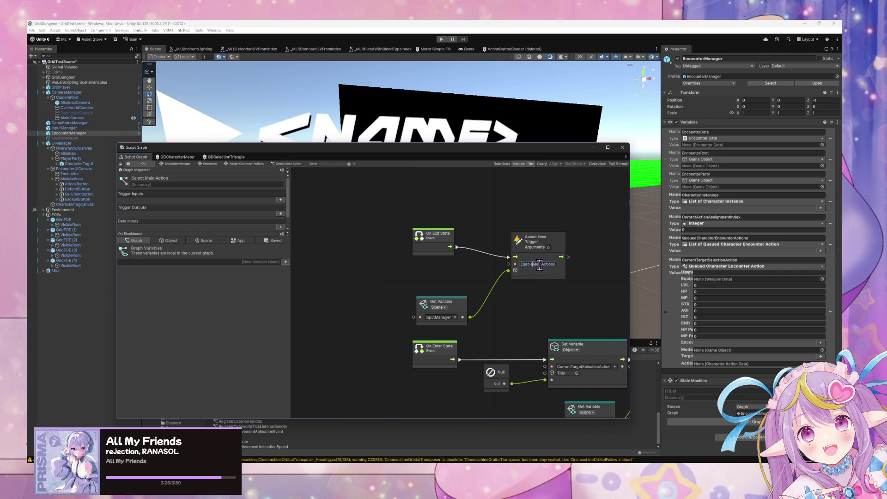
pyautogui.press('BackSpace')
pyautogui.press('BackSpace')
pyautogui.press('BackSpace')
pyautogui.write('MainActio')
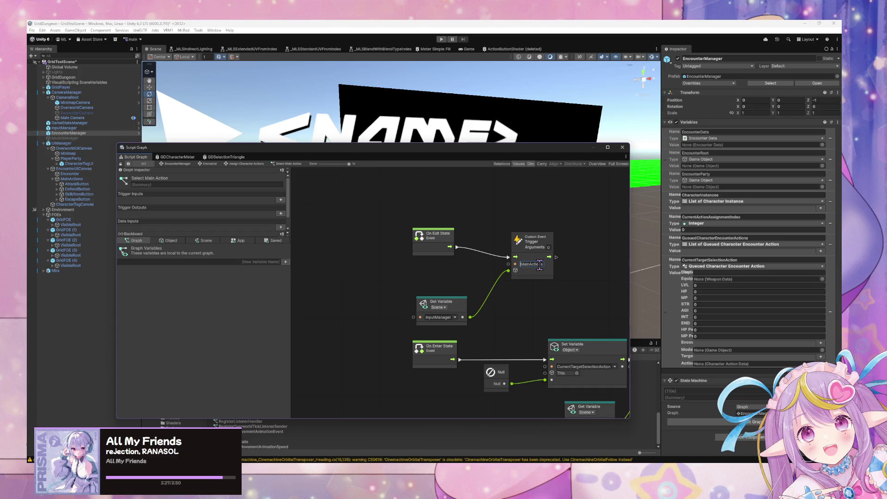
pyautogui.press('Escape')
pyautogui.hotkey('ctrl', 'z')
# Connect On Exit State to the duplicate trigger and rename its event to DisableMainActions.
pyautogui.moveTo(549, 250)
pyautogui.mouseDown()
pyautogui.moveTo(551, 290)
pyautogui.moveTo(474, 279)
pyautogui.mouseUp()
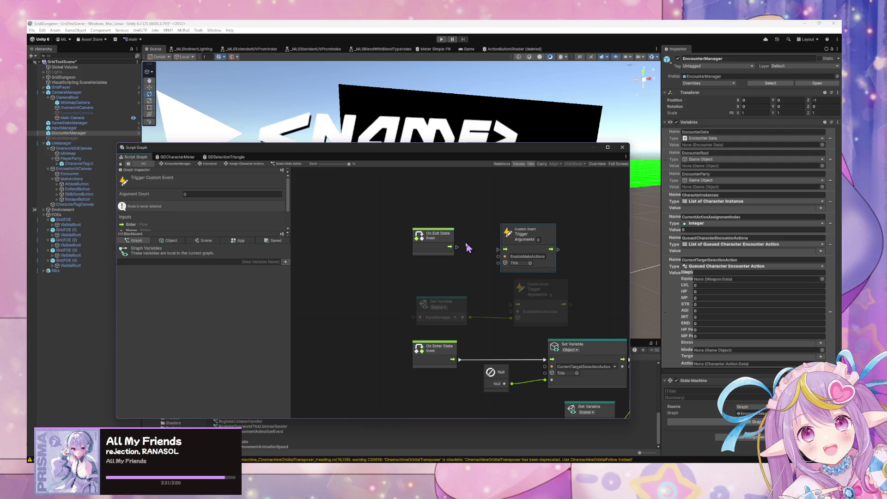
pyautogui.moveTo(457, 247)
pyautogui.mouseDown()
pyautogui.moveTo(505, 250)
pyautogui.moveTo(540, 221)
pyautogui.mouseUp()
pyautogui.click(437, 234)
pyautogui.moveTo(558, 280)
pyautogui.mouseDown()
pyautogui.moveTo(388, 250)
pyautogui.moveTo(525, 265)
pyautogui.moveTo(519, 273)
pyautogui.mouseUp()
pyautogui.click(494, 231)
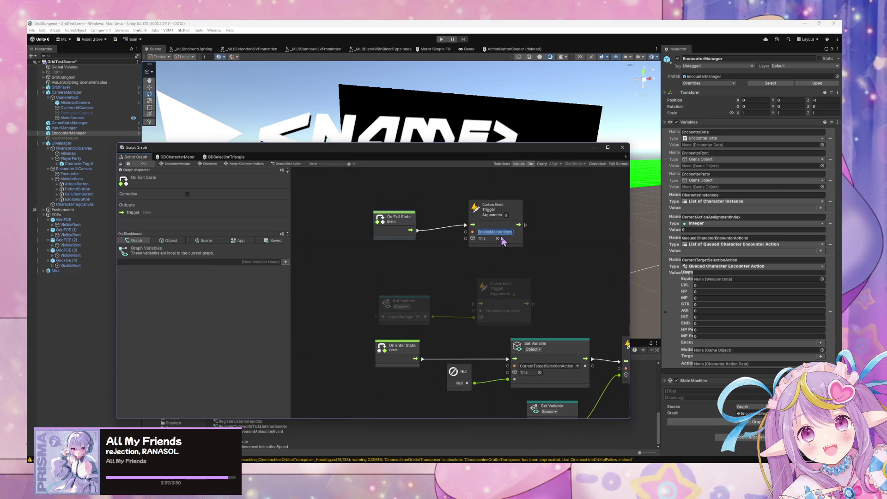
pyautogui.press('End')
pyautogui.press('BackSpace')
pyautogui.press('BackSpace')
pyautogui.press('BackSpace')
pyautogui.write('Disable')
pyautogui.click(494, 282)
# Wire the InputManager Get Variable into the DisableMainActions trigger and tidy the node layout.
pyautogui.moveTo(566, 330); pyautogui.dragTo(373, 289)
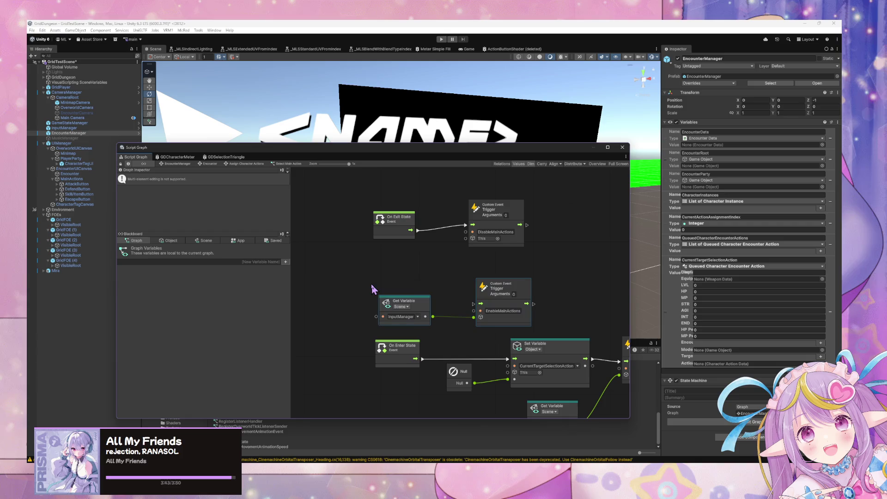
pyautogui.press('Delete')
pyautogui.hotkey('ctrl', 'z')
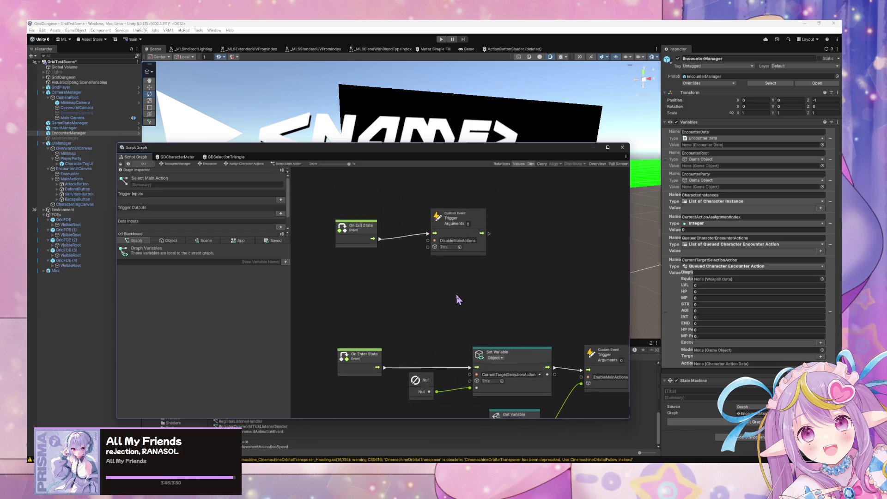
pyautogui.moveTo(526, 376)
pyautogui.mouseDown()
pyautogui.moveTo(519, 270)
pyautogui.moveTo(513, 255)
pyautogui.moveTo(491, 265)
pyautogui.mouseUp()
pyautogui.moveTo(406, 191); pyautogui.dragTo(569, 221)
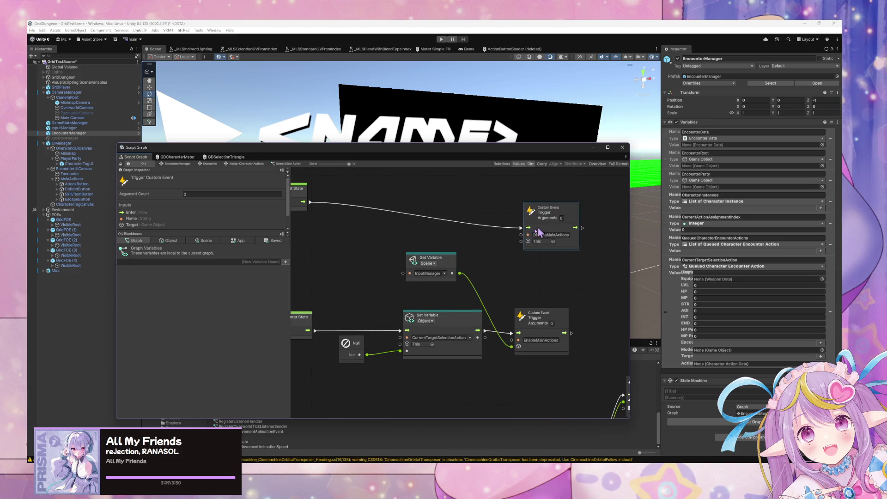
pyautogui.moveTo(460, 273); pyautogui.dragTo(521, 245)
pyautogui.moveTo(323, 286); pyautogui.dragTo(411, 284)
pyautogui.moveTo(382, 203)
pyautogui.mouseDown()
pyautogui.moveTo(517, 217)
pyautogui.moveTo(505, 215)
pyautogui.mouseUp()
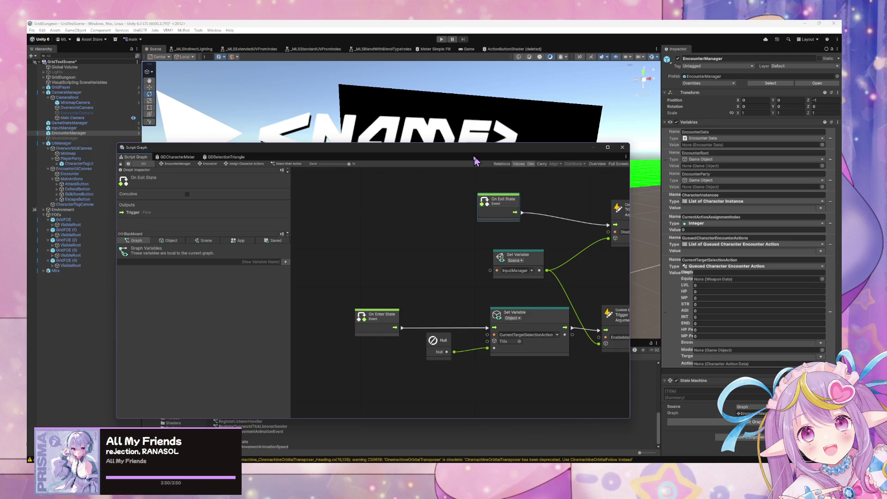
pyautogui.moveTo(462, 147); pyautogui.dragTo(456, 134)
pyautogui.moveTo(602, 245); pyautogui.dragTo(483, 231)
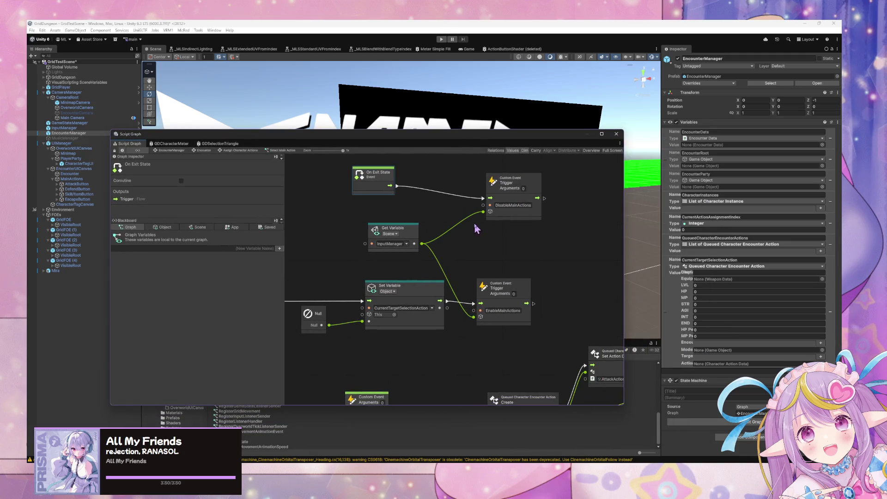
# Go from EncounterManager through Encounter and Assign Character Actions into the Target Selection script graph.
pyautogui.click(179, 152)
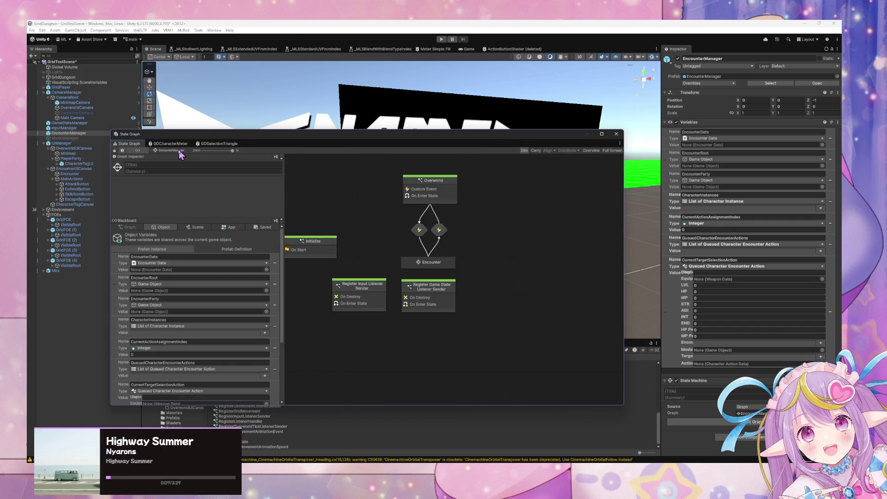
pyautogui.doubleClick(434, 262)
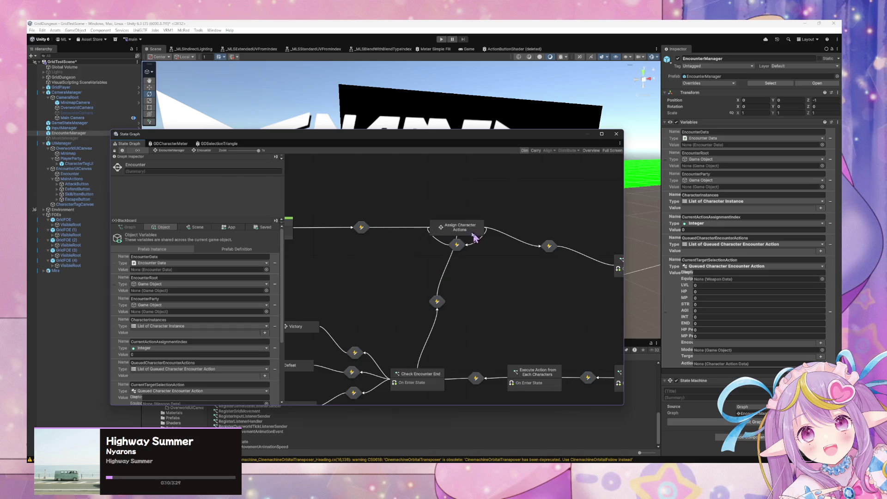
pyautogui.doubleClick(450, 231)
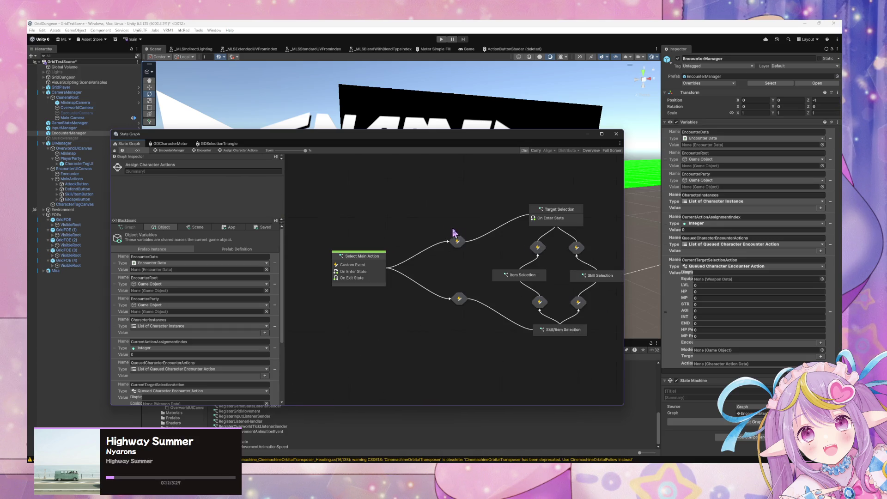
pyautogui.doubleClick(553, 215)
# Tidy the Get Variable nodes, keeping the variable kind as Scene, and start play mode.
pyautogui.moveTo(531, 356); pyautogui.dragTo(382, 257)
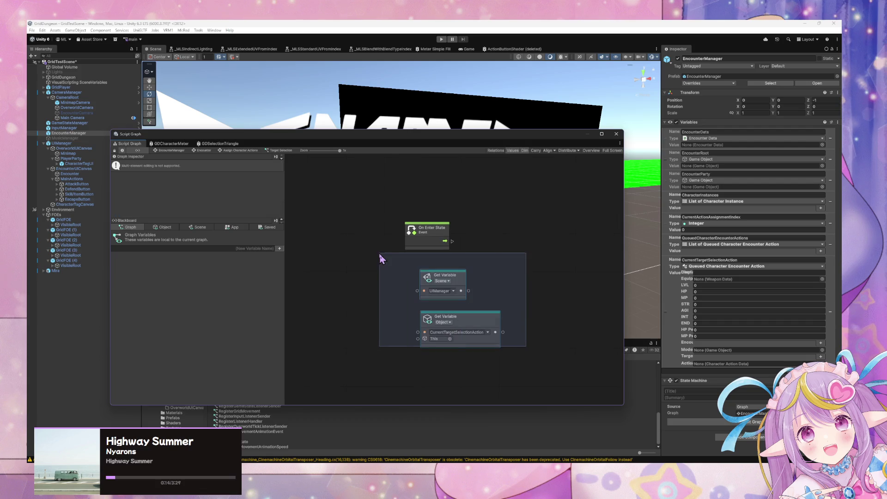
pyautogui.click(437, 281)
pyautogui.click(450, 310)
pyautogui.moveTo(448, 275); pyautogui.dragTo(433, 275)
pyautogui.moveTo(472, 319); pyautogui.dragTo(423, 314)
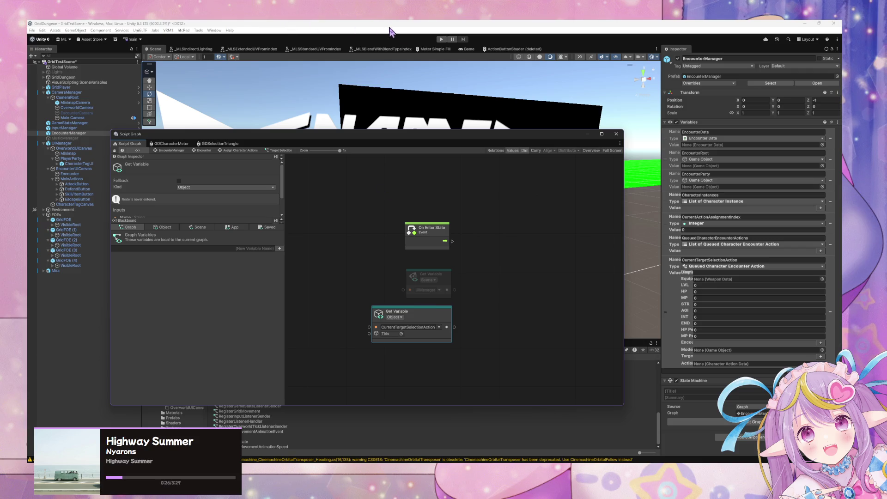
pyautogui.click(441, 40)
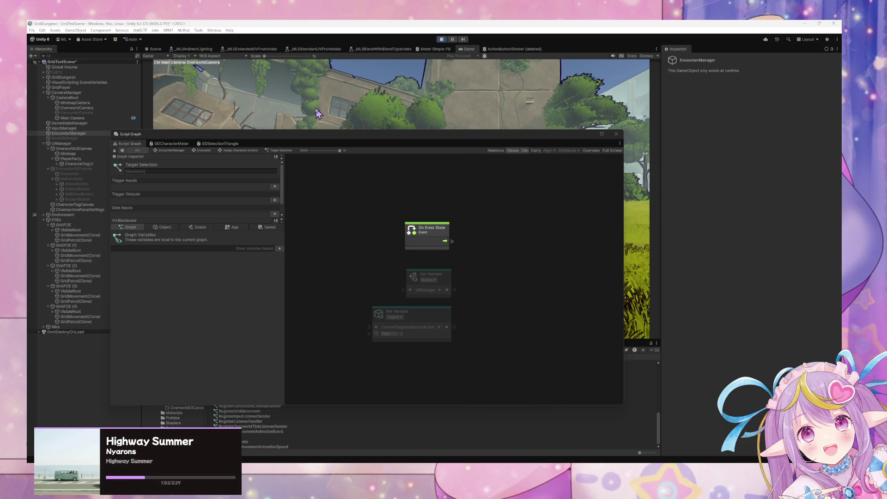
# Reposition and enlarge the floating Script Graph window beside the running game.
pyautogui.moveTo(292, 136)
pyautogui.mouseDown()
pyautogui.moveTo(542, 215)
pyautogui.moveTo(644, 233)
pyautogui.mouseUp()
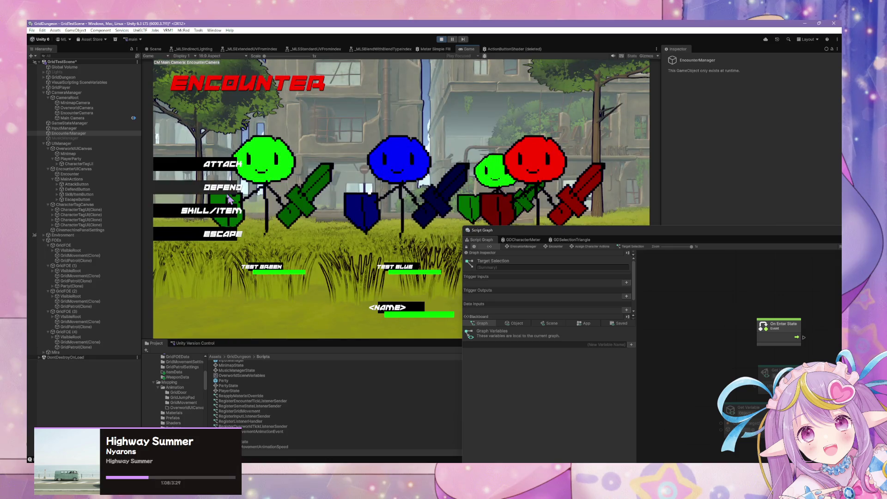
pyautogui.moveTo(503, 233)
pyautogui.mouseDown()
pyautogui.moveTo(301, 202)
pyautogui.moveTo(227, 290)
pyautogui.moveTo(178, 250)
pyautogui.mouseUp()
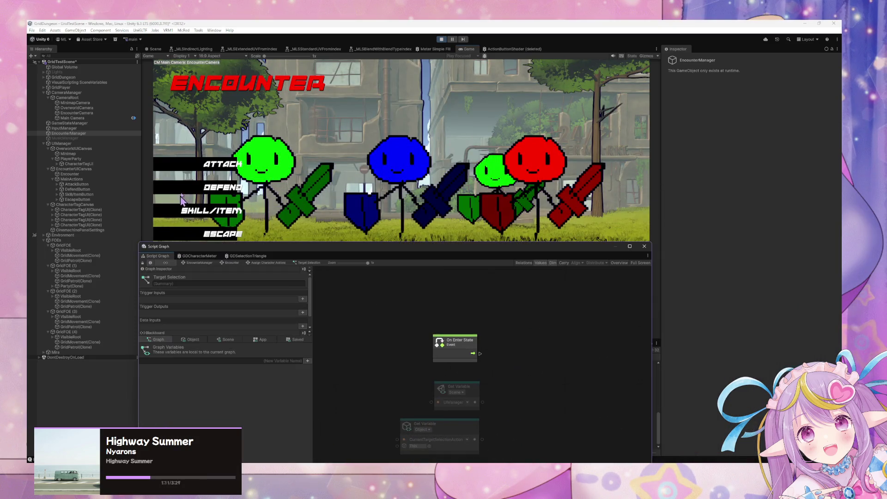
pyautogui.click(272, 185)
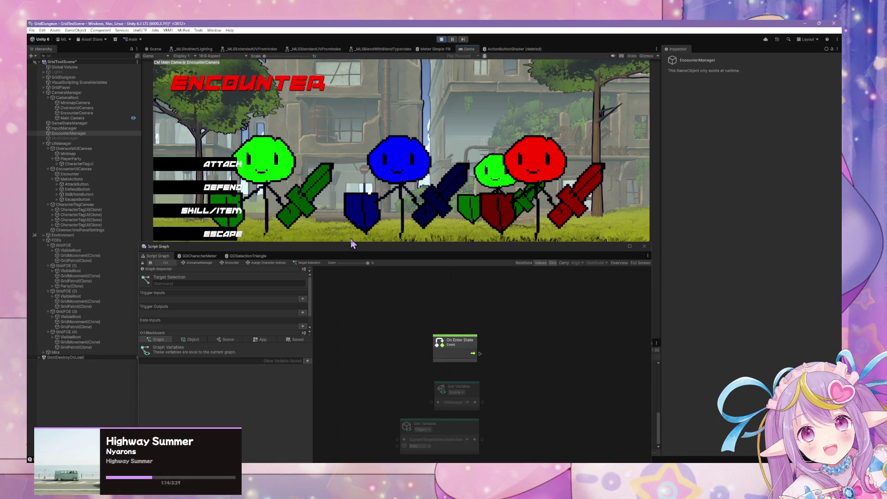
pyautogui.moveTo(347, 247)
pyautogui.mouseDown()
pyautogui.moveTo(440, 178)
pyautogui.moveTo(453, 128)
pyautogui.mouseUp()
pyautogui.click(549, 226)
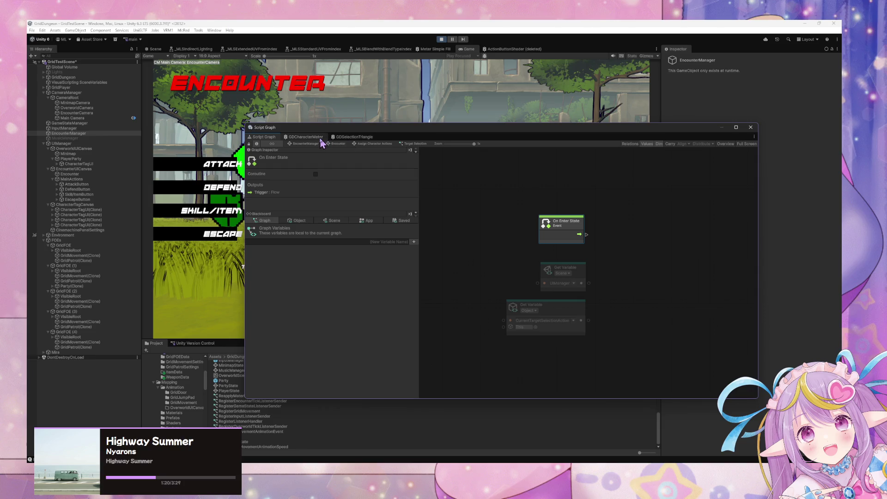
# Navigate through Encounter and Assign Character Actions back into the Select Main Action script graph.
pyautogui.click(304, 144)
pyautogui.click(282, 144)
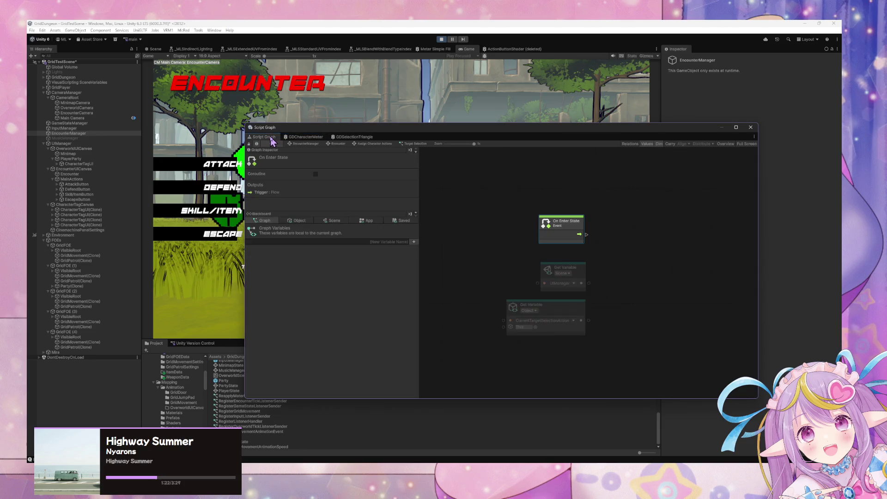
pyautogui.click(334, 145)
pyautogui.doubleClick(587, 224)
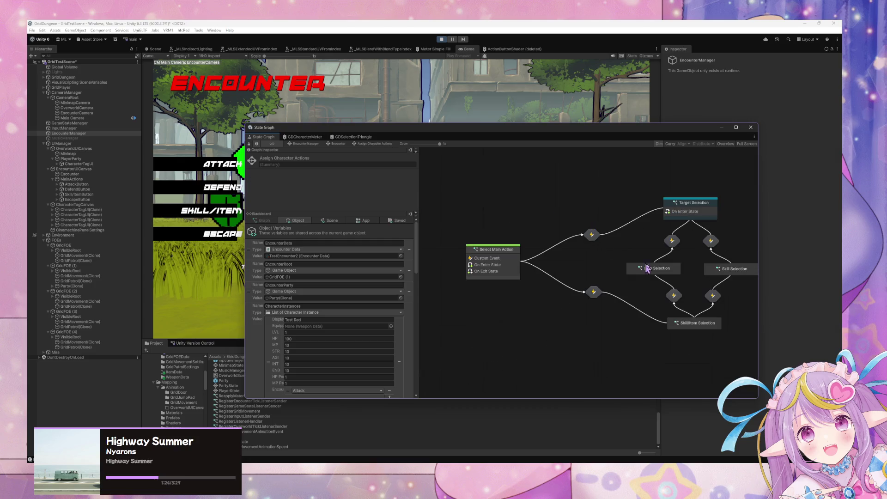
pyautogui.doubleClick(700, 215)
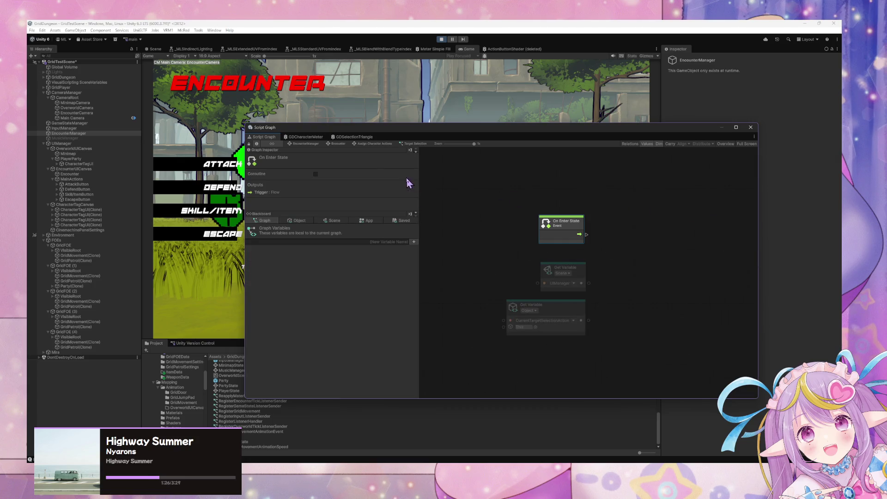
pyautogui.click(339, 143)
pyautogui.doubleClick(587, 224)
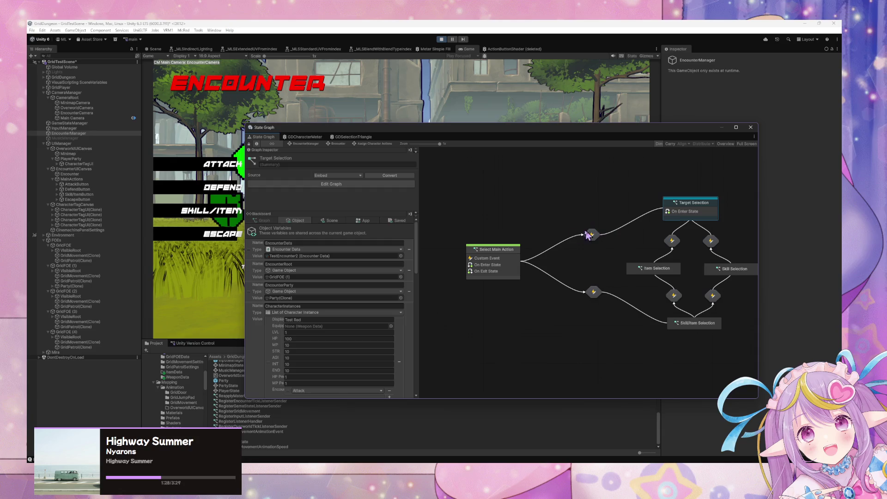
pyautogui.click(500, 251)
pyautogui.click(561, 252)
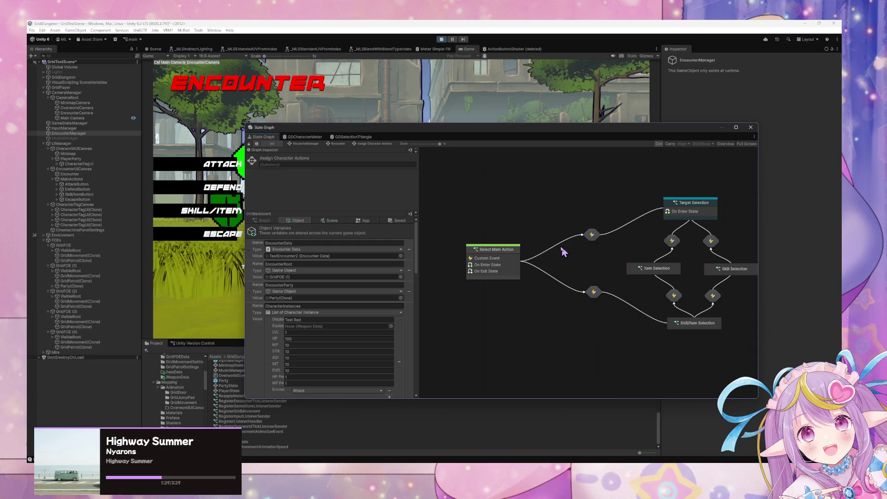
pyautogui.doubleClick(509, 253)
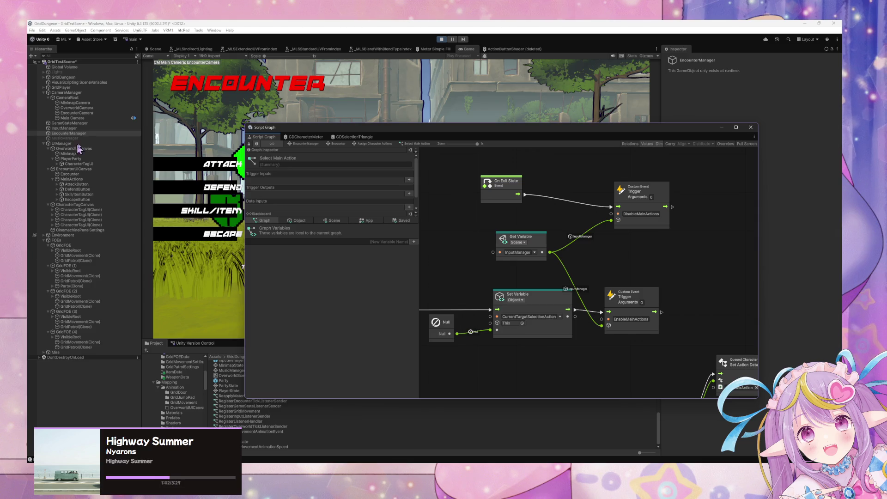
# Change the Get Variable node to read UIManager instead of InputManager.
pyautogui.click(537, 252)
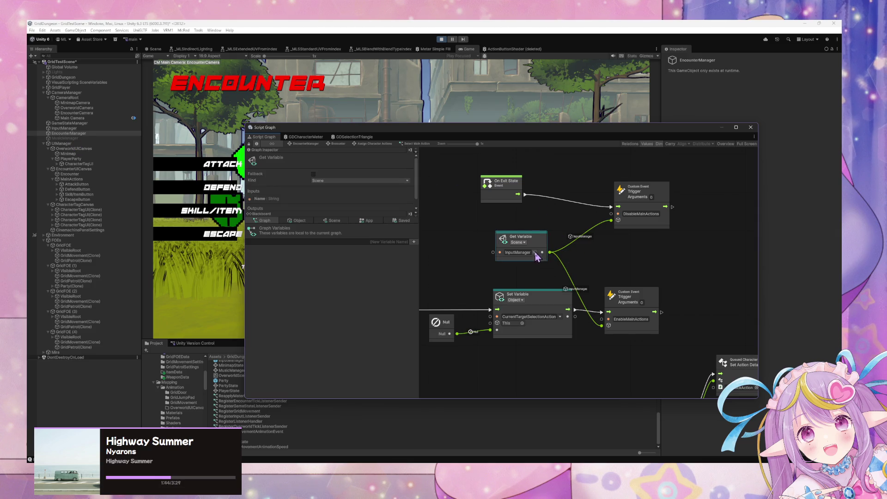
pyautogui.click(535, 252)
pyautogui.click(553, 301)
pyautogui.click(543, 199)
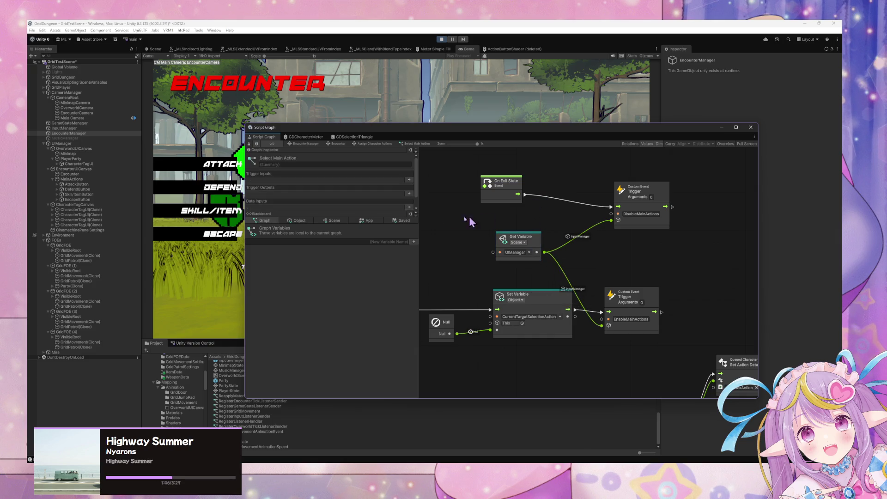
# Test by choosing ATTACK in the running encounter and confirm the main actions hide.
pyautogui.moveTo(410, 127); pyautogui.dragTo(558, 116)
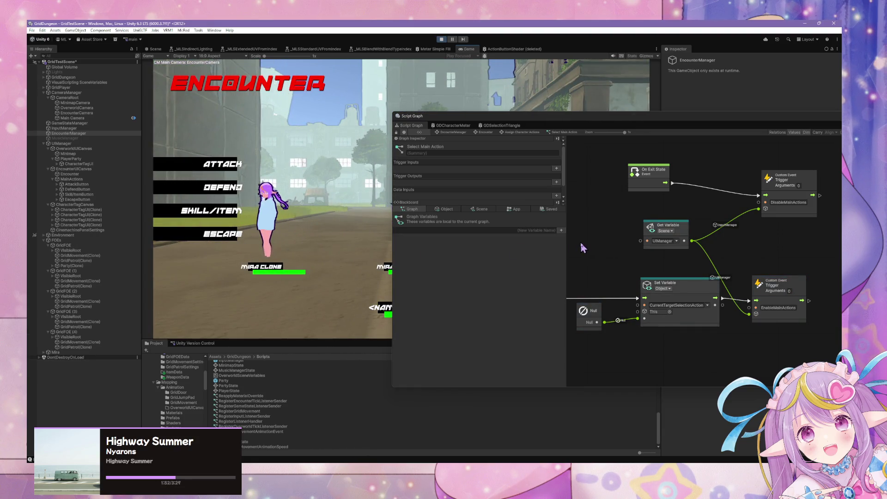
pyautogui.click(238, 170)
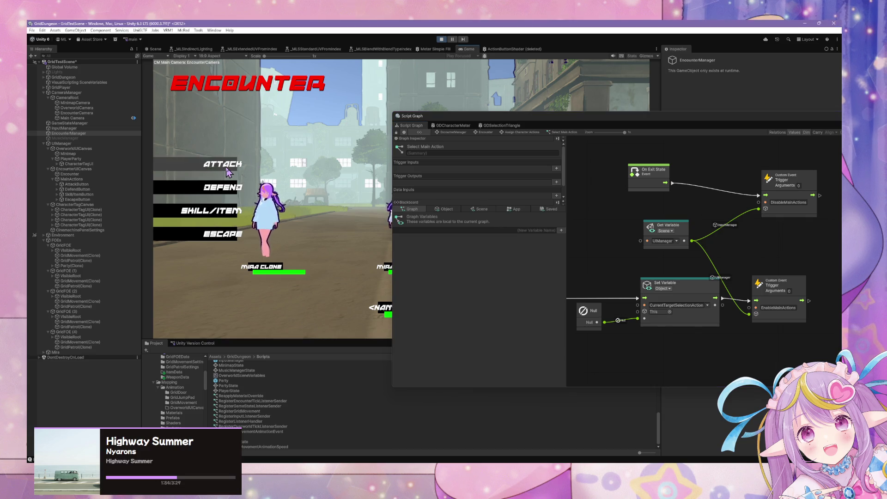
pyautogui.moveTo(641, 123)
pyautogui.mouseDown()
pyautogui.moveTo(532, 354)
pyautogui.moveTo(418, 318)
pyautogui.moveTo(672, 289)
pyautogui.moveTo(452, 149)
pyautogui.moveTo(259, 132)
pyautogui.moveTo(564, 259)
pyautogui.moveTo(564, 297)
pyautogui.moveTo(547, 309)
pyautogui.mouseUp()
# Reposition and widen the graph window around the game, then show UIManager's Encounter graph.
pyautogui.click(414, 275)
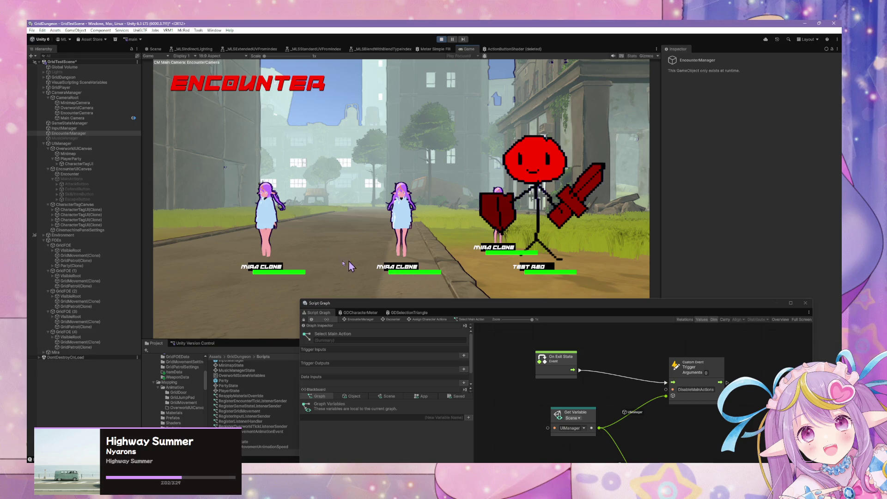
pyautogui.moveTo(541, 310)
pyautogui.mouseDown()
pyautogui.moveTo(520, 305)
pyautogui.moveTo(464, 235)
pyautogui.moveTo(323, 208)
pyautogui.moveTo(268, 129)
pyautogui.moveTo(543, 300)
pyautogui.moveTo(542, 289)
pyautogui.mouseUp()
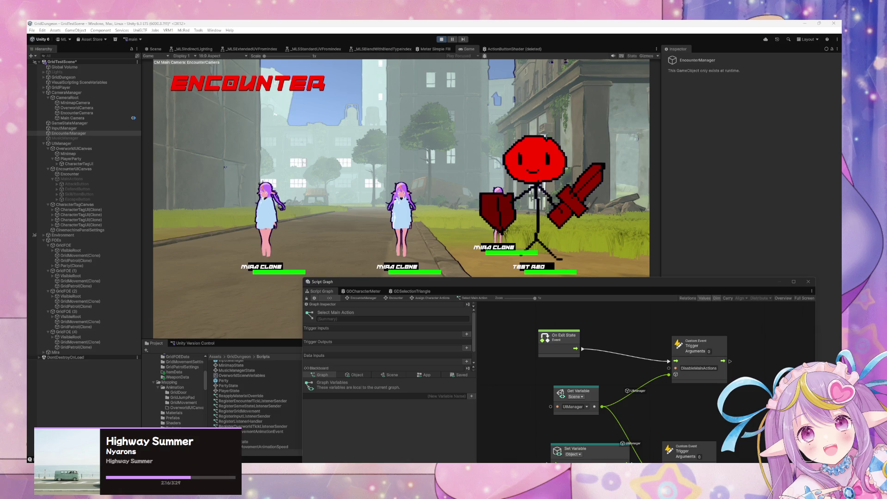
pyautogui.click(430, 231)
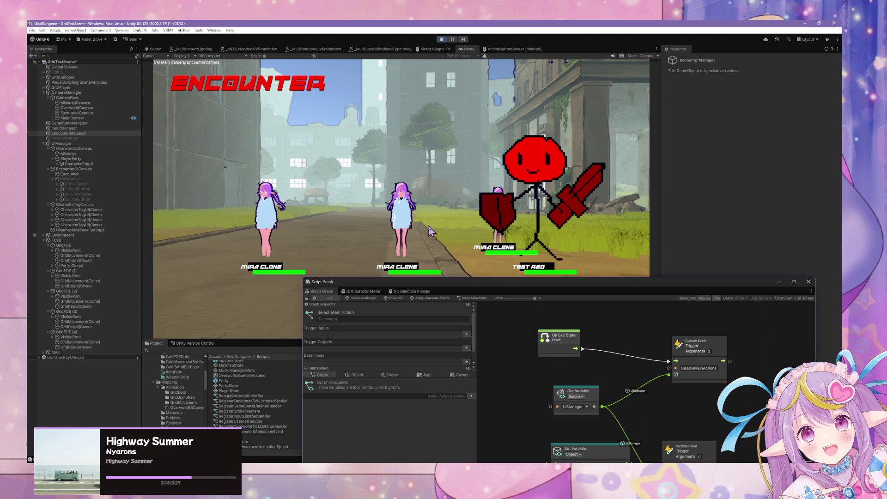
pyautogui.moveTo(488, 291)
pyautogui.mouseDown()
pyautogui.moveTo(584, 241)
pyautogui.moveTo(536, 211)
pyautogui.moveTo(412, 200)
pyautogui.moveTo(386, 183)
pyautogui.moveTo(522, 200)
pyautogui.mouseUp()
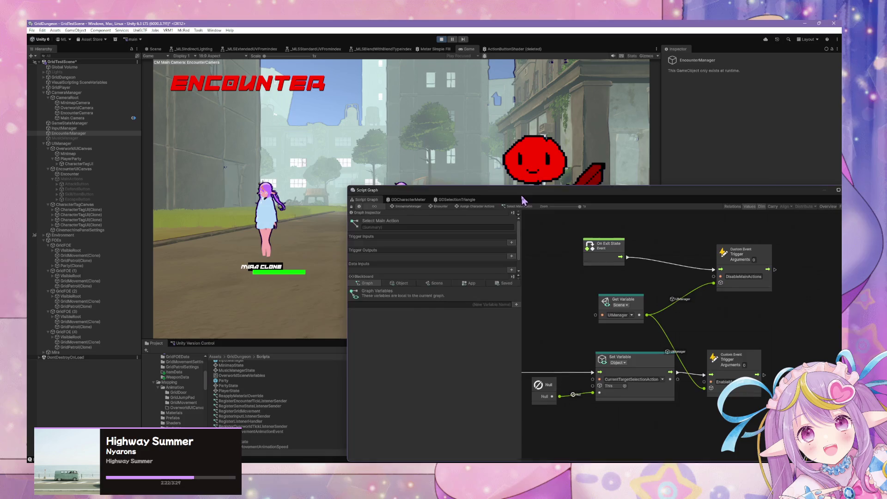
pyautogui.moveTo(442, 199)
pyautogui.mouseDown()
pyautogui.moveTo(268, 156)
pyautogui.moveTo(265, 108)
pyautogui.mouseUp()
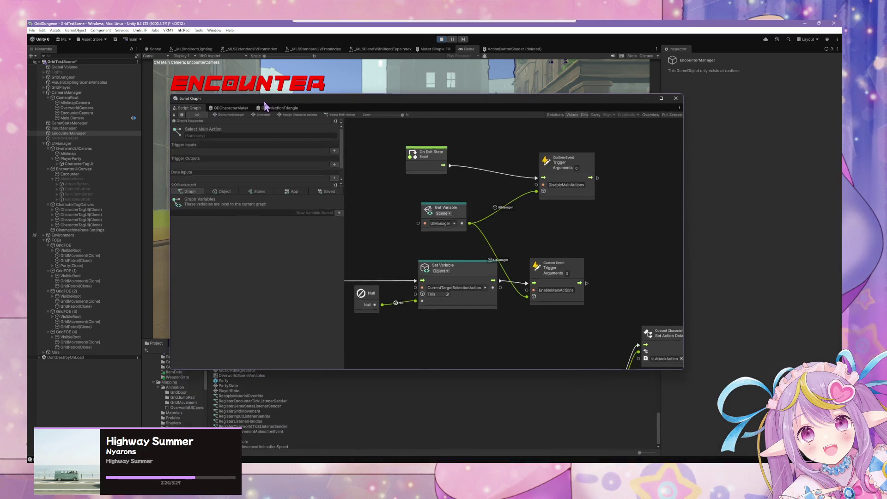
pyautogui.moveTo(683, 369); pyautogui.dragTo(714, 370)
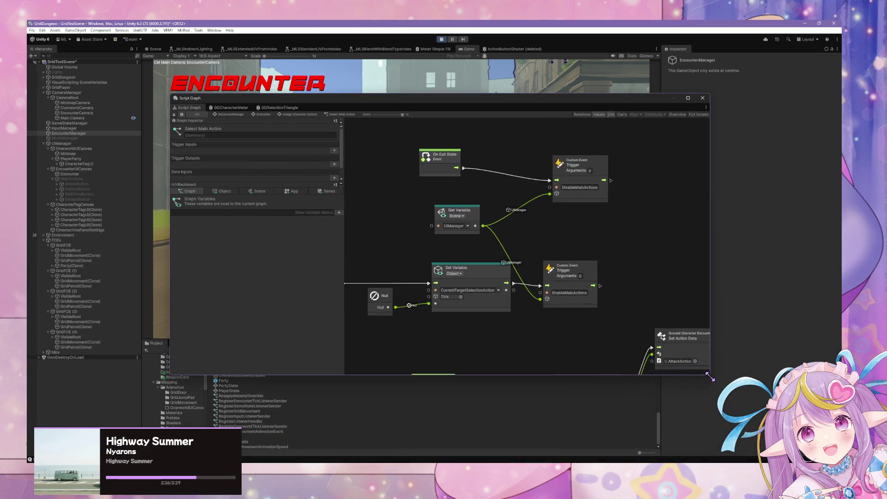
pyautogui.moveTo(379, 104)
pyautogui.mouseDown()
pyautogui.moveTo(605, 221)
pyautogui.moveTo(600, 227)
pyautogui.mouseUp()
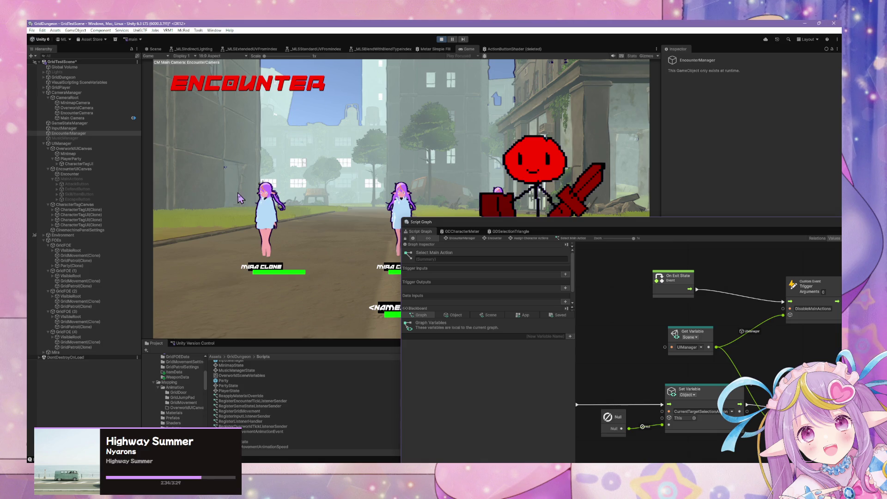
pyautogui.moveTo(448, 221)
pyautogui.mouseDown()
pyautogui.moveTo(417, 216)
pyautogui.moveTo(455, 226)
pyautogui.mouseUp()
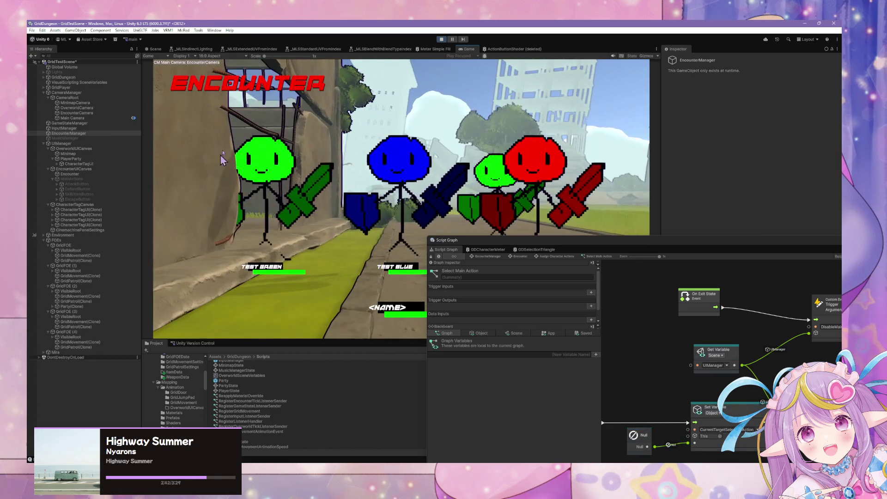
pyautogui.moveTo(520, 240); pyautogui.dragTo(447, 209)
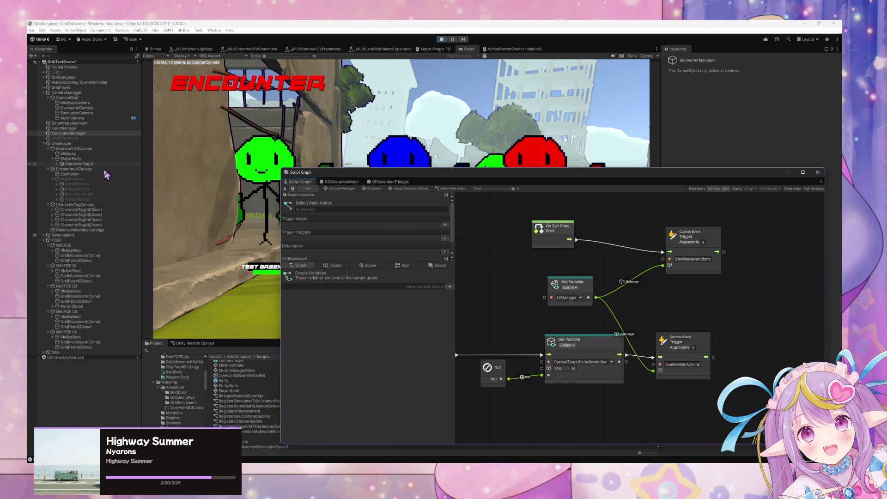
pyautogui.click(79, 144)
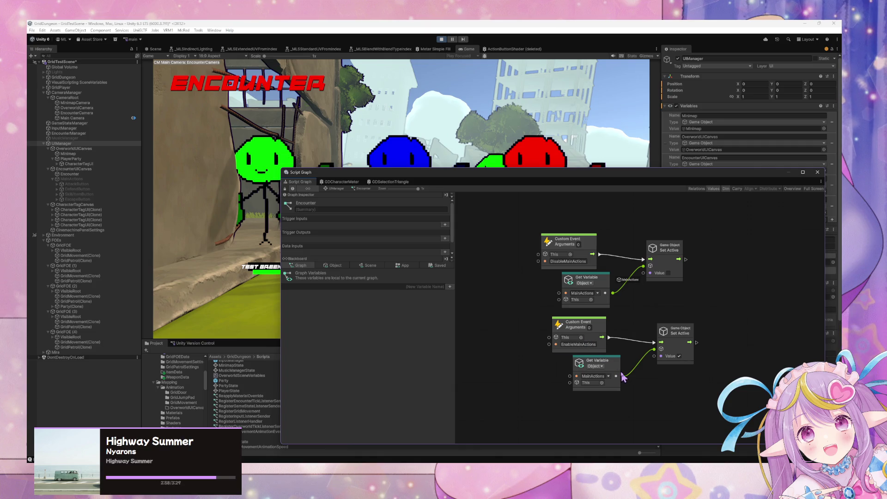
pyautogui.moveTo(382, 171)
pyautogui.mouseDown()
pyautogui.moveTo(566, 201)
pyautogui.moveTo(616, 183)
pyautogui.mouseUp()
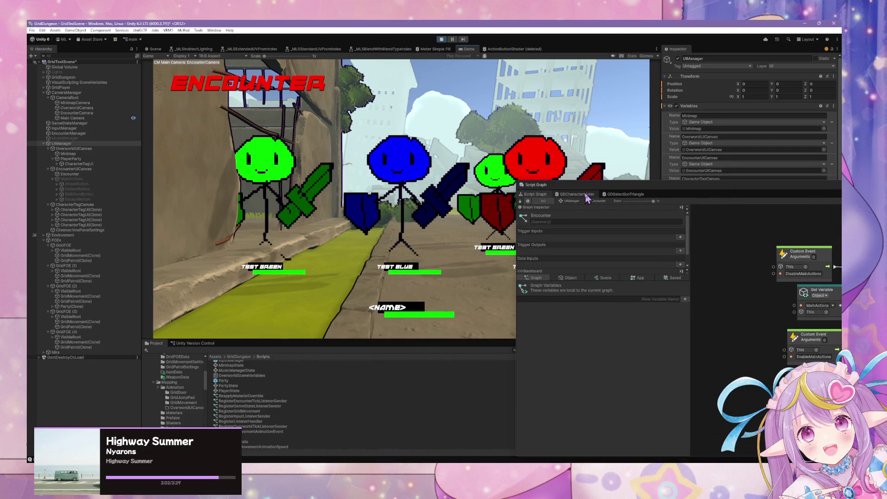
pyautogui.doubleClick(635, 186)
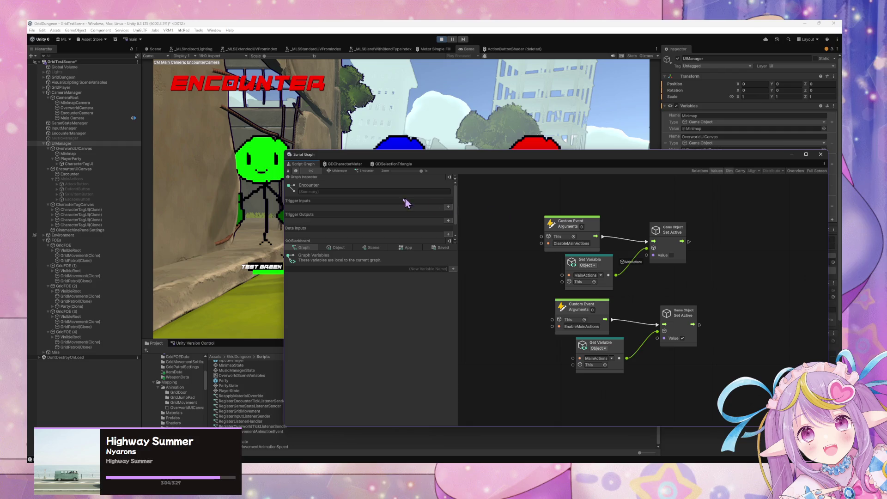
pyautogui.click(333, 171)
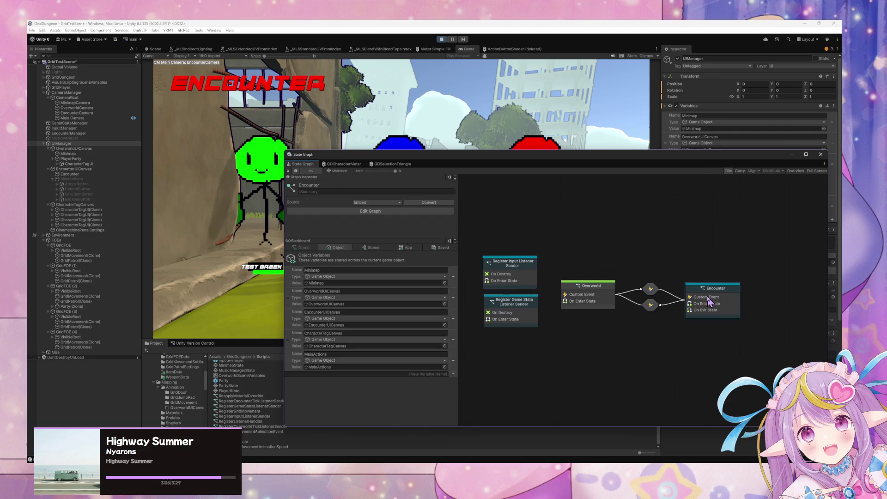
pyautogui.click(593, 295)
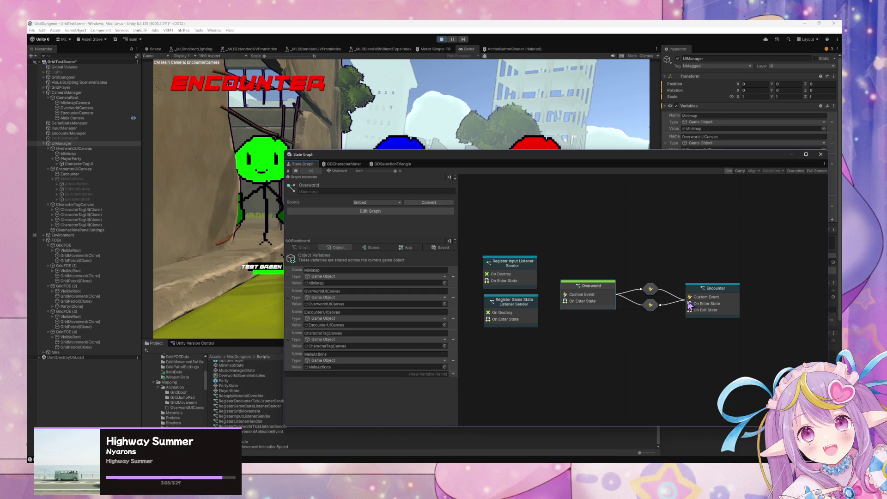
pyautogui.click(712, 312)
pyautogui.doubleClick(713, 313)
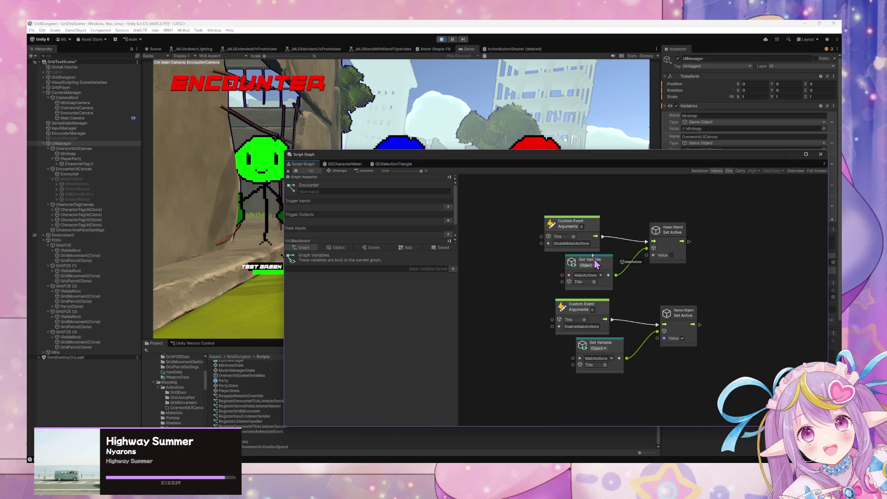
pyautogui.click(463, 132)
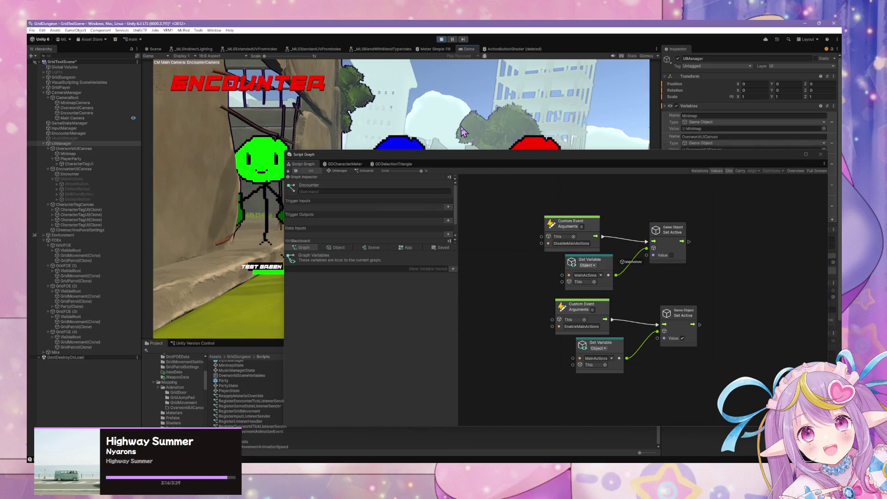
pyautogui.click(600, 308)
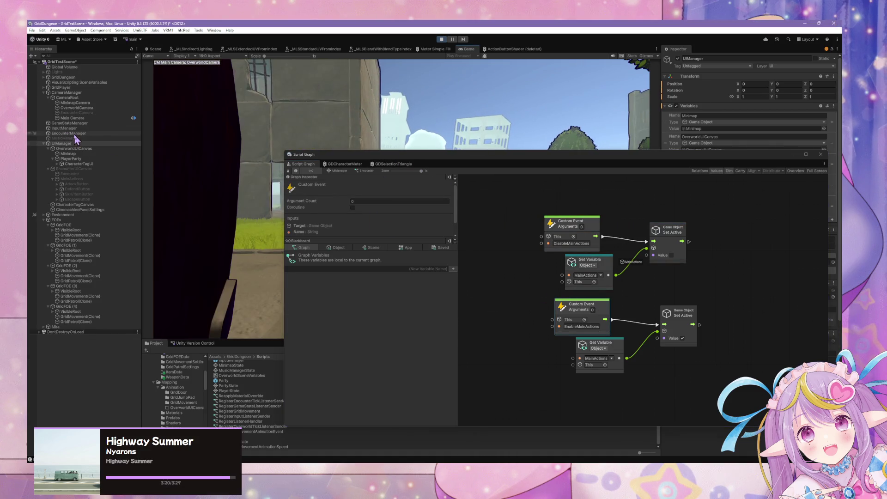
# Inspect the EnableMainActions event in EncounterManager's Select Main Action graph.
pyautogui.click(74, 134)
pyautogui.doubleClick(606, 282)
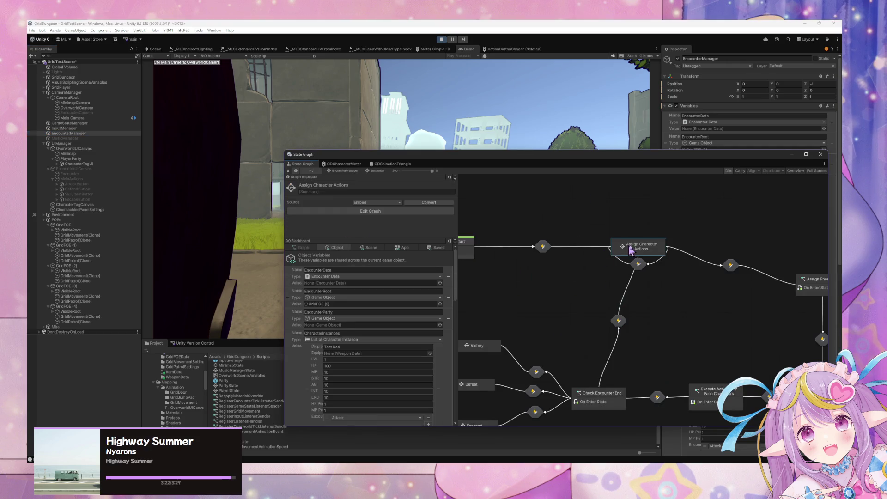
pyautogui.doubleClick(630, 250)
pyautogui.doubleClick(546, 287)
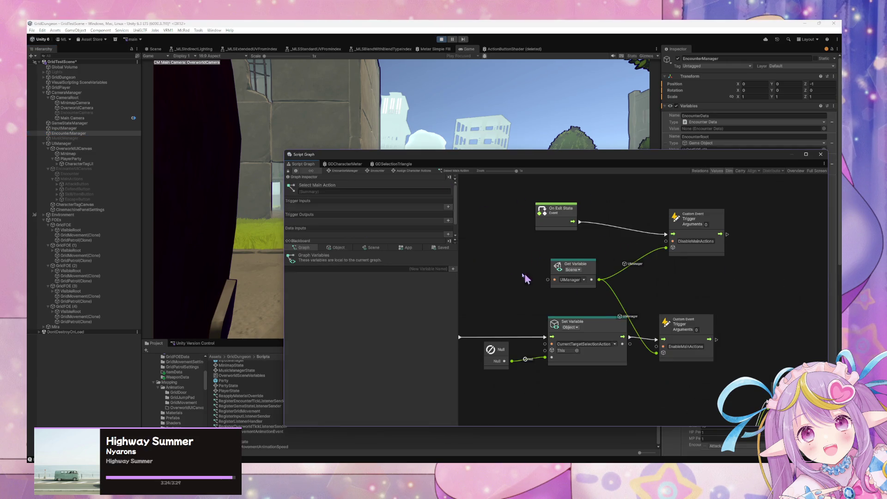
pyautogui.moveTo(526, 244)
pyautogui.mouseDown()
pyautogui.moveTo(521, 231)
pyautogui.moveTo(624, 229)
pyautogui.moveTo(573, 219)
pyautogui.mouseUp()
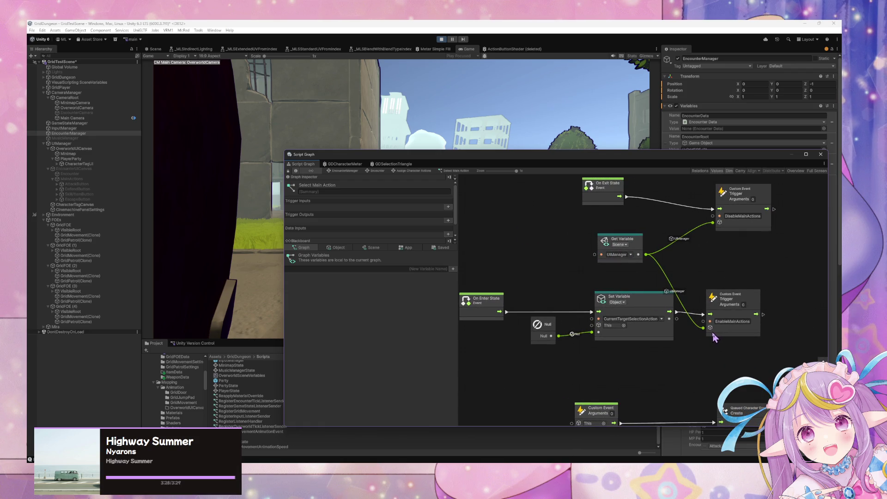
pyautogui.doubleClick(739, 323)
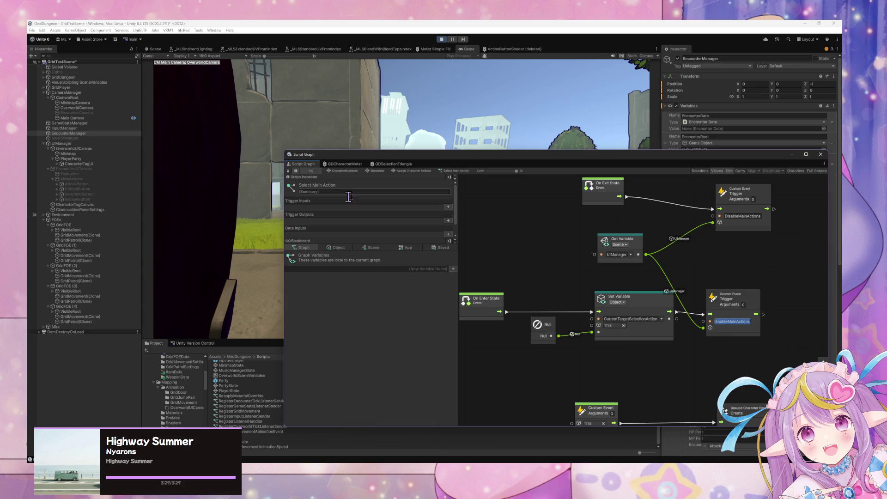
# Open UIManager's Overworld state script graph and reframe it.
pyautogui.click(66, 143)
pyautogui.doubleClick(596, 287)
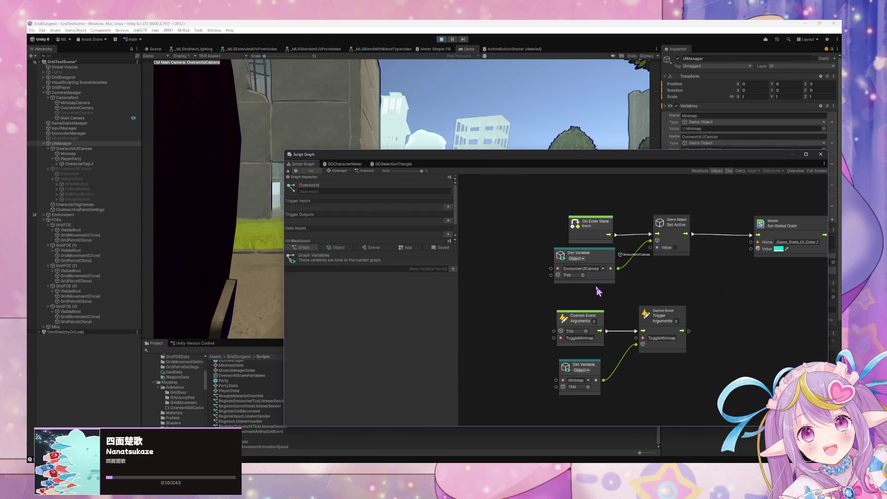
pyautogui.moveTo(494, 163); pyautogui.dragTo(538, 162)
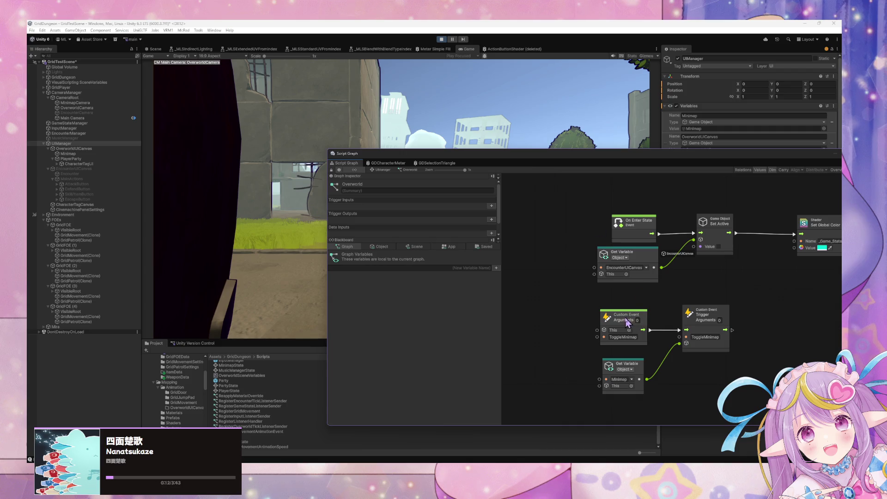
pyautogui.moveTo(725, 256); pyautogui.dragTo(665, 251)
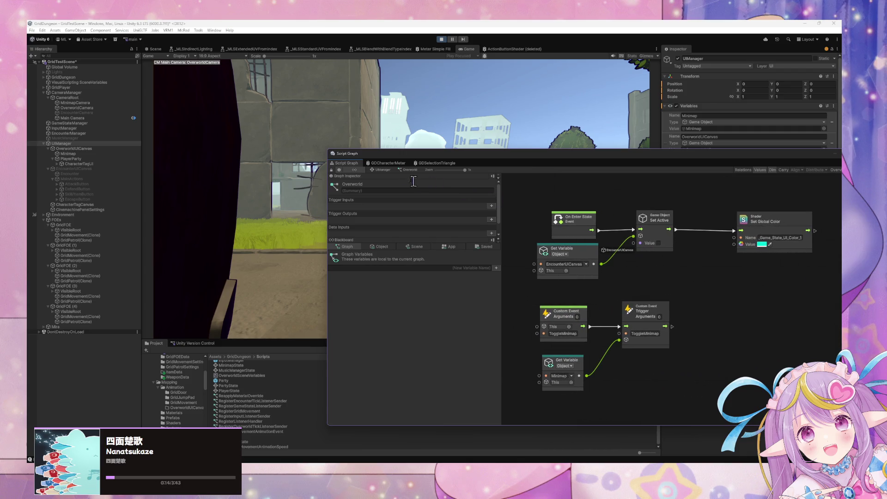
# Compare UIManager's Encounter and Overworld graphs, then return to the UIManager state graph.
pyautogui.click(383, 170)
pyautogui.doubleClick(753, 297)
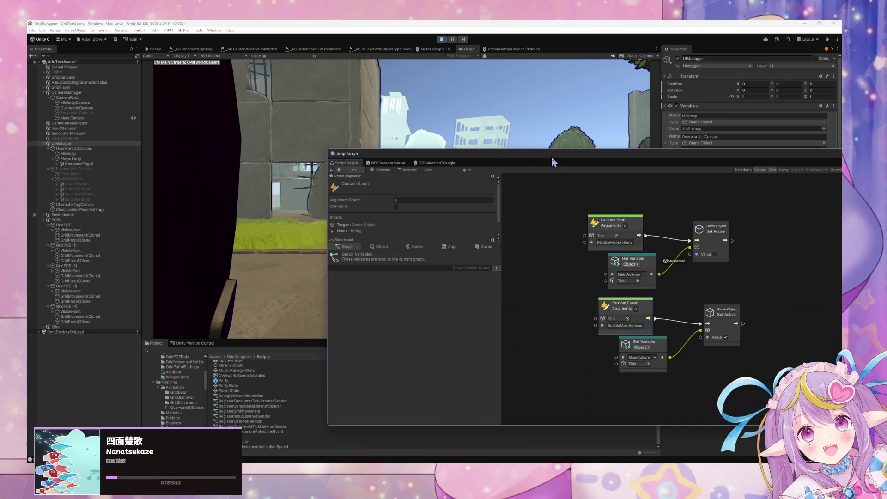
pyautogui.moveTo(552, 161)
pyautogui.mouseDown()
pyautogui.moveTo(465, 306)
pyautogui.moveTo(445, 273)
pyautogui.moveTo(497, 203)
pyautogui.moveTo(516, 208)
pyautogui.mouseUp()
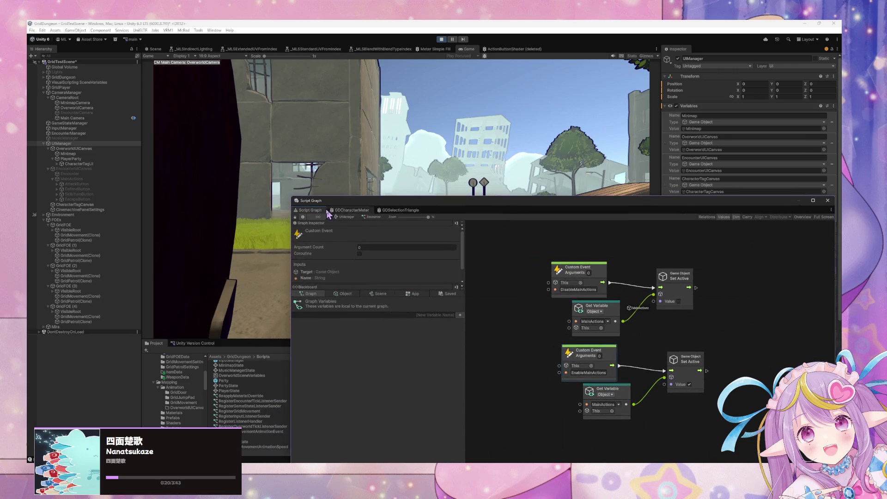
pyautogui.click(343, 219)
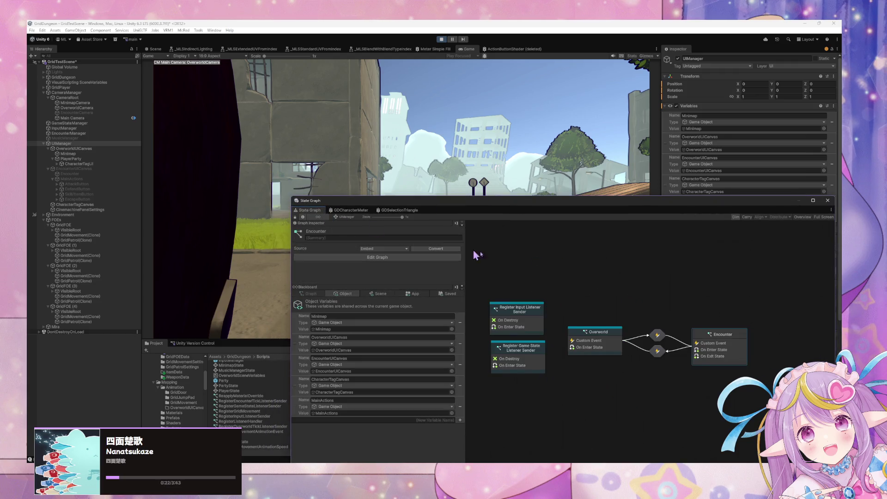
pyautogui.doubleClick(612, 342)
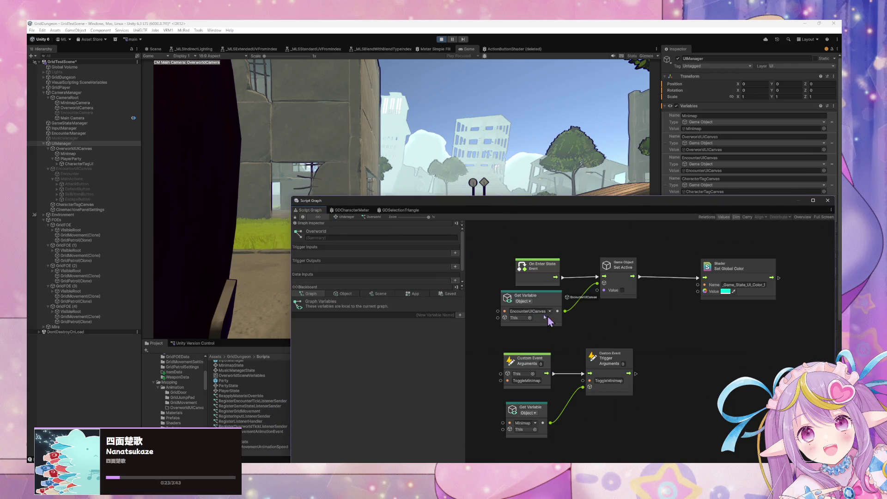
pyautogui.click(348, 218)
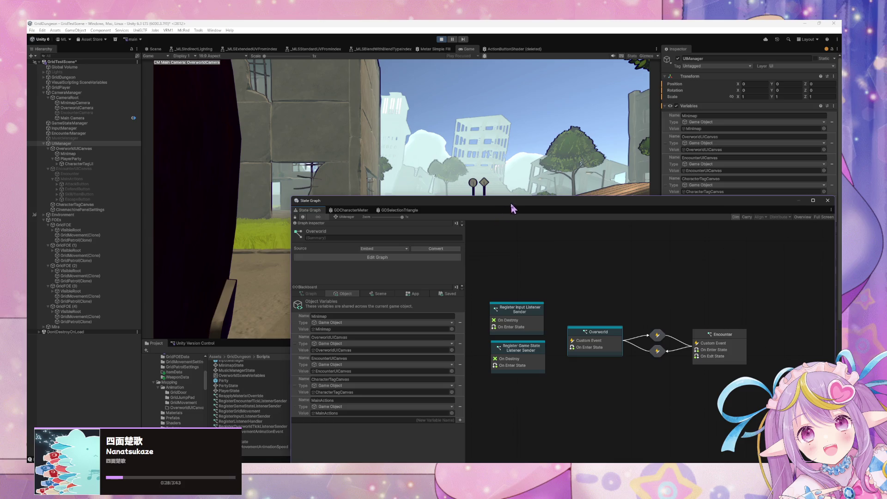
pyautogui.moveTo(511, 203); pyautogui.dragTo(430, 305)
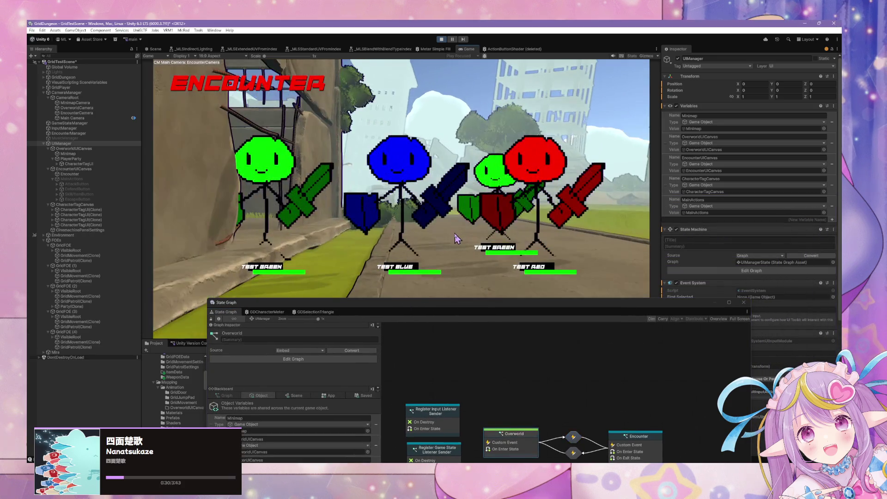
# Switch to EncounterManager, open the Assign Character Actions inner graph and nudge Set Variable.
pyautogui.moveTo(554, 310)
pyautogui.mouseDown()
pyautogui.moveTo(697, 208)
pyautogui.moveTo(632, 344)
pyautogui.moveTo(533, 188)
pyautogui.mouseUp()
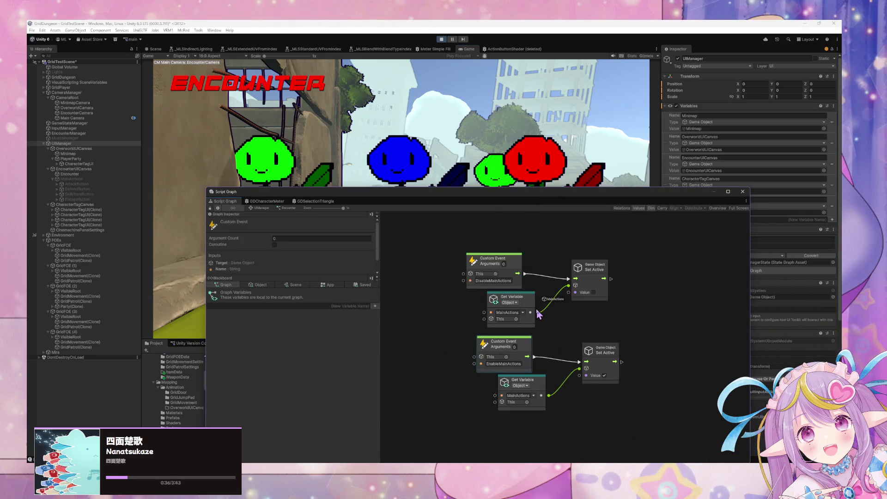
pyautogui.click(266, 208)
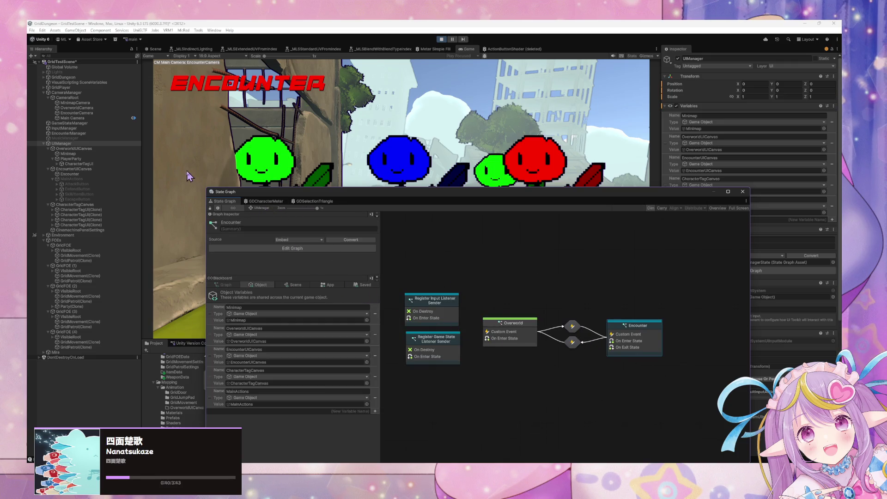
pyautogui.click(78, 174)
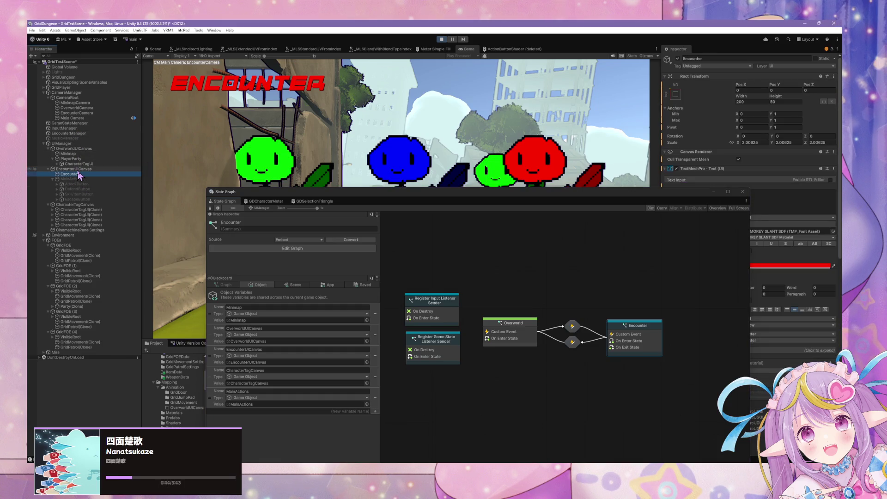
pyautogui.click(70, 133)
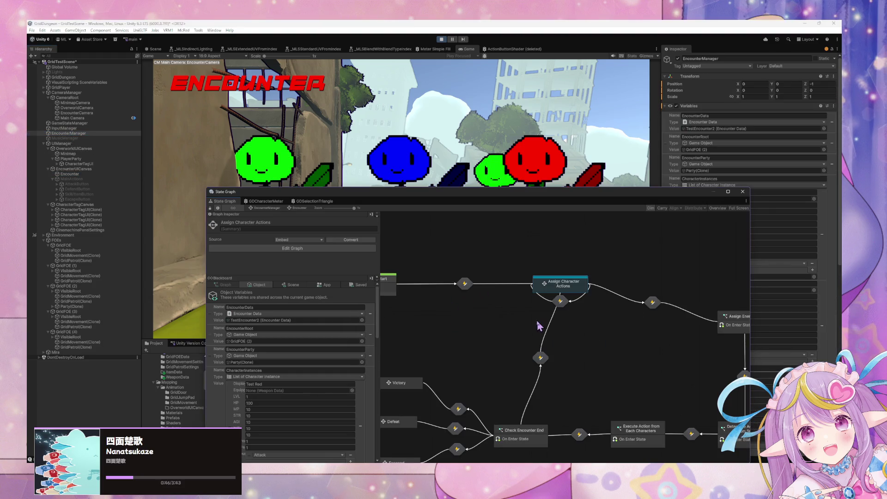
pyautogui.scroll(-3, 551, 286)
pyautogui.doubleClick(481, 322)
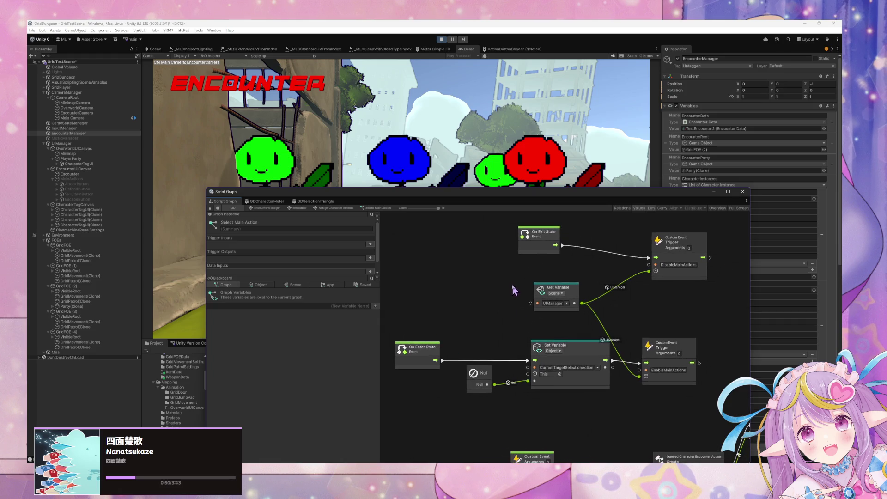
pyautogui.moveTo(585, 348); pyautogui.dragTo(575, 358)
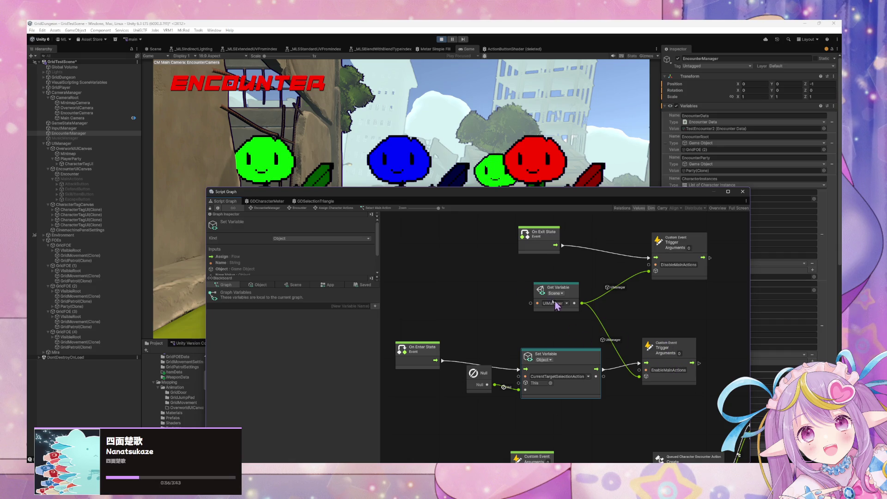
# In Select Main Action, move On Enter State and the Null node below Set Variable.
pyautogui.click(452, 176)
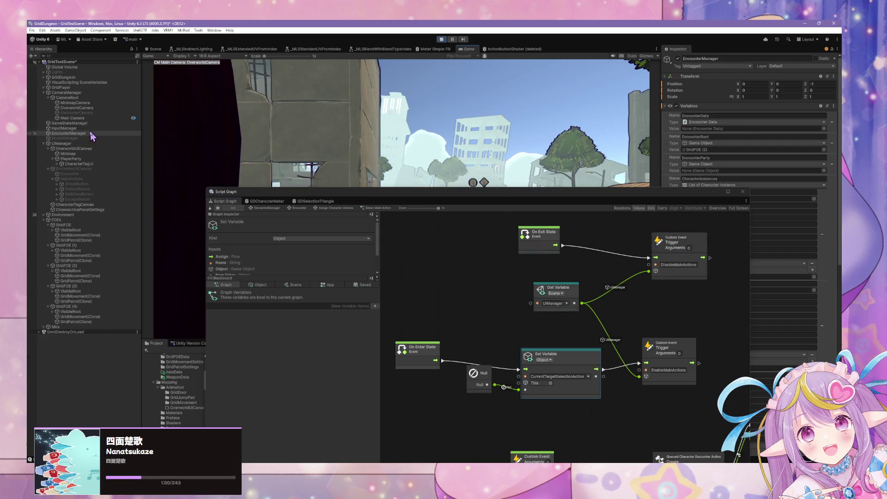
pyautogui.click(89, 133)
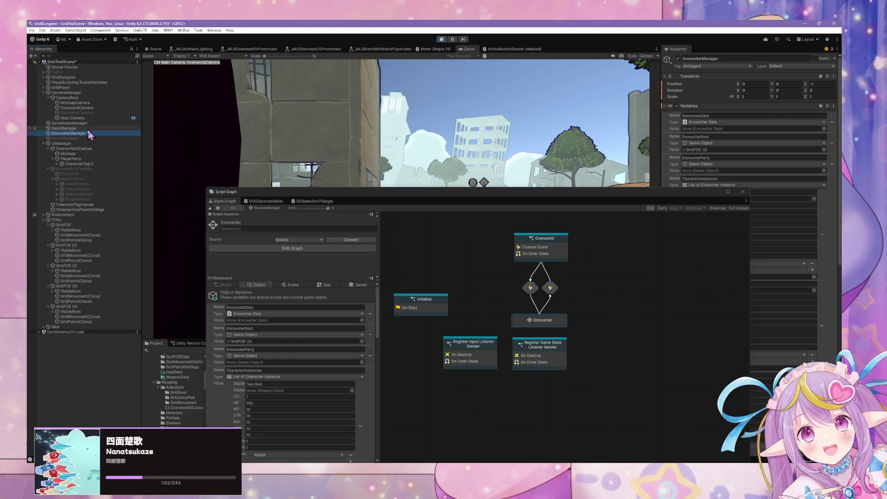
pyautogui.doubleClick(528, 318)
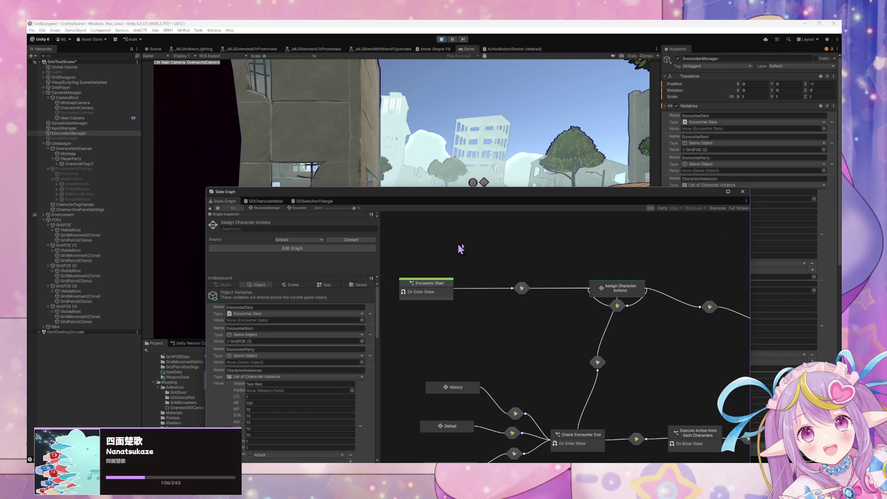
pyautogui.doubleClick(613, 292)
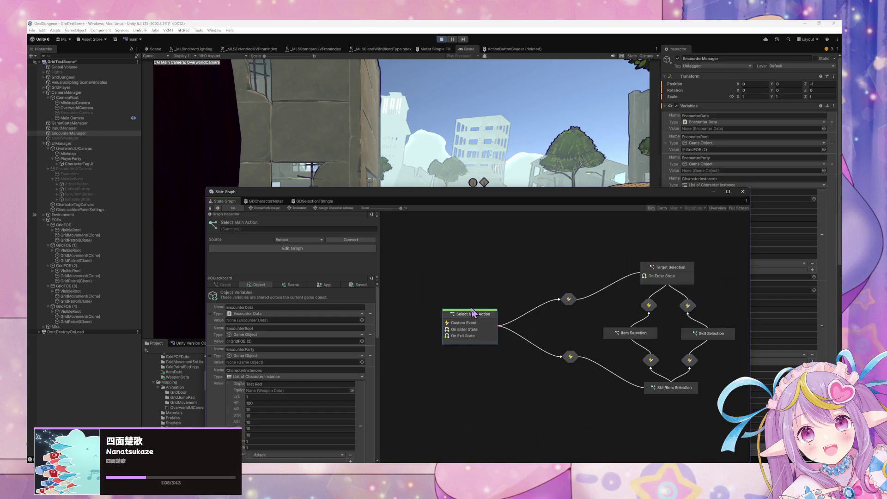
pyautogui.doubleClick(490, 322)
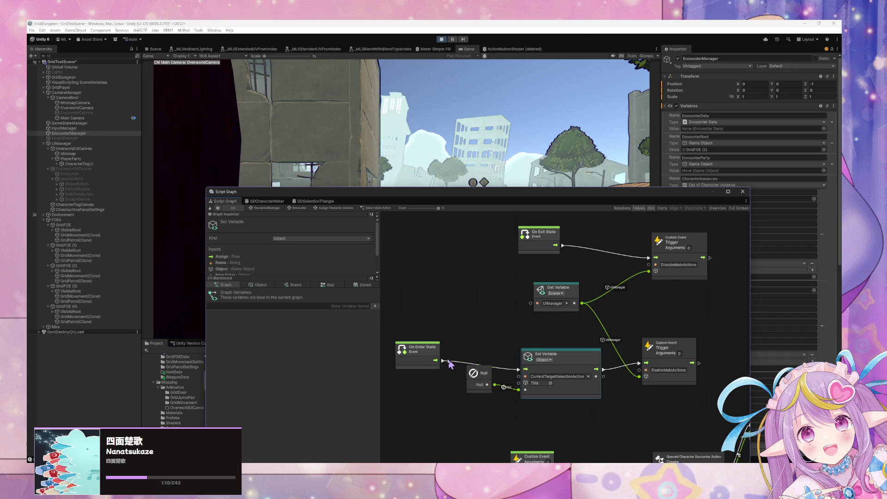
pyautogui.moveTo(434, 355); pyautogui.dragTo(433, 364)
pyautogui.moveTo(491, 380); pyautogui.dragTo(486, 395)
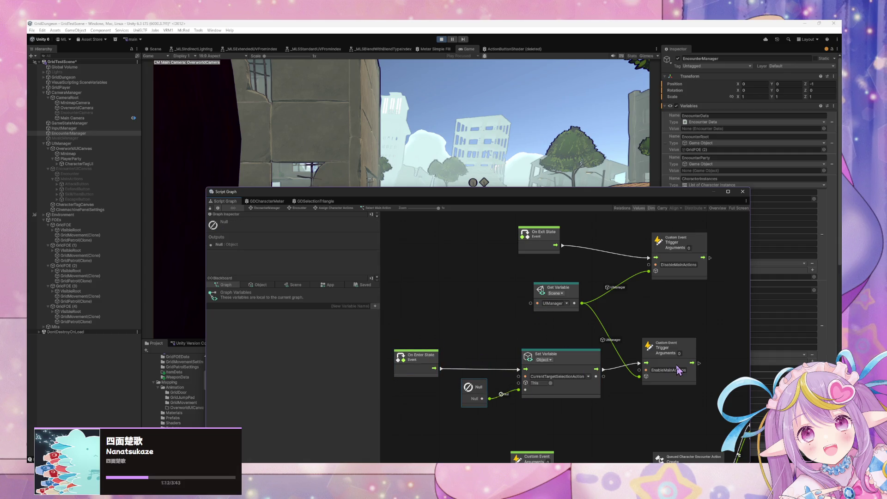
pyautogui.click(654, 370)
pyautogui.click(63, 143)
# Review UIManager's Overworld graph and box-select all Encounter main-action event nodes.
pyautogui.doubleClick(492, 327)
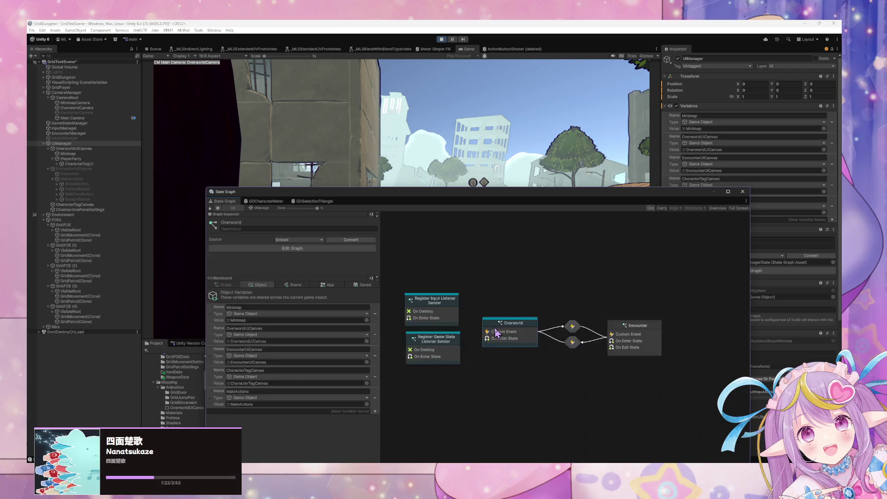
pyautogui.click(260, 208)
pyautogui.doubleClick(613, 324)
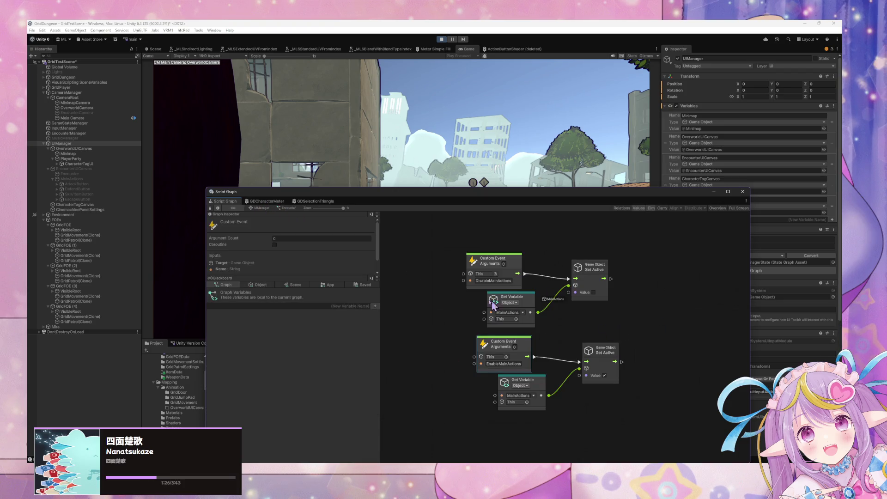
pyautogui.moveTo(649, 404); pyautogui.dragTo(443, 268)
pyautogui.moveTo(450, 194); pyautogui.dragTo(415, 289)
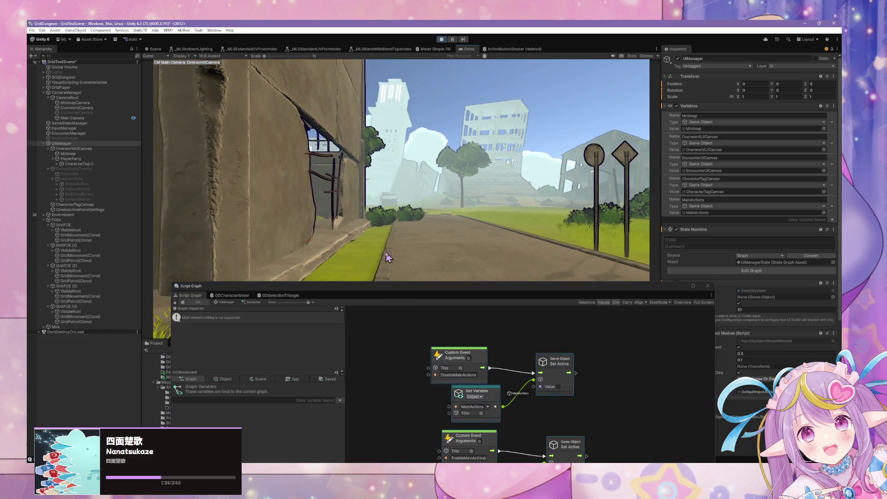
pyautogui.moveTo(369, 287); pyautogui.dragTo(448, 177)
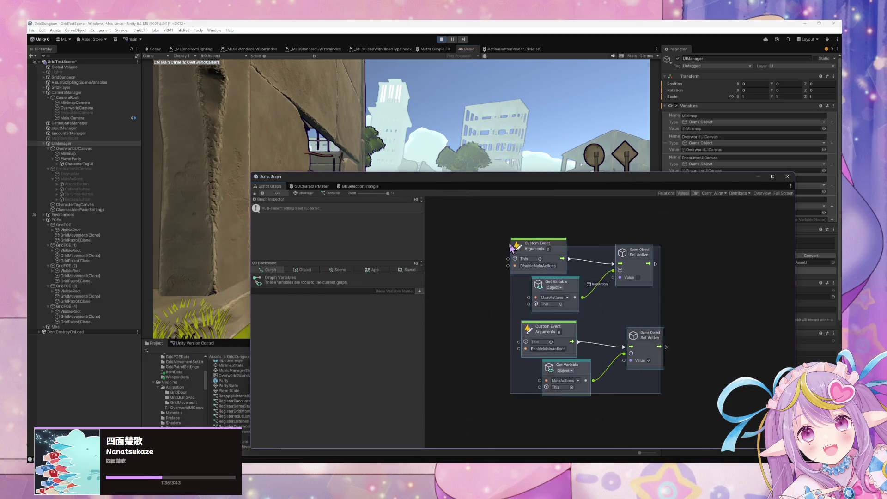
pyautogui.click(309, 193)
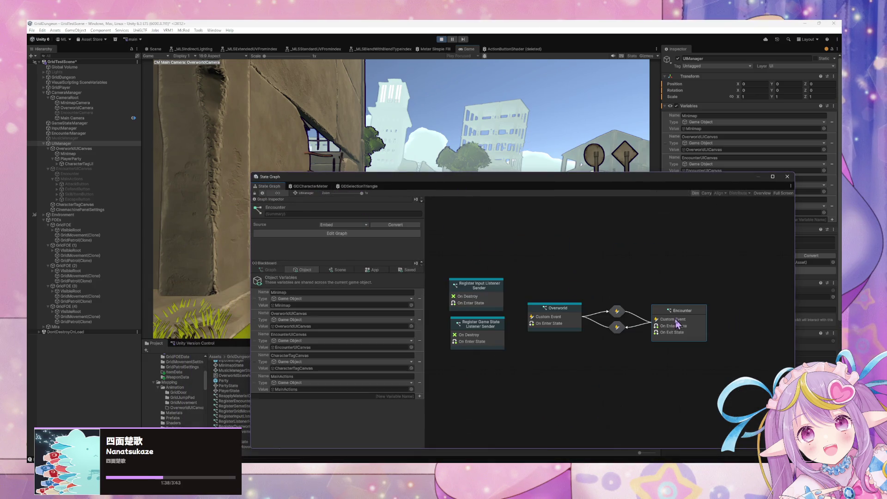
# Create a new script state on UIManager's graph titled Main Action Toggles.
pyautogui.rightClick(597, 353)
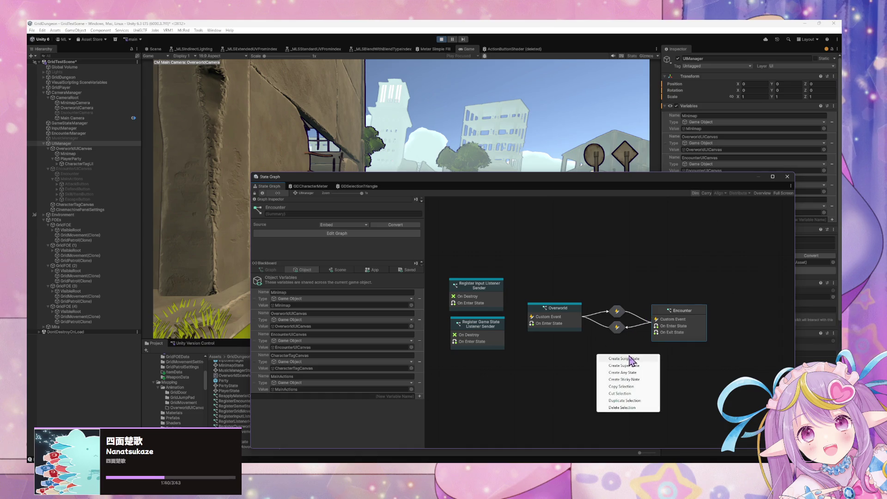
pyautogui.click(614, 359)
pyautogui.click(306, 207)
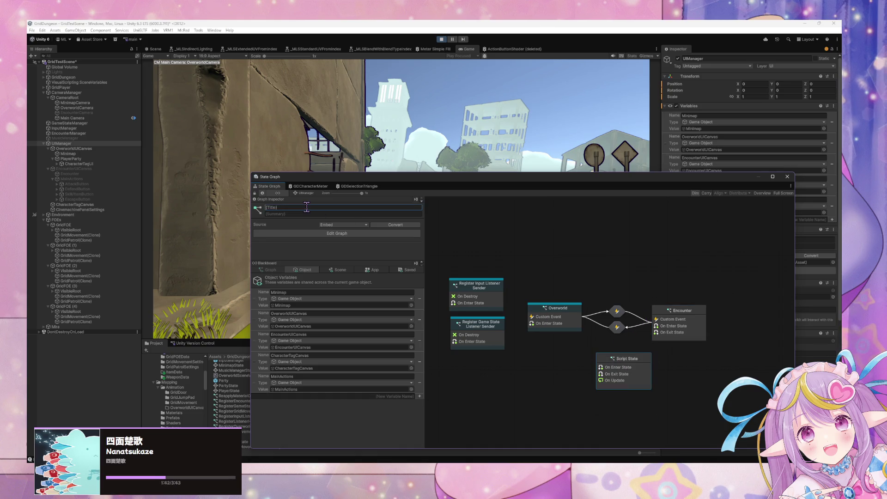
pyautogui.write('Main Action')
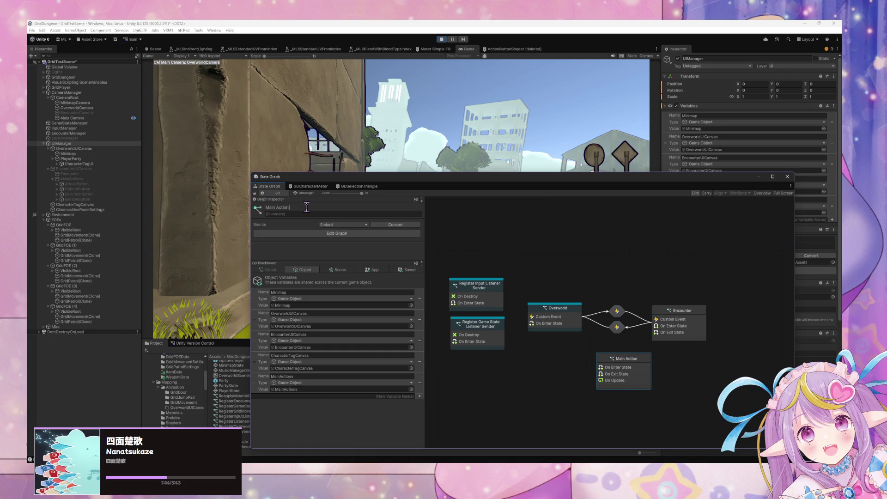
pyautogui.write(' Toggles')
# Make Main Action Toggles the start state and open its script graph.
pyautogui.rightClick(623, 373)
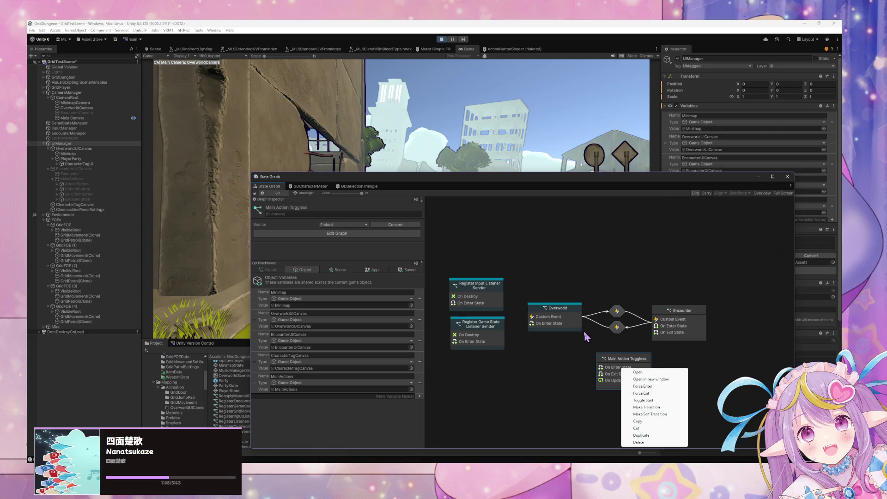
pyautogui.click(655, 401)
pyautogui.doubleClick(632, 375)
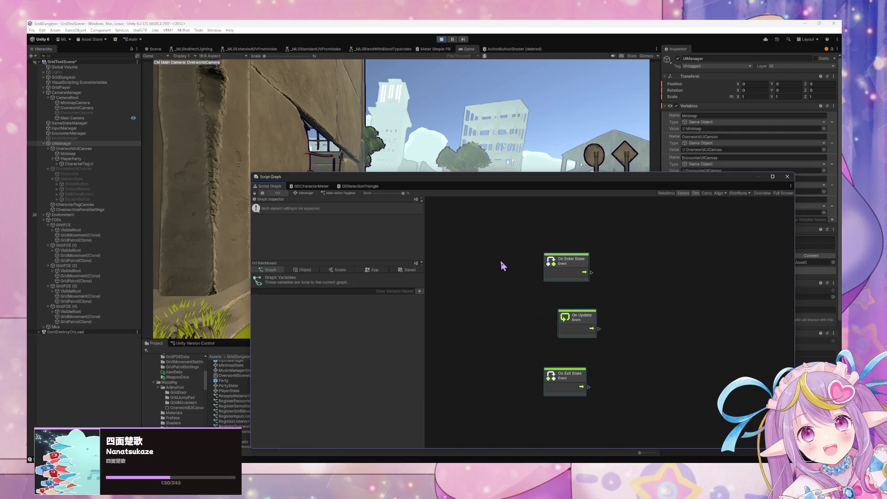
pyautogui.moveTo(443, 184); pyautogui.dragTo(413, 292)
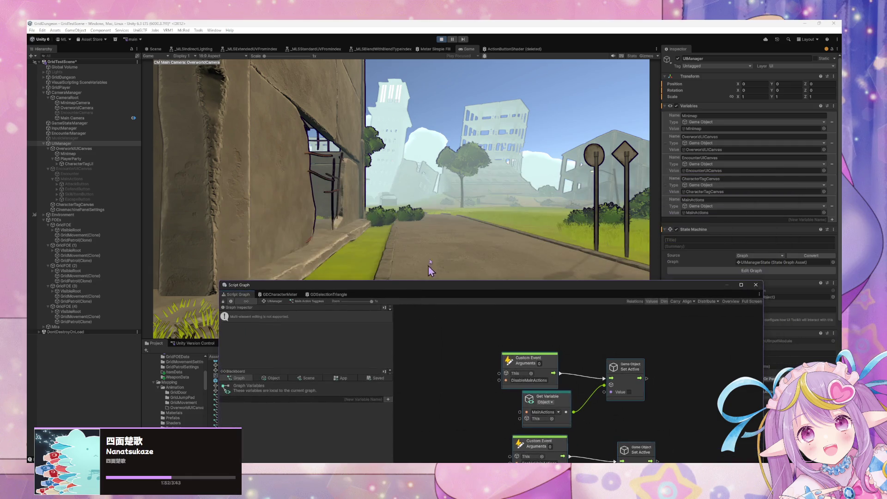
pyautogui.click(456, 223)
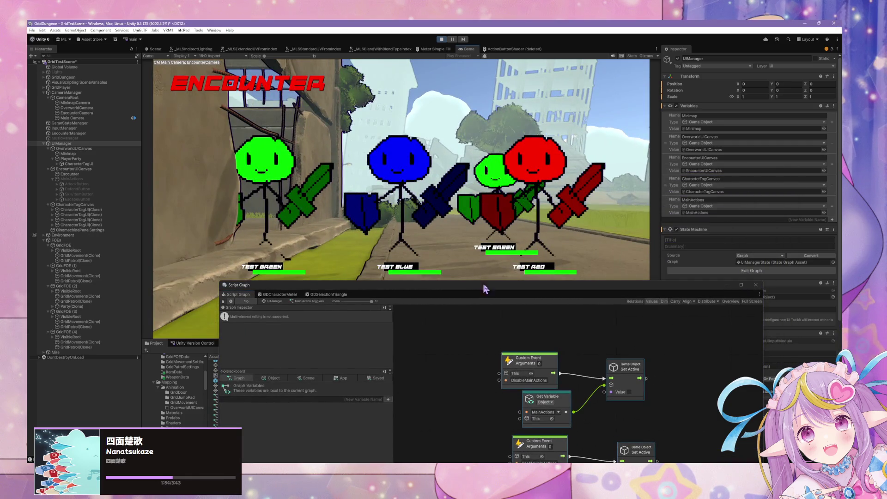
# Review the EnableMainActions nodes and glance at the GDCharacterMeter shader graph.
pyautogui.moveTo(574, 294); pyautogui.dragTo(580, 218)
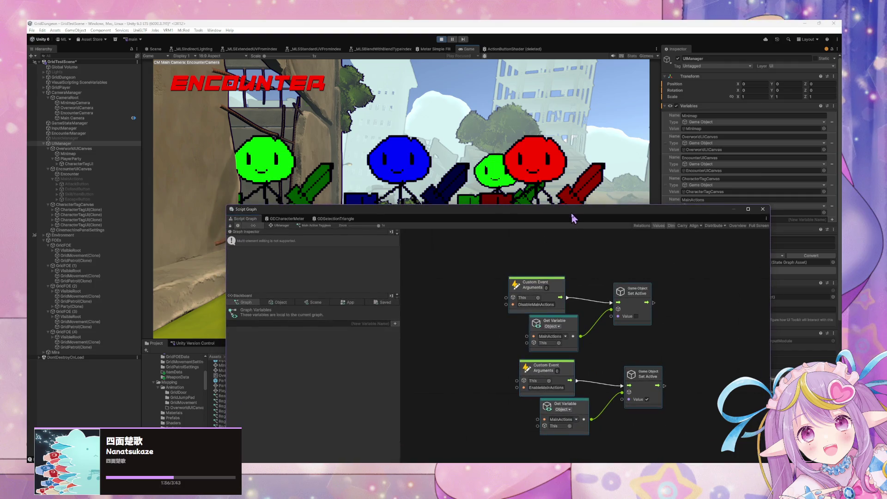
pyautogui.click(564, 388)
pyautogui.click(486, 193)
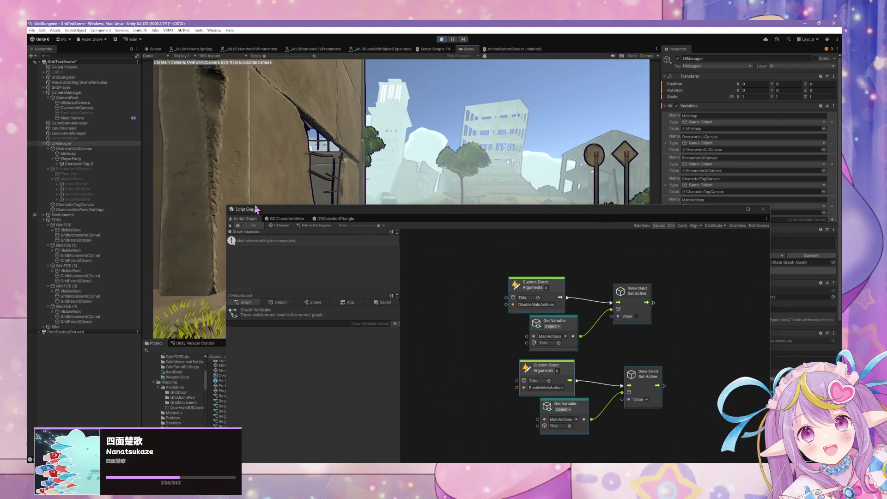
pyautogui.click(288, 219)
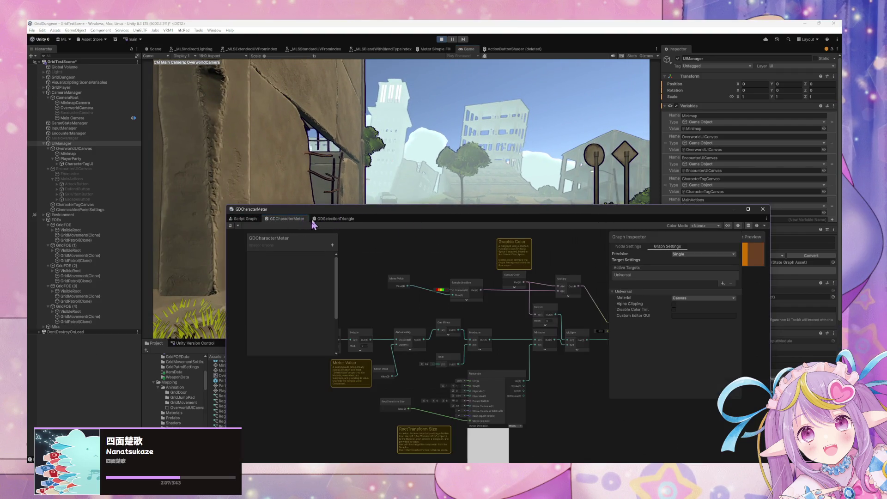
pyautogui.click(246, 220)
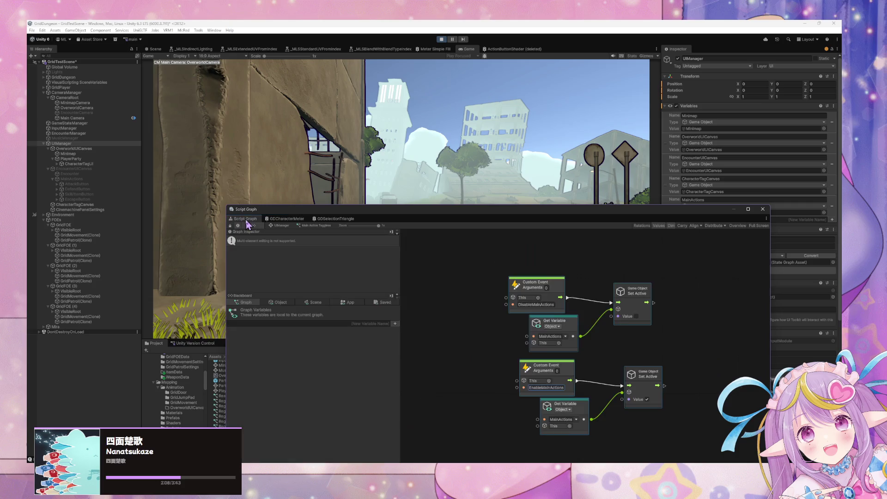
# Select UIManager and inspect the Encounter and Main Action Toggles script graphs.
pyautogui.click(77, 145)
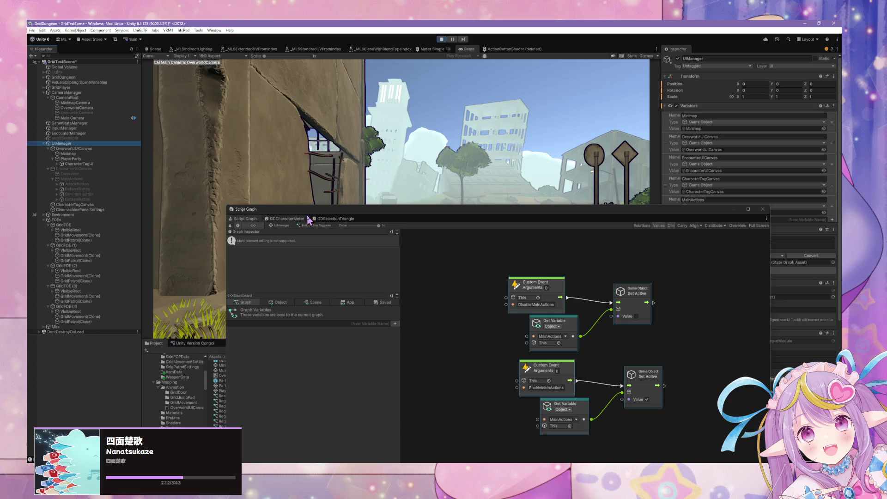
pyautogui.click(281, 228)
pyautogui.doubleClick(640, 354)
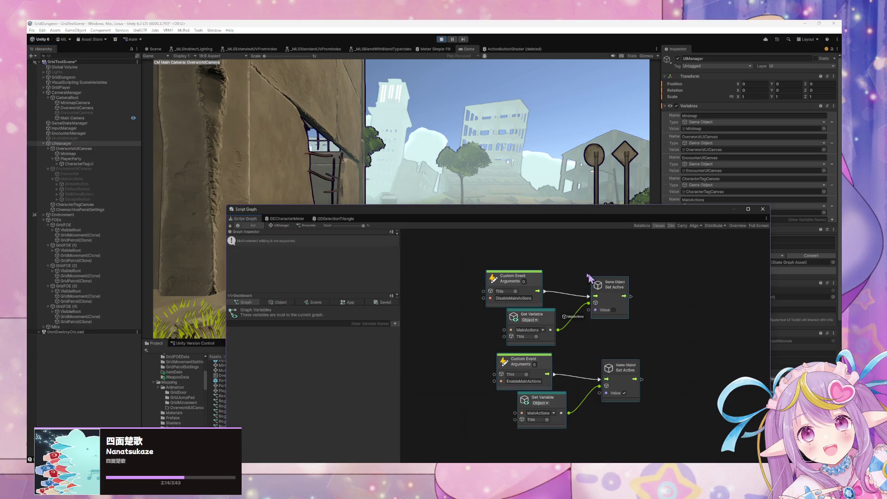
pyautogui.click(277, 226)
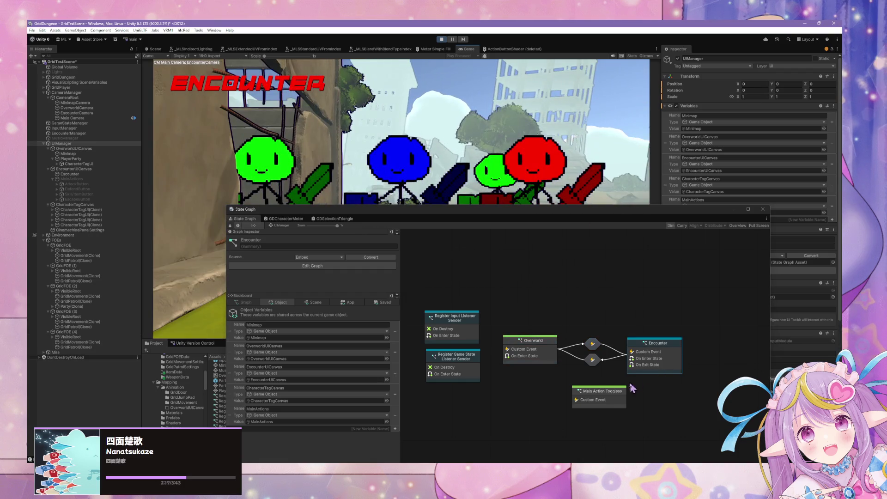
pyautogui.doubleClick(617, 392)
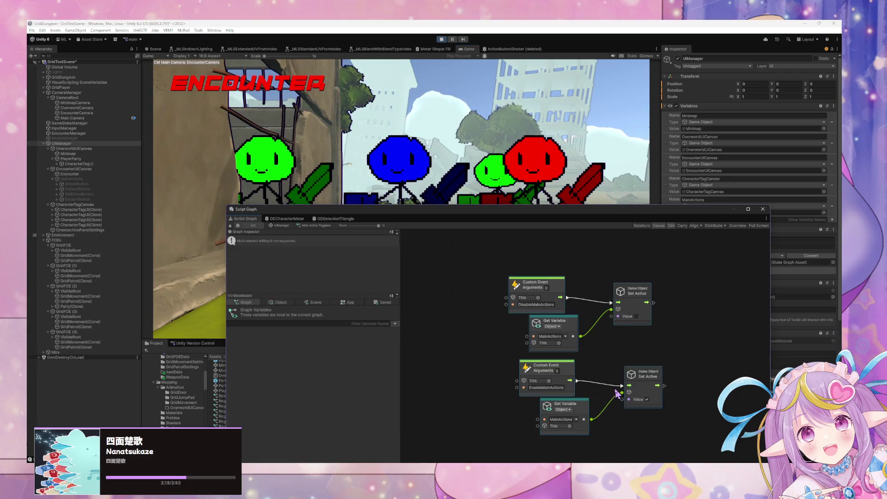
pyautogui.click(282, 225)
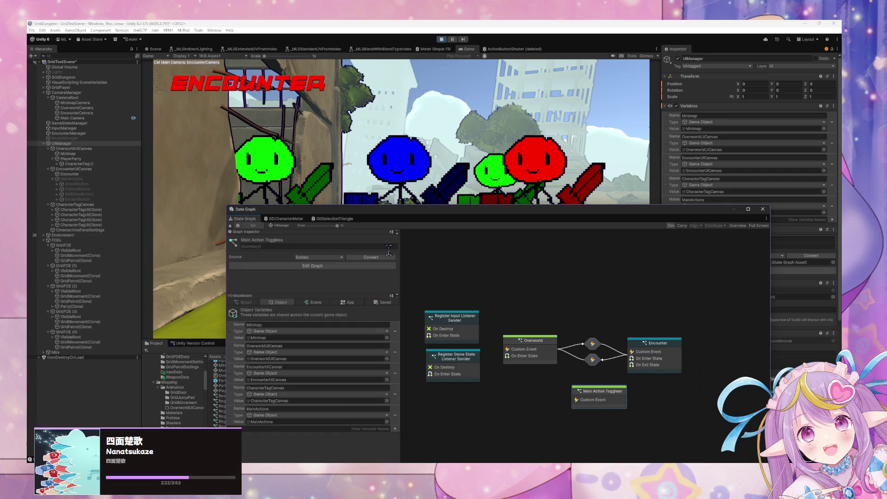
pyautogui.click(418, 187)
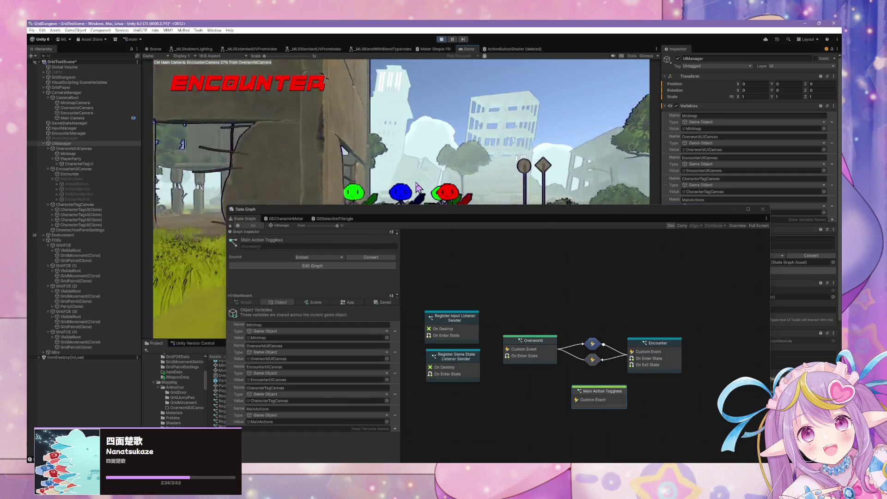
# Toggle Main Action Toggles as a start state and test ATTACK in an encounter.
pyautogui.rightClick(590, 396)
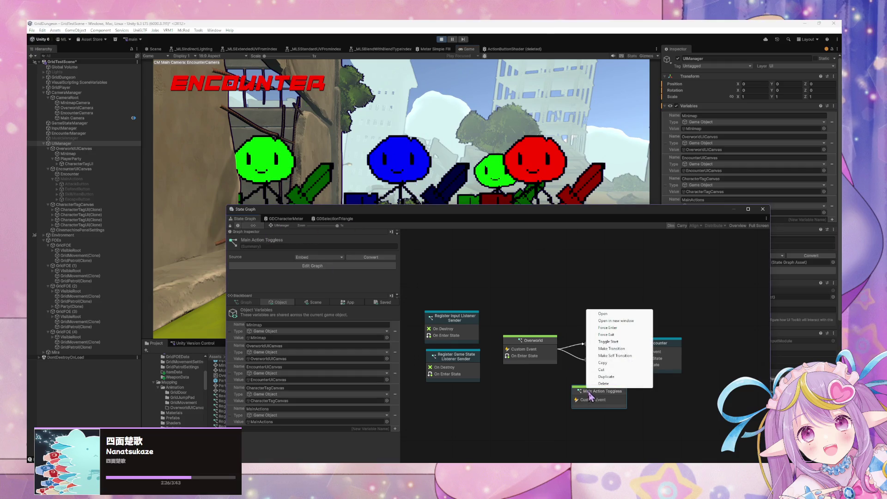
pyautogui.click(608, 342)
pyautogui.click(393, 185)
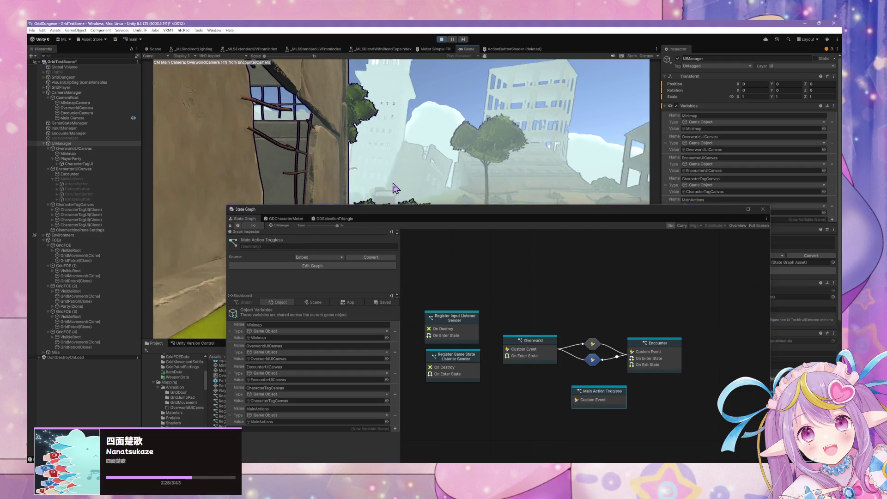
pyautogui.click(397, 193)
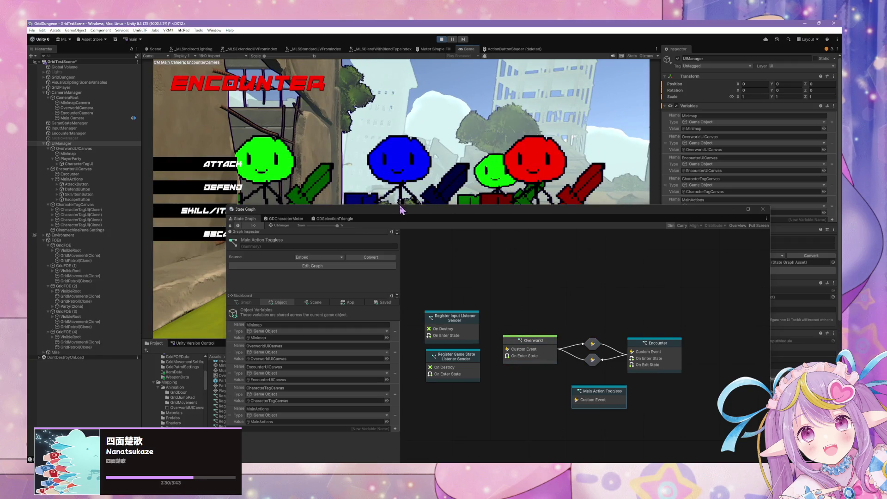
pyautogui.moveTo(400, 209)
pyautogui.mouseDown()
pyautogui.moveTo(639, 331)
pyautogui.moveTo(610, 331)
pyautogui.moveTo(470, 205)
pyautogui.moveTo(510, 183)
pyautogui.mouseUp()
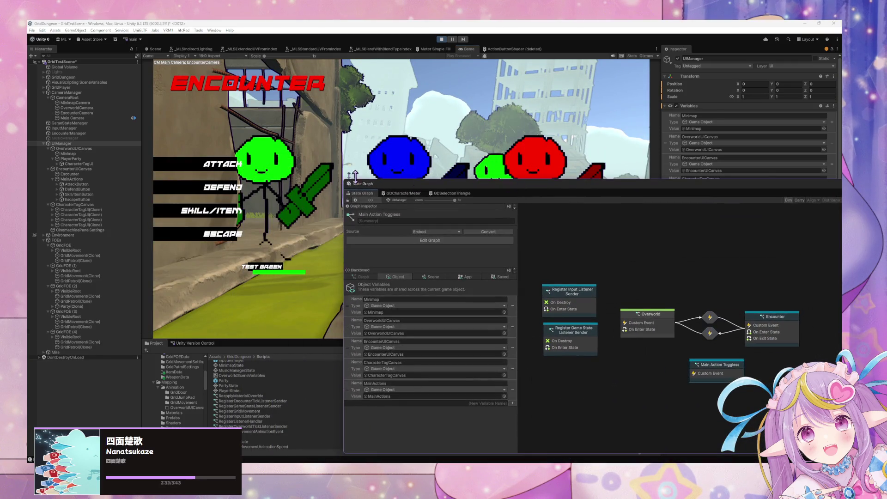
pyautogui.click(231, 169)
# Make Main Action Toggles a start state again and confirm ATTACK hides the action menu.
pyautogui.moveTo(530, 202)
pyautogui.mouseDown()
pyautogui.moveTo(389, 350)
pyautogui.moveTo(488, 352)
pyautogui.moveTo(514, 322)
pyautogui.moveTo(313, 295)
pyautogui.moveTo(386, 344)
pyautogui.mouseUp()
pyautogui.moveTo(502, 339)
pyautogui.mouseDown()
pyautogui.moveTo(527, 293)
pyautogui.moveTo(576, 359)
pyautogui.moveTo(562, 323)
pyautogui.moveTo(566, 332)
pyautogui.mouseUp()
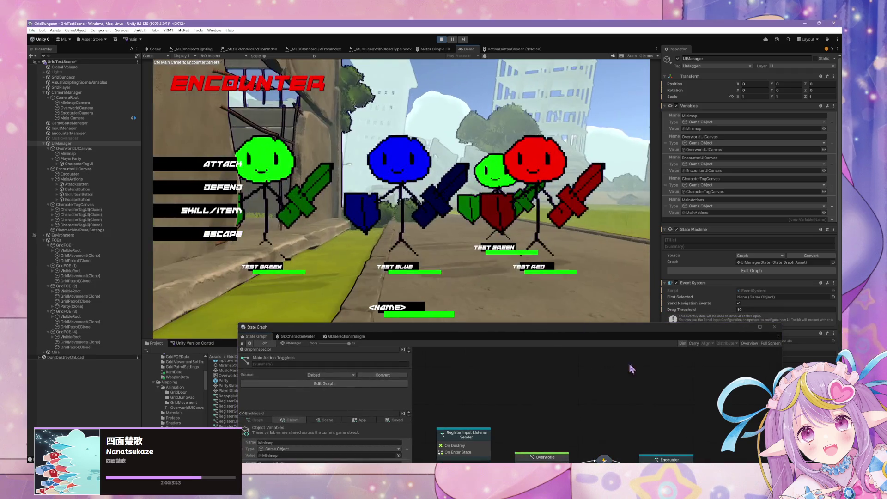
pyautogui.moveTo(625, 333); pyautogui.dragTo(634, 230)
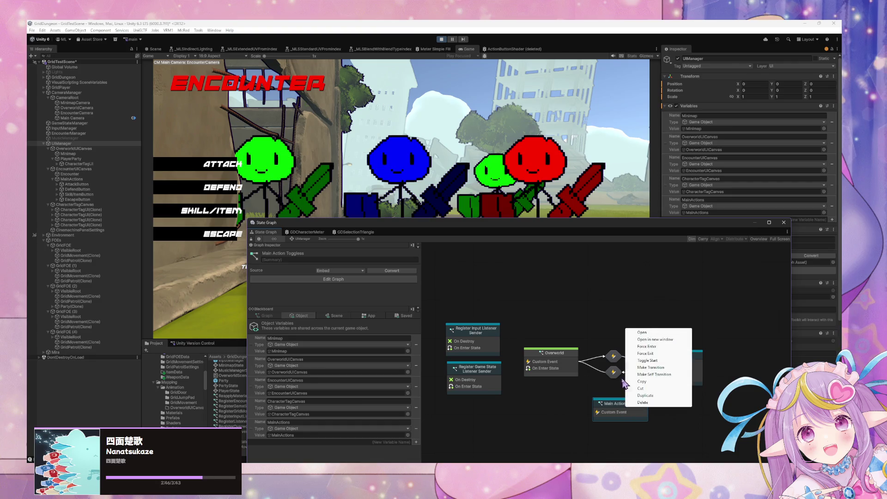
pyautogui.rightClick(629, 356)
pyautogui.click(647, 361)
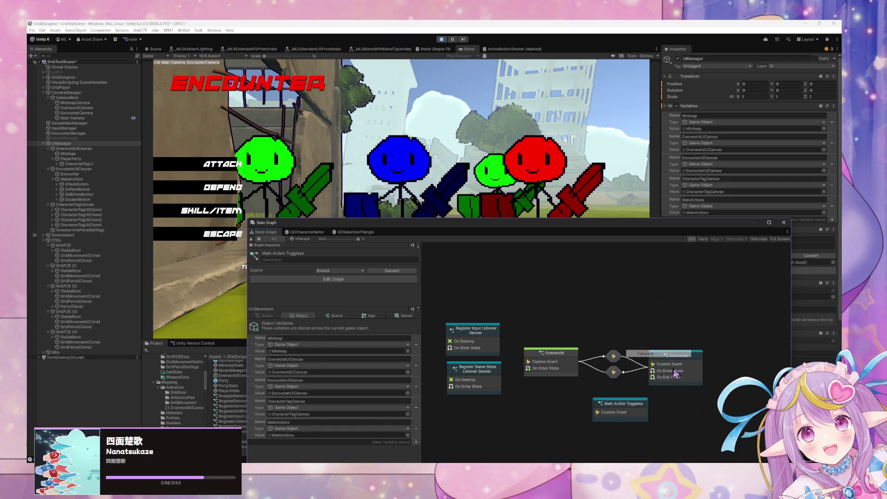
pyautogui.click(229, 171)
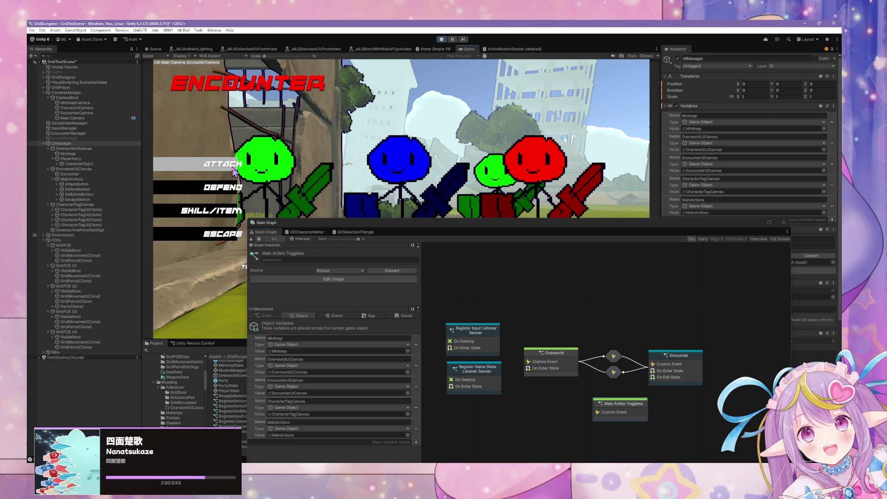
pyautogui.moveTo(522, 221)
pyautogui.mouseDown()
pyautogui.moveTo(572, 276)
pyautogui.moveTo(461, 288)
pyautogui.moveTo(469, 238)
pyautogui.mouseUp()
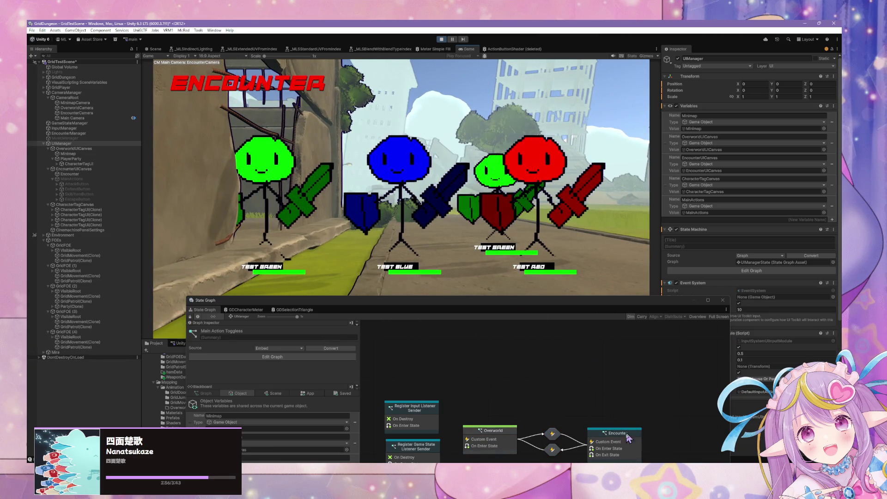
# Review the Encounter state's script graph, briefly peeking at GDCharacterMeter.
pyautogui.doubleClick(626, 435)
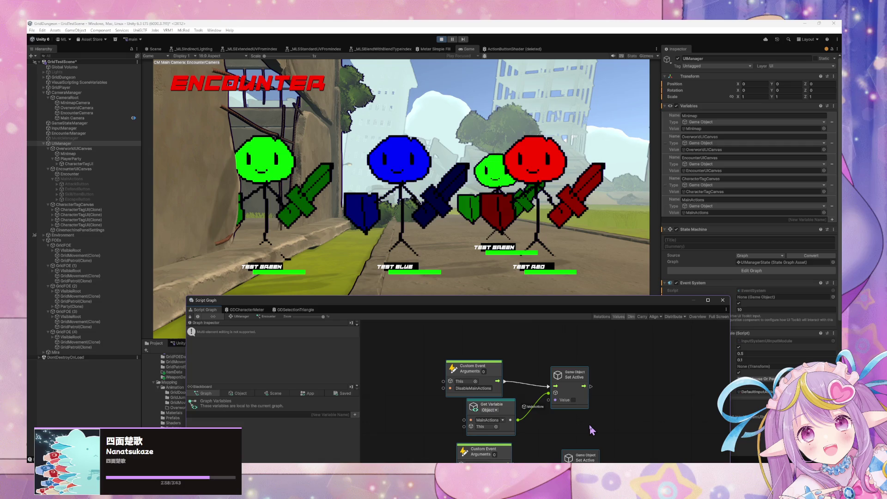
pyautogui.scroll(-3, 526, 400)
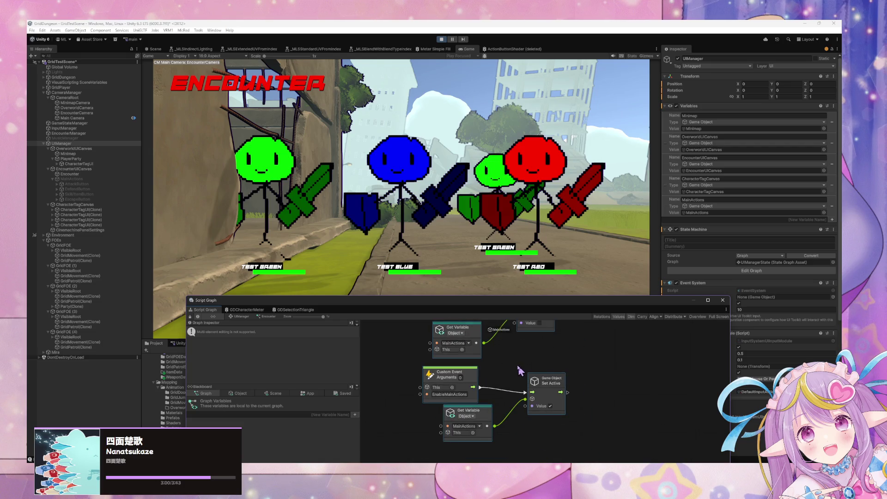
pyautogui.scroll(2, 509, 364)
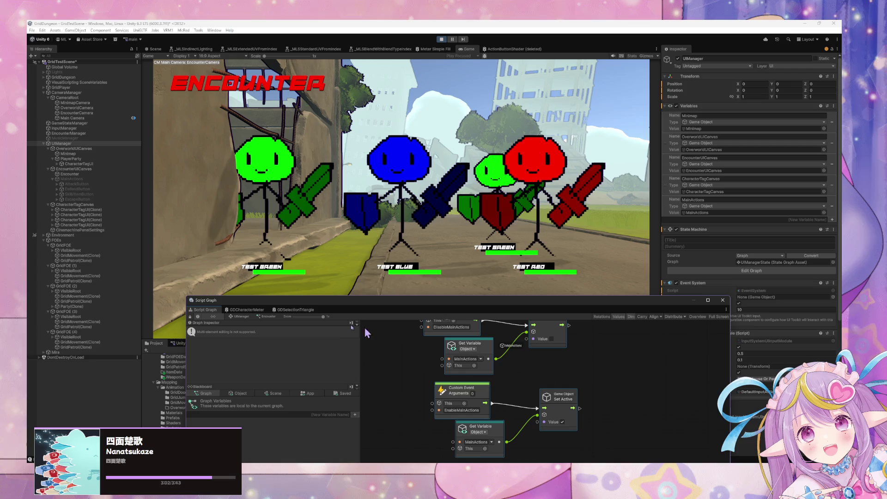
pyautogui.click(247, 311)
pyautogui.click(208, 311)
pyautogui.click(241, 317)
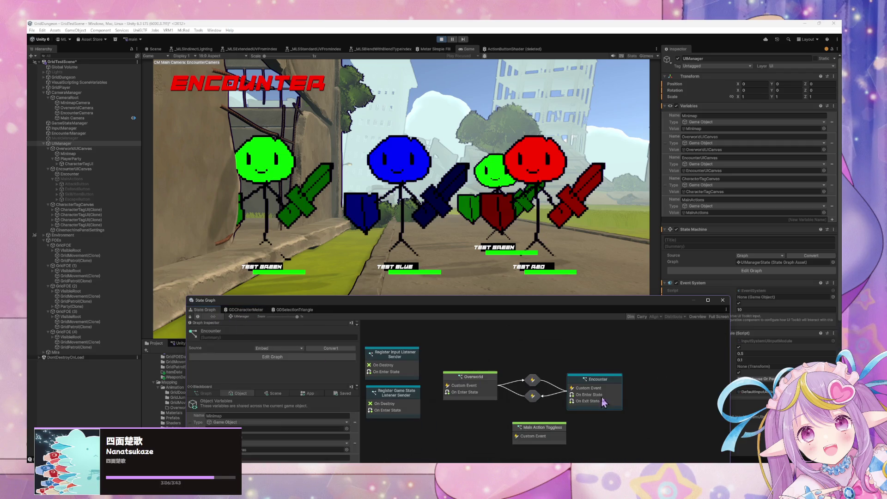
pyautogui.doubleClick(603, 403)
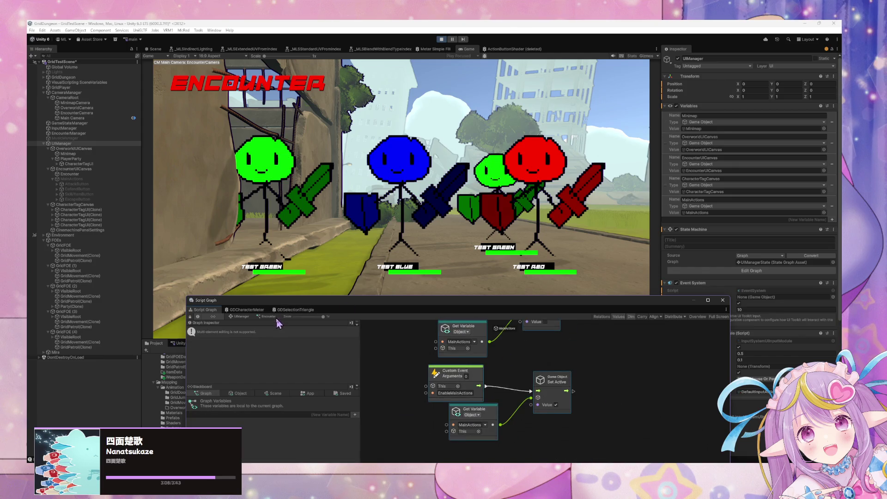
pyautogui.click(242, 317)
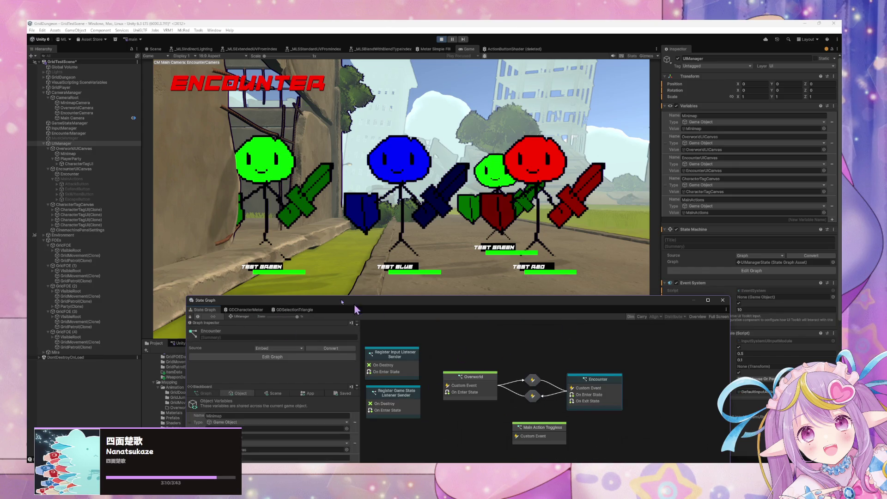
# Recheck Encounter, then drag the Main Action Toggles node further left.
pyautogui.doubleClick(592, 400)
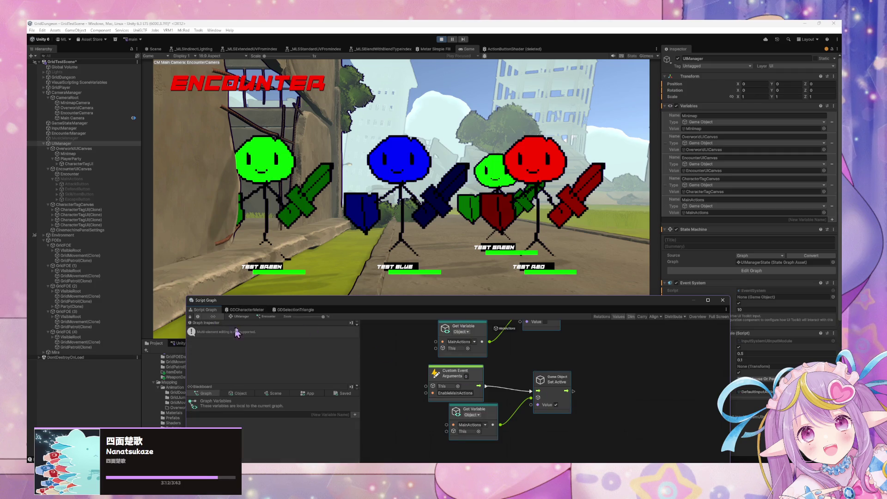
pyautogui.click(248, 319)
pyautogui.click(555, 438)
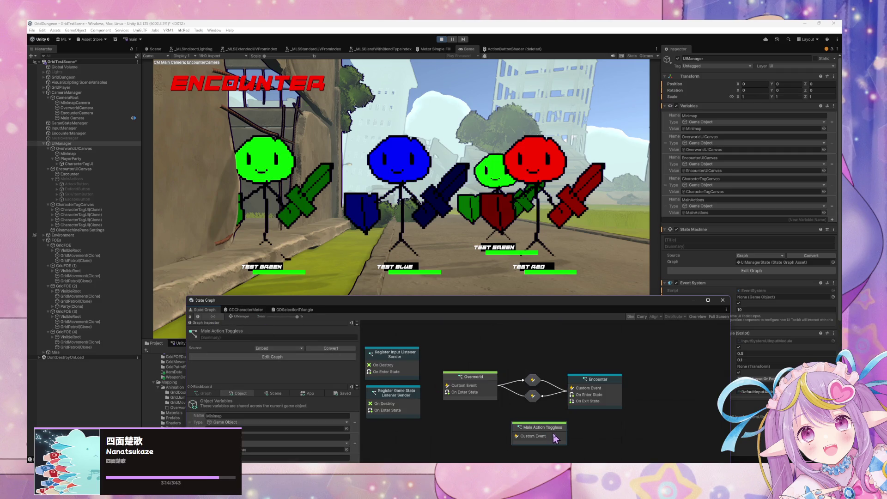
pyautogui.moveTo(555, 438); pyautogui.dragTo(477, 432)
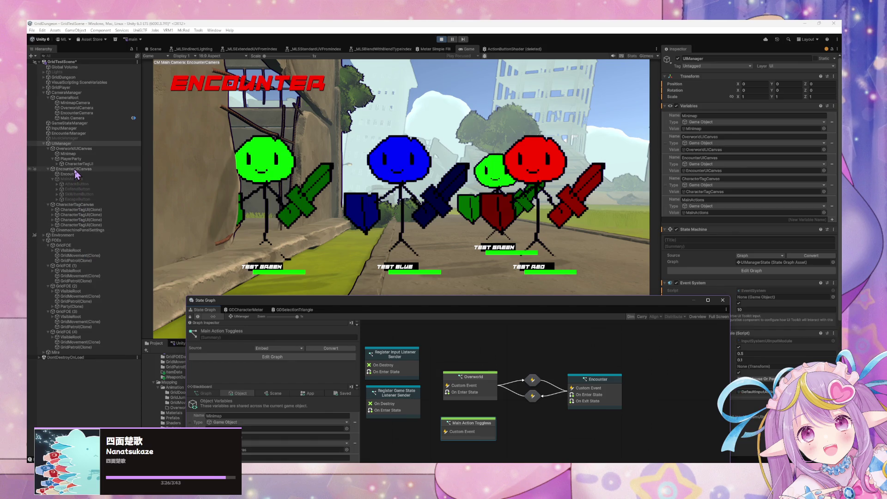
# Open EncounterManager's Encounter state graph and inspect the EnableMainActions Trigger Custom Event node.
pyautogui.click(69, 133)
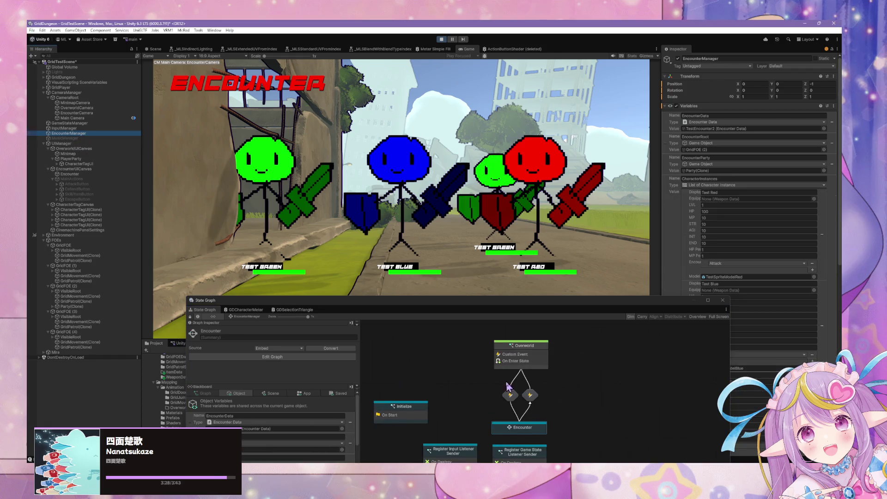
pyautogui.moveTo(507, 385)
pyautogui.mouseDown()
pyautogui.moveTo(467, 361)
pyautogui.moveTo(464, 376)
pyautogui.mouseUp()
pyautogui.doubleClick(467, 378)
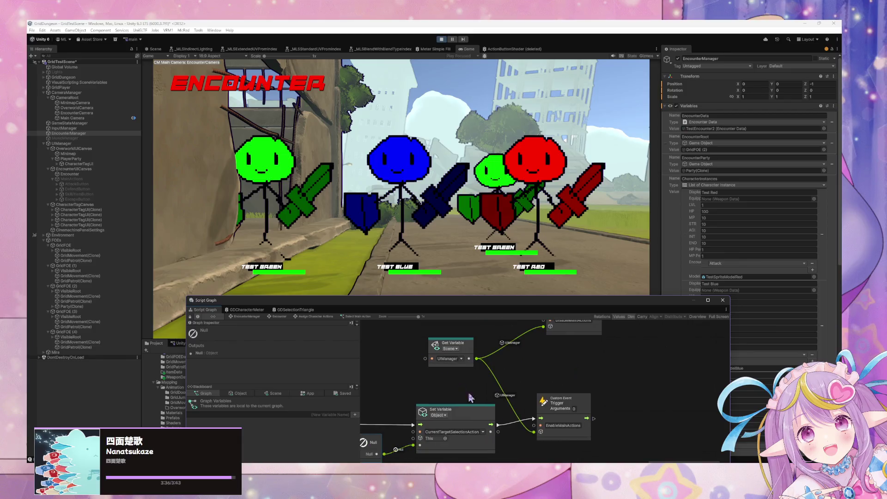
pyautogui.click(559, 414)
pyautogui.doubleClick(557, 432)
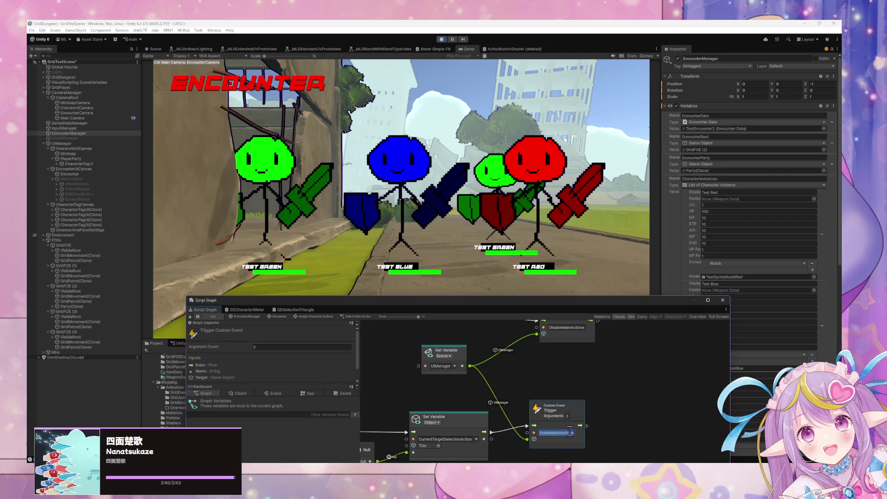
pyautogui.scroll(2, 554, 422)
pyautogui.scroll(-5, 536, 416)
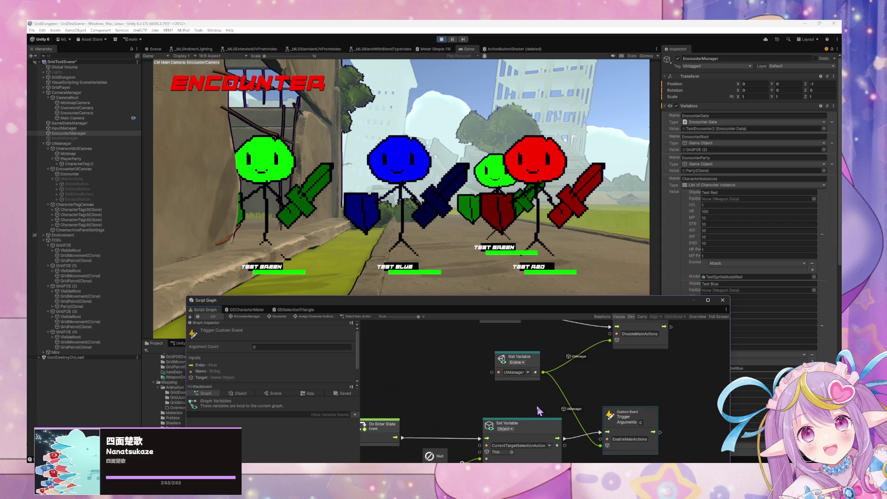
pyautogui.scroll(1, 519, 367)
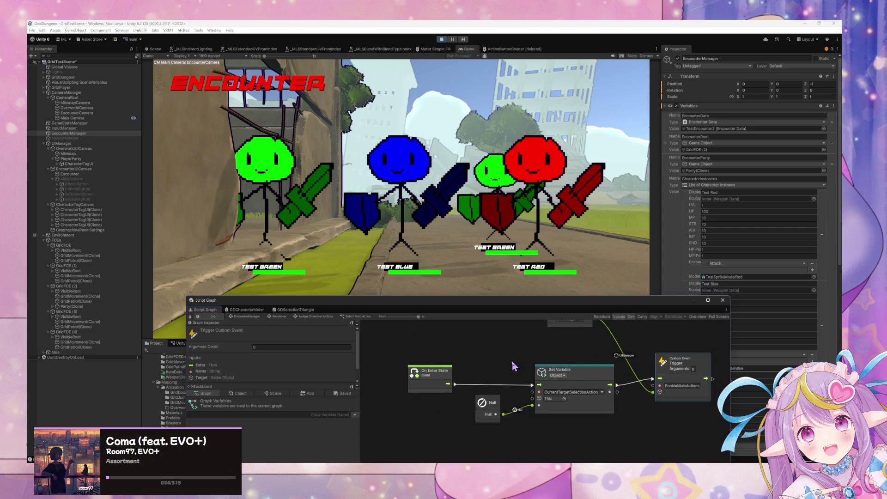
# Shift the Set Variable and Null nodes left, then return to UIManager's state graph.
pyautogui.moveTo(584, 377); pyautogui.dragTo(569, 377)
pyautogui.moveTo(483, 402); pyautogui.dragTo(469, 429)
pyautogui.moveTo(554, 382); pyautogui.dragTo(537, 380)
pyautogui.moveTo(593, 376)
pyautogui.mouseDown()
pyautogui.moveTo(510, 373)
pyautogui.moveTo(541, 415)
pyautogui.mouseUp()
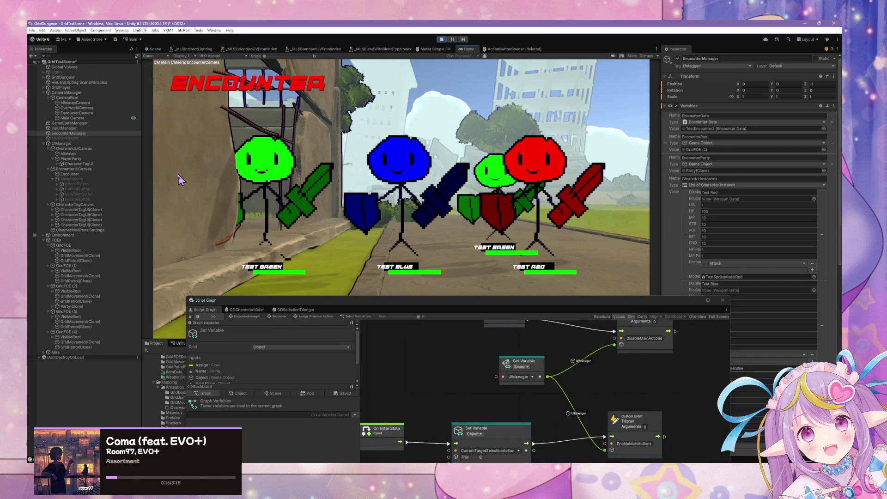
pyautogui.click(82, 143)
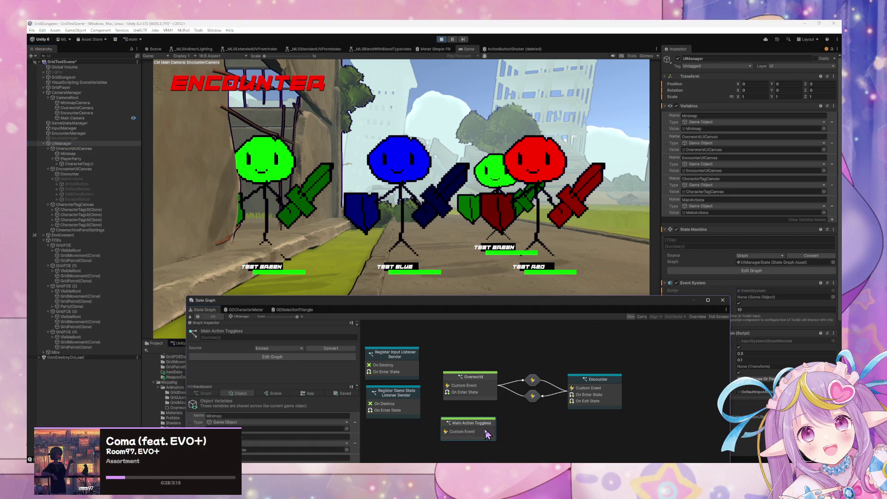
pyautogui.click(276, 332)
# Correct the state title to Main Action Toggles and open the Encounter state's script graph.
pyautogui.press('End')
pyautogui.press('BackSpace')
pyautogui.rightClick(554, 398)
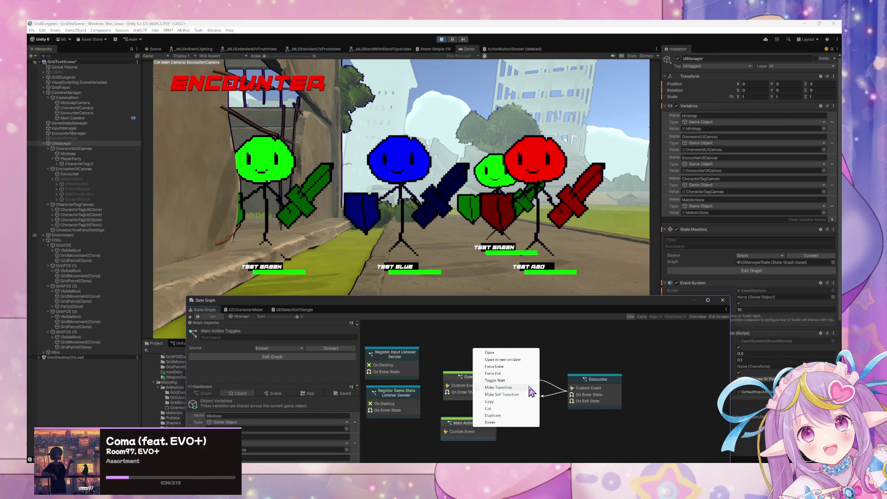
pyautogui.click(495, 379)
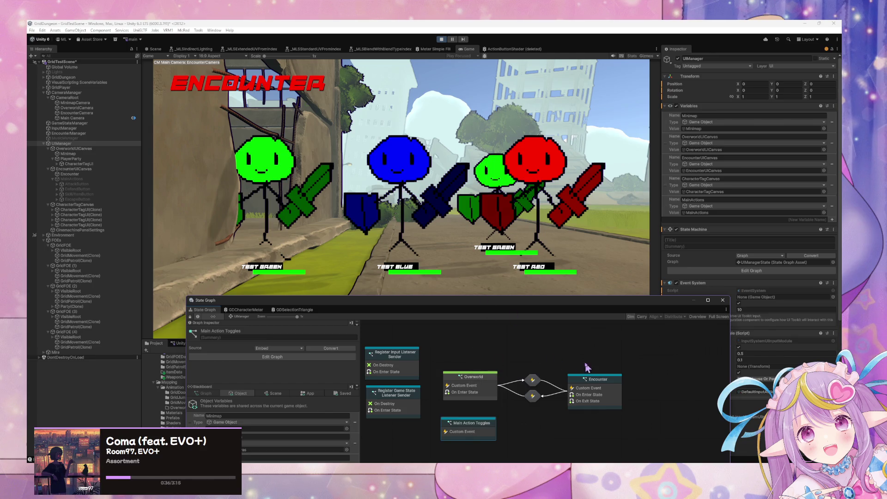
pyautogui.doubleClick(593, 396)
# Look through the graphs for the Minimap custom event nodes, then reopen the Encounter state graph.
pyautogui.scroll(2, 597, 379)
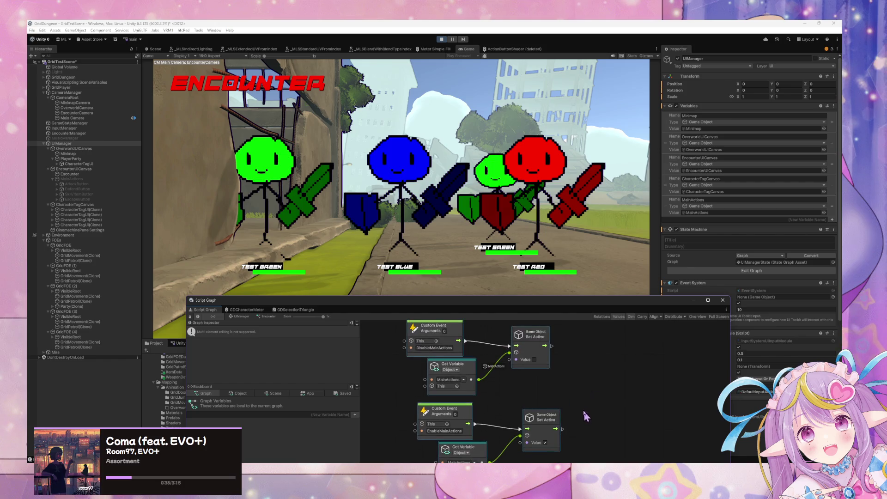
pyautogui.scroll(1, 595, 385)
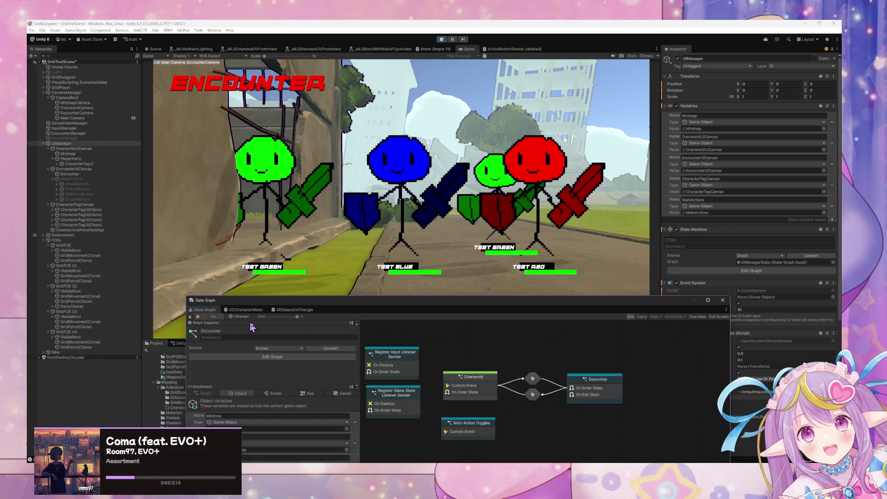
pyautogui.scroll(1, 507, 385)
pyautogui.moveTo(507, 387); pyautogui.dragTo(508, 394)
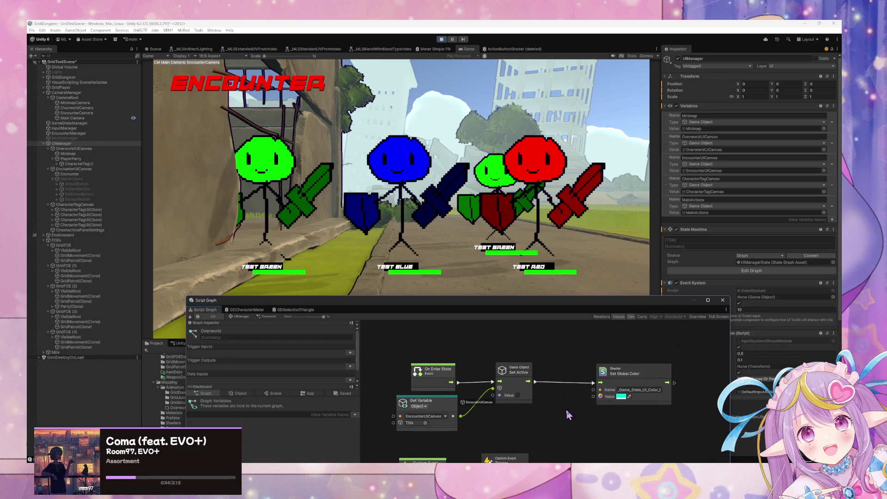
pyautogui.moveTo(564, 409); pyautogui.dragTo(563, 369)
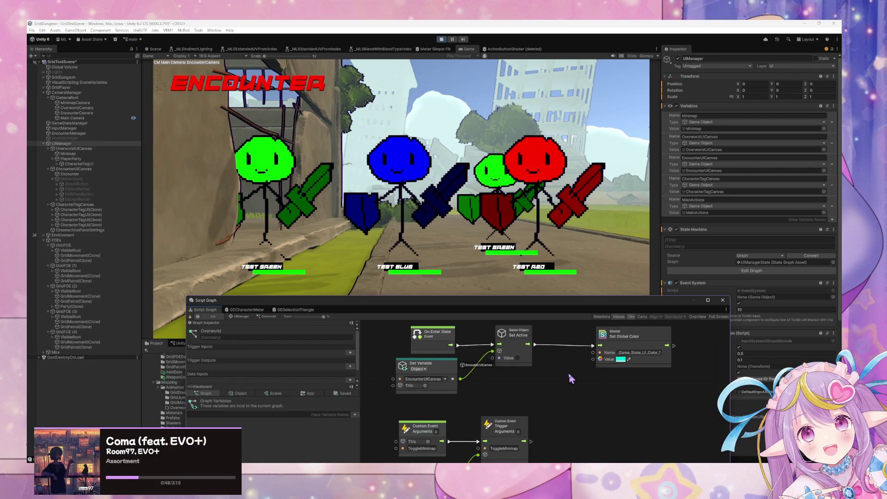
pyautogui.moveTo(569, 374); pyautogui.dragTo(559, 382)
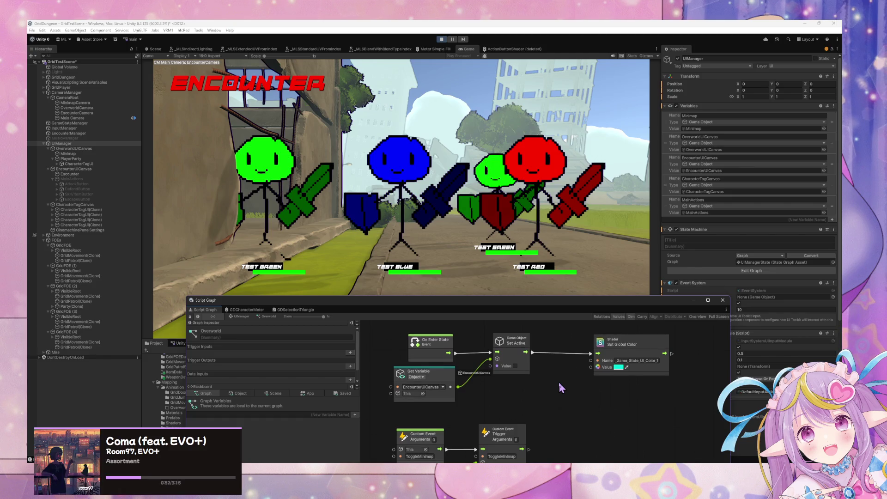
pyautogui.moveTo(558, 382)
pyautogui.mouseDown()
pyautogui.moveTo(559, 357)
pyautogui.moveTo(550, 368)
pyautogui.moveTo(582, 381)
pyautogui.moveTo(569, 404)
pyautogui.mouseUp()
pyautogui.click(247, 310)
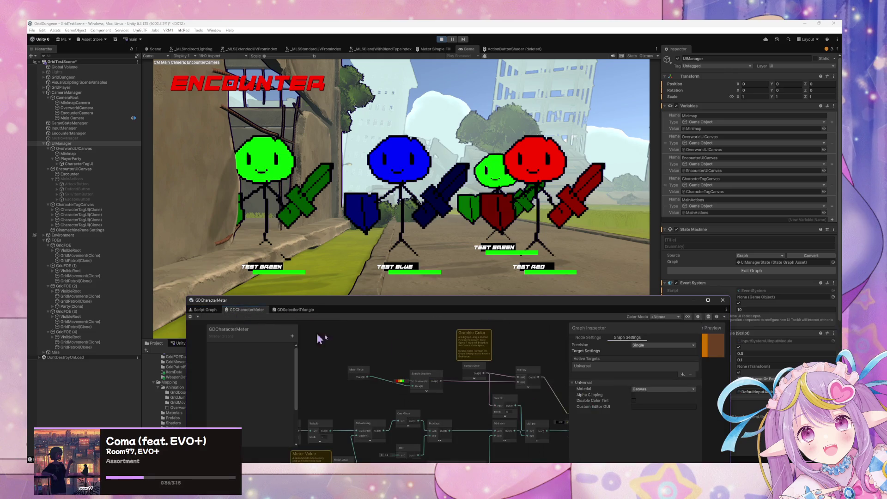
pyautogui.click(205, 310)
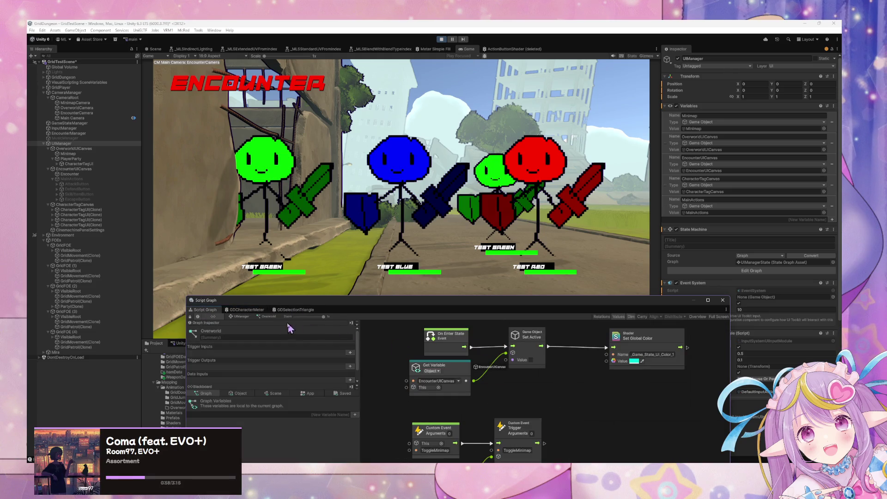
pyautogui.click(242, 317)
pyautogui.doubleClick(615, 397)
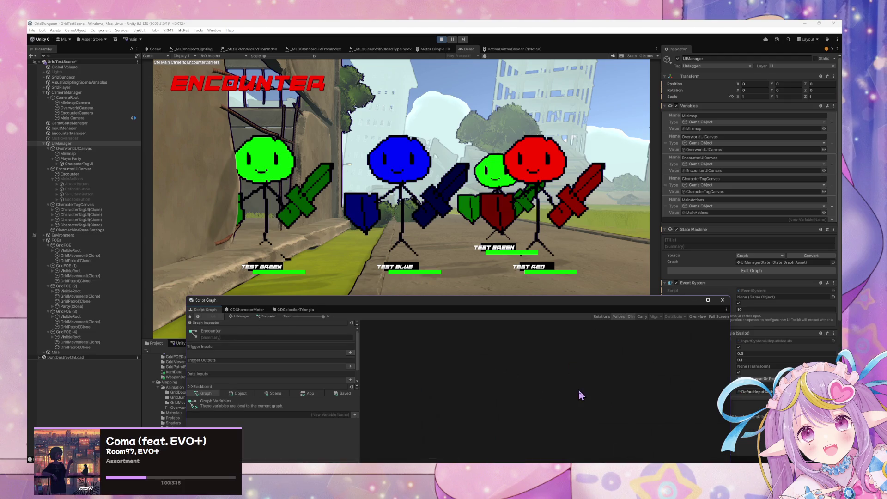
# Paste the EnableMainActions and DisableMainActions nodes into the Encounter graph, then delete them again.
pyautogui.moveTo(323, 317); pyautogui.dragTo(284, 321)
pyautogui.scroll(5, 558, 417)
pyautogui.press('Home')
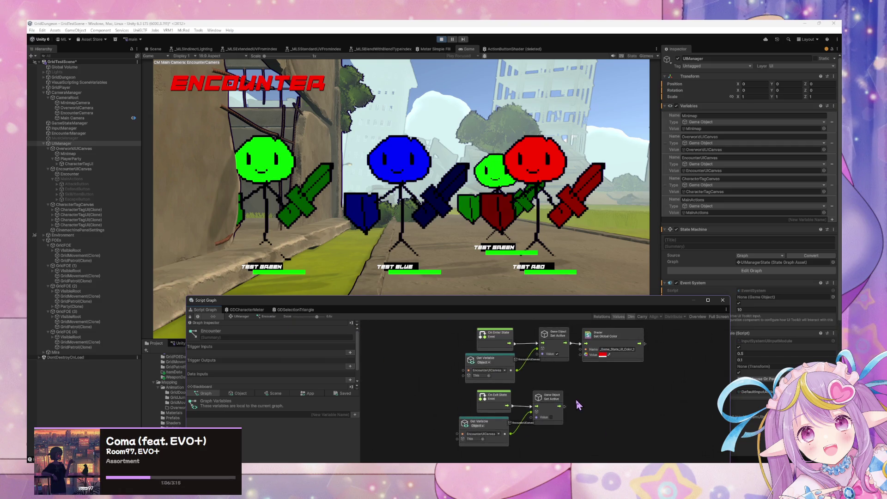
pyautogui.scroll(1, 575, 399)
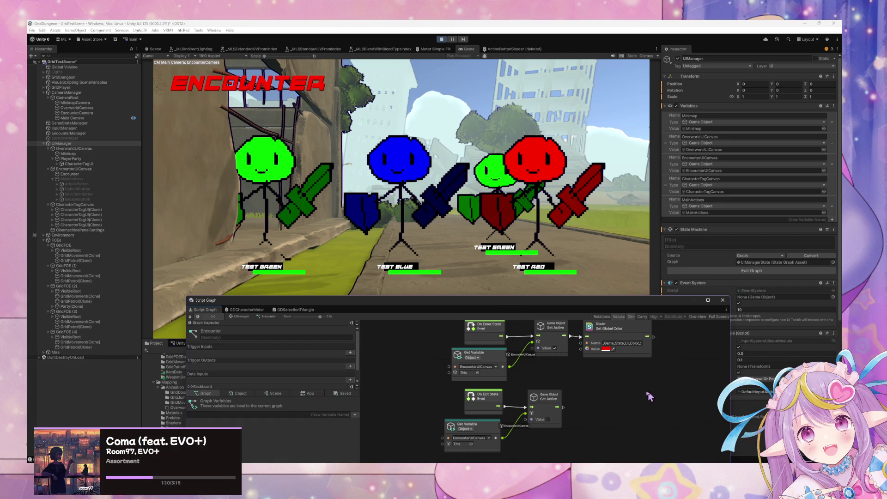
pyautogui.hotkey('ctrl', 'v')
pyautogui.moveTo(651, 390); pyautogui.dragTo(653, 391)
pyautogui.scroll(-3, 619, 375)
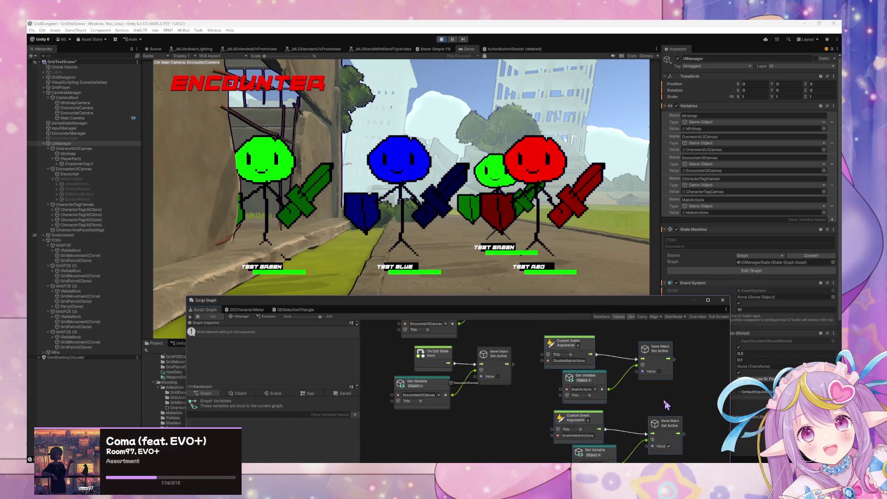
pyautogui.scroll(3, 673, 405)
pyautogui.press('Delete')
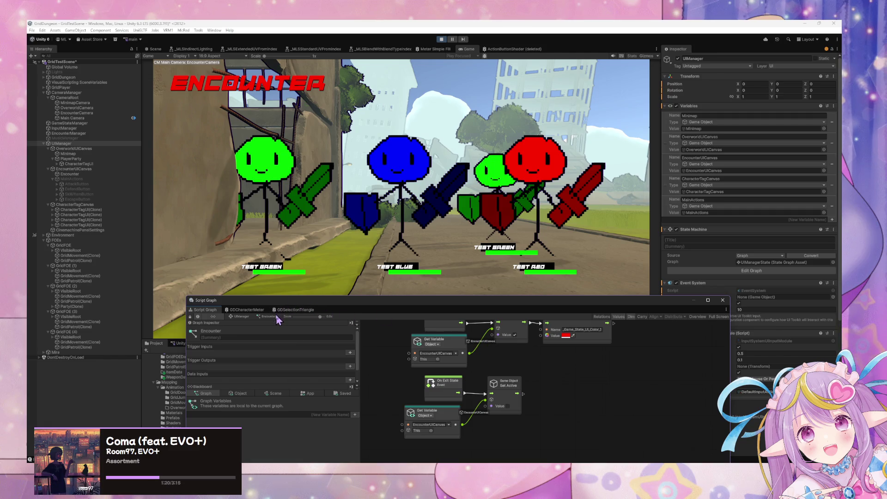
pyautogui.scroll(3, 482, 363)
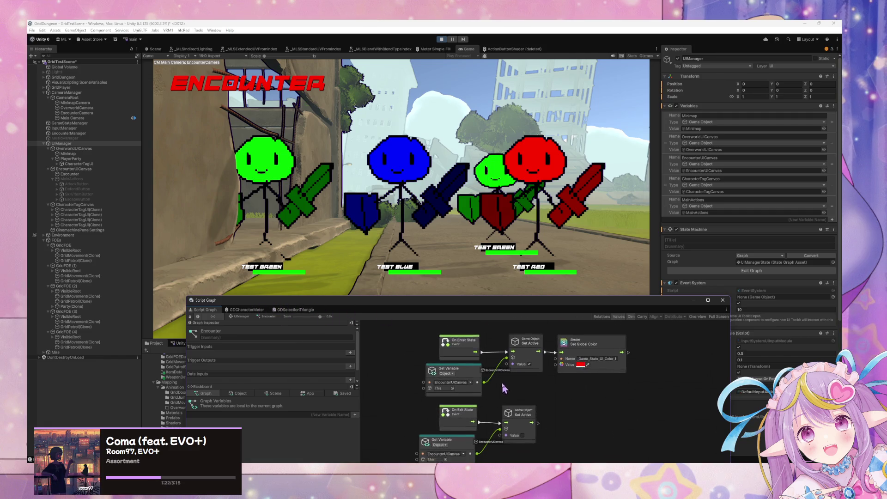
# Return to UIManager's state graph and select the Main Action Toggles and Encounter states.
pyautogui.click(240, 318)
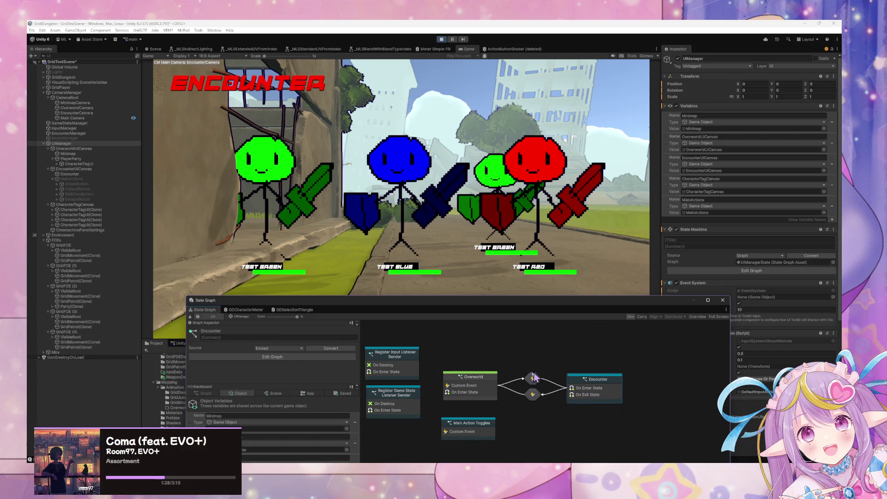
pyautogui.click(482, 426)
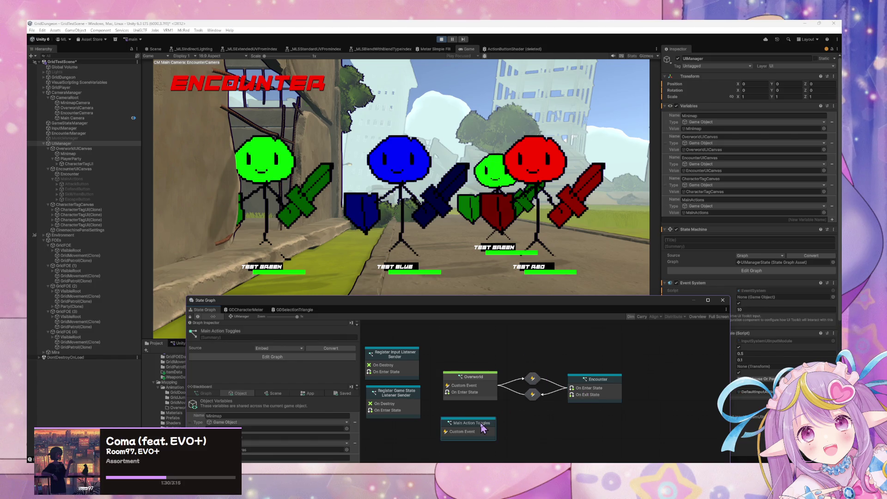
pyautogui.moveTo(597, 394); pyautogui.dragTo(594, 391)
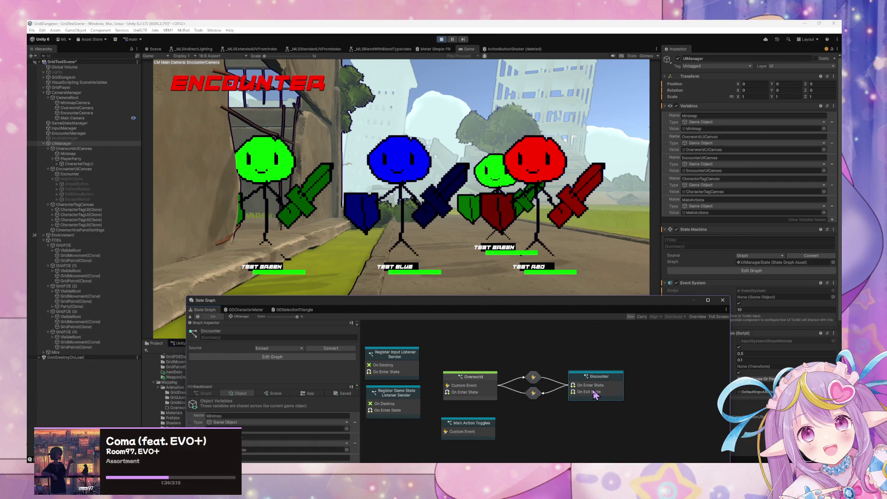
pyautogui.click(482, 431)
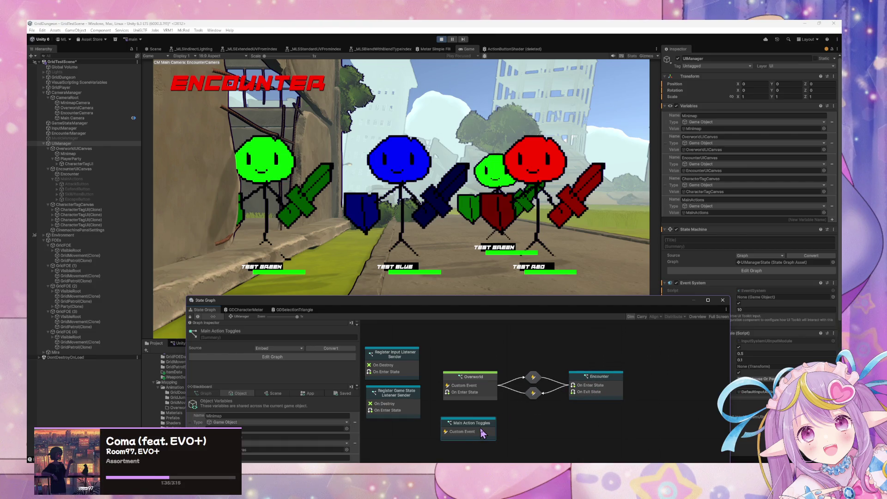
# Test the main action toggles in the running game and move the graph window up-right.
pyautogui.click(518, 287)
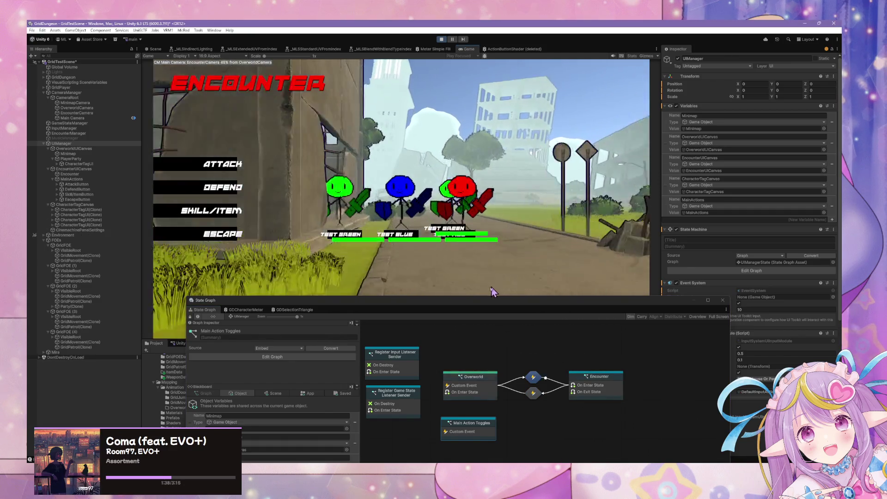
pyautogui.press('Return')
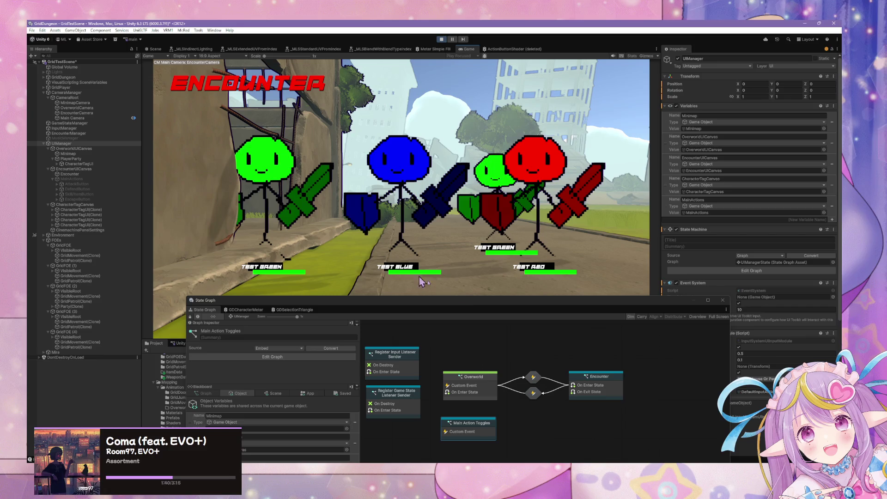
pyautogui.moveTo(464, 309)
pyautogui.mouseDown()
pyautogui.moveTo(507, 372)
pyautogui.moveTo(624, 226)
pyautogui.moveTo(622, 171)
pyautogui.mouseUp()
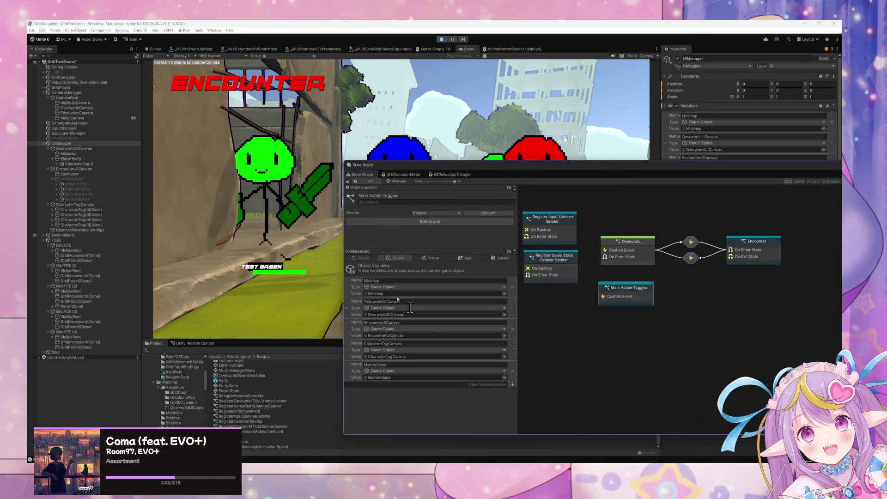
# Review EncounterManager's graph variables and stop Play mode.
pyautogui.click(82, 134)
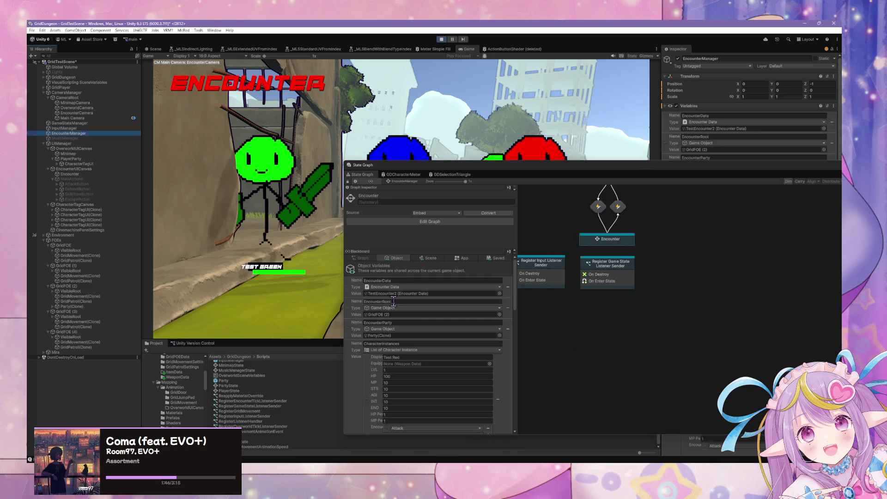
pyautogui.scroll(-10, 394, 301)
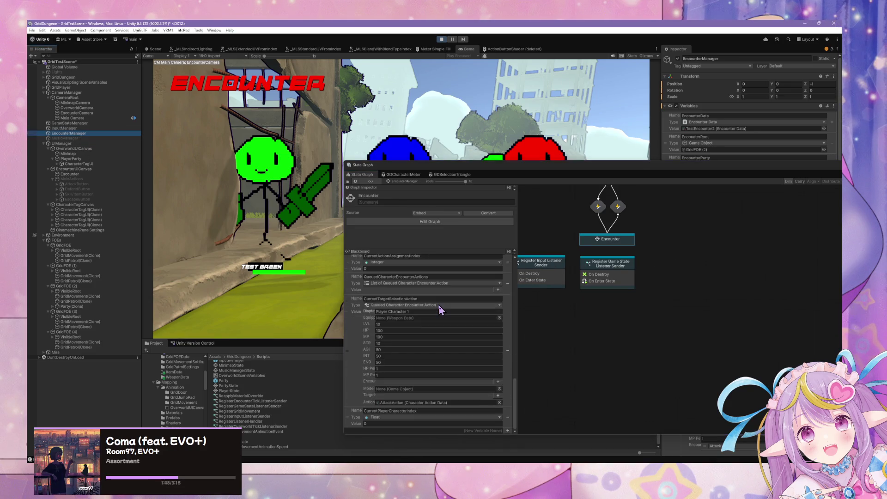
pyautogui.scroll(6, 451, 309)
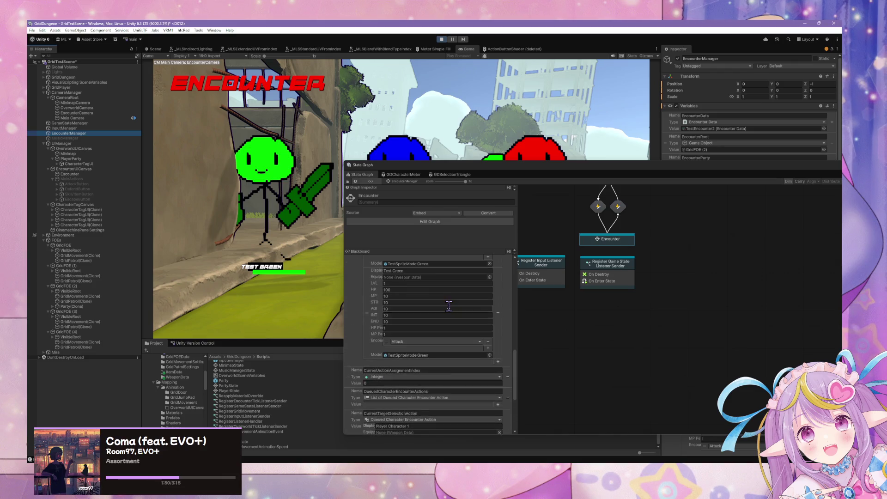
pyautogui.scroll(10, 450, 307)
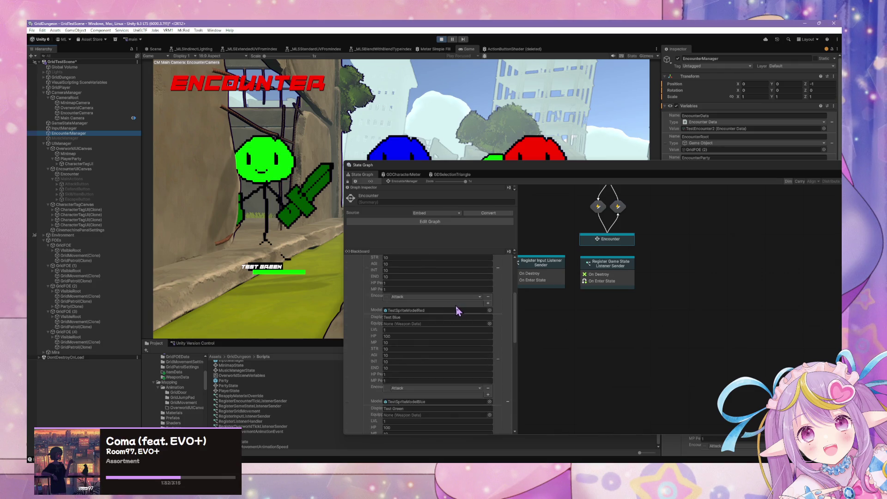
pyautogui.scroll(-5, 456, 311)
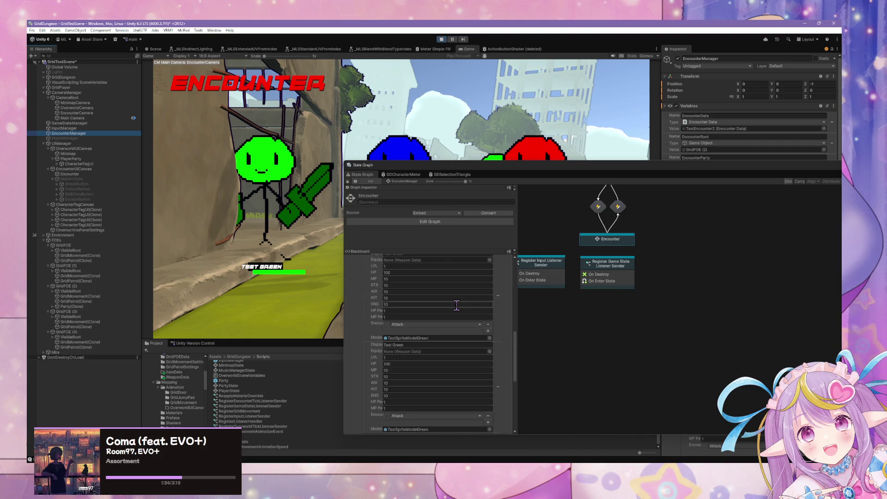
pyautogui.scroll(-3, 458, 311)
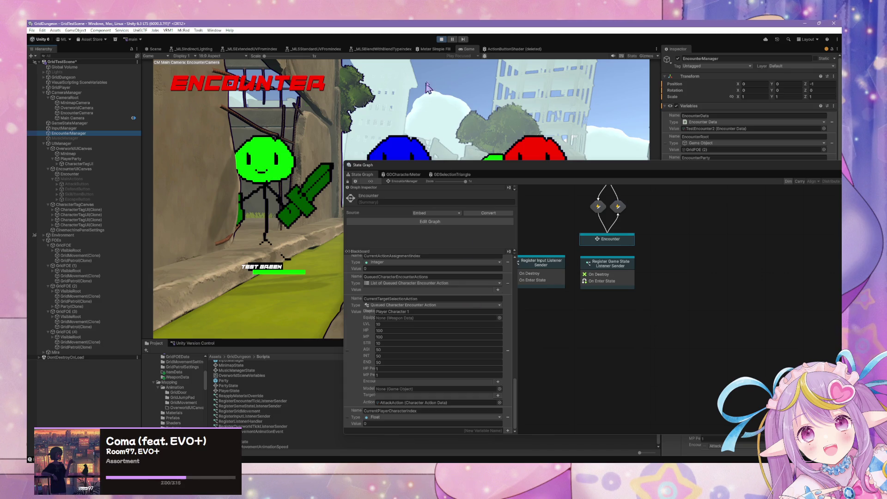
pyautogui.click(441, 39)
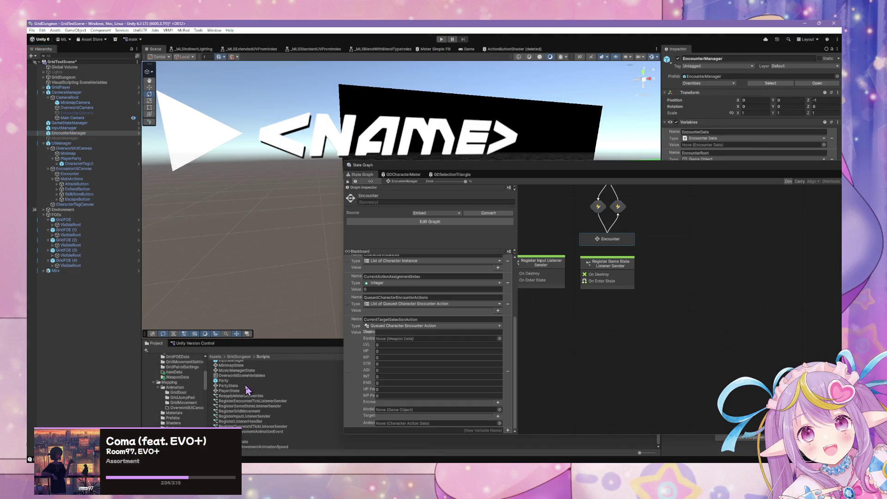
pyautogui.scroll(5, 246, 390)
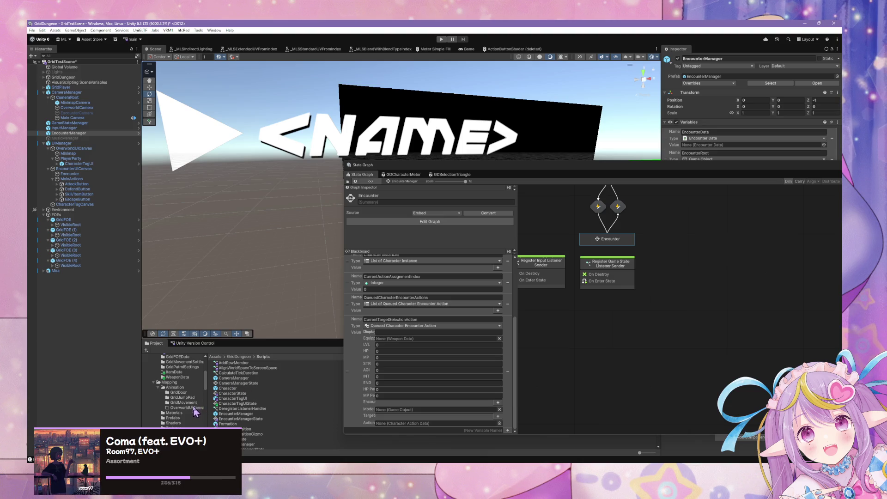
pyautogui.scroll(3, 198, 384)
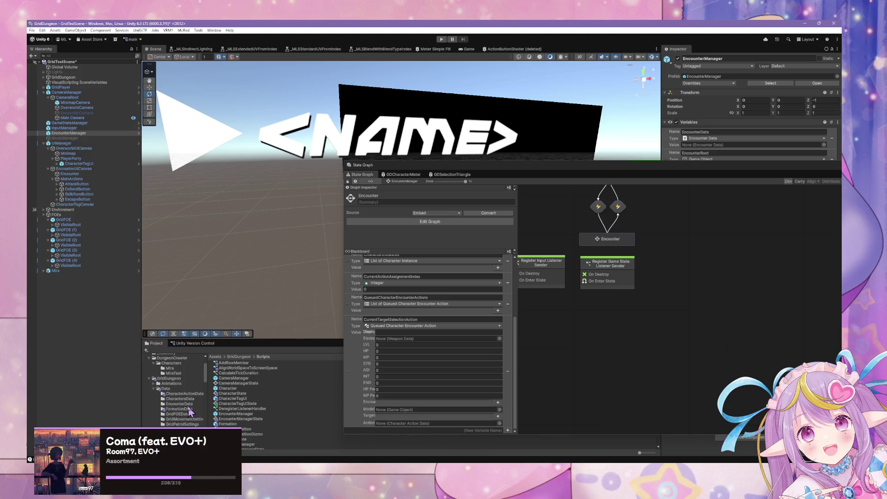
# Equip both saved PlayerBaseCharacterInstances with BasicSword.
pyautogui.click(194, 394)
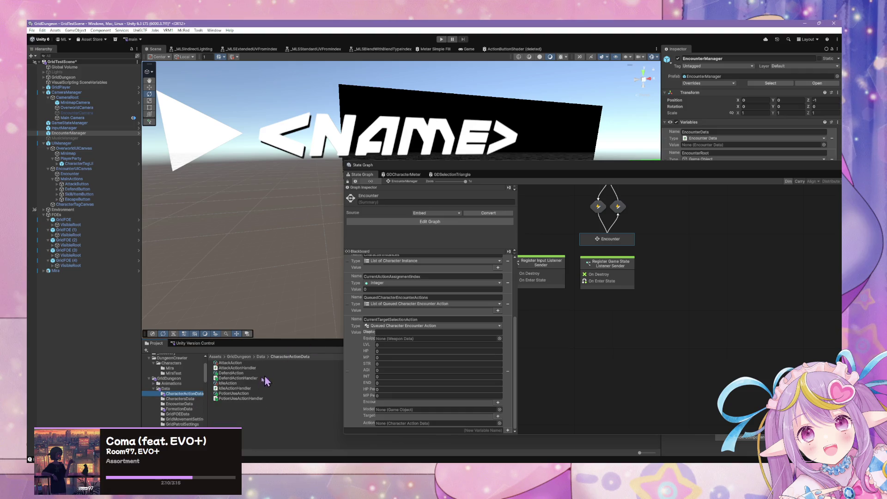
pyautogui.scroll(5, 476, 279)
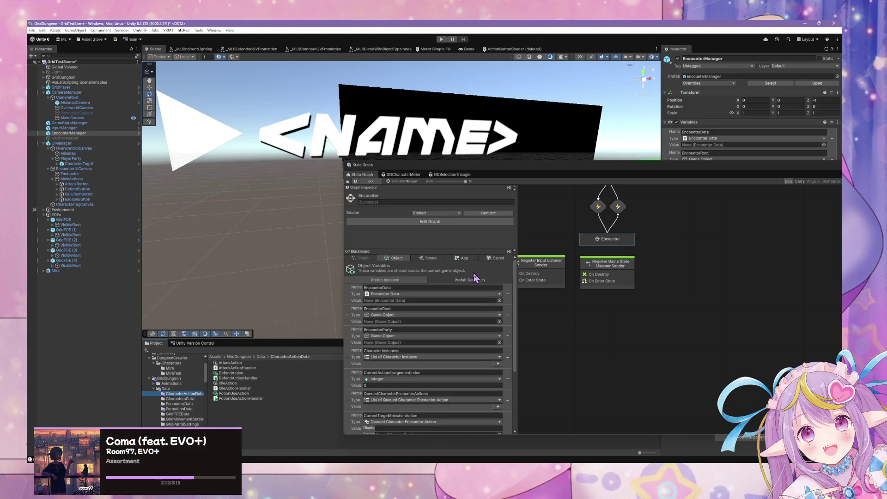
pyautogui.click(490, 260)
pyautogui.click(483, 283)
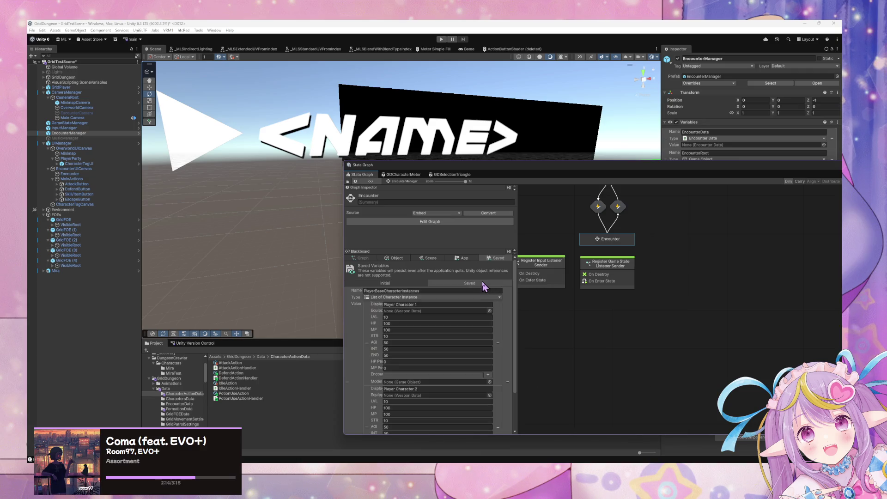
pyautogui.click(489, 310)
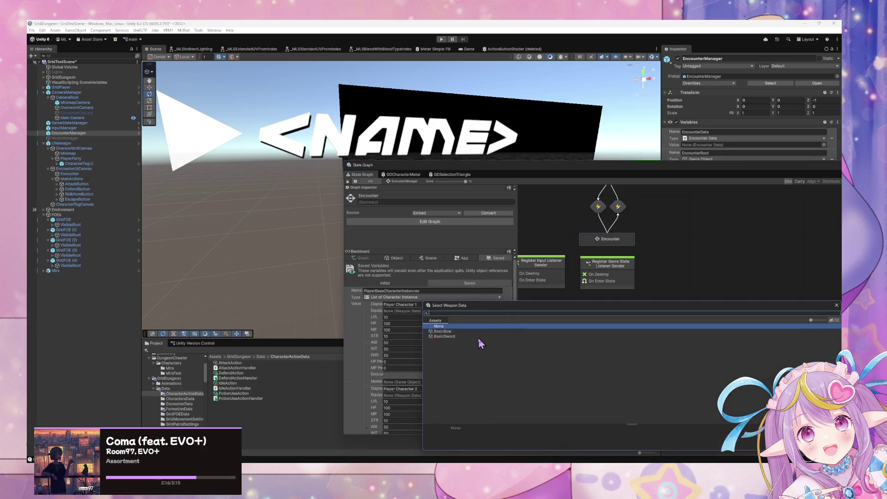
pyautogui.doubleClick(452, 340)
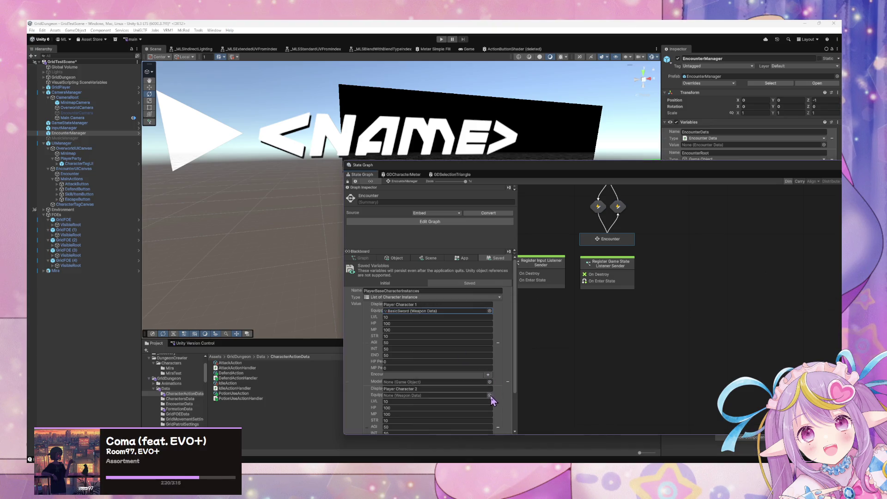
pyautogui.click(489, 395)
pyautogui.doubleClick(451, 349)
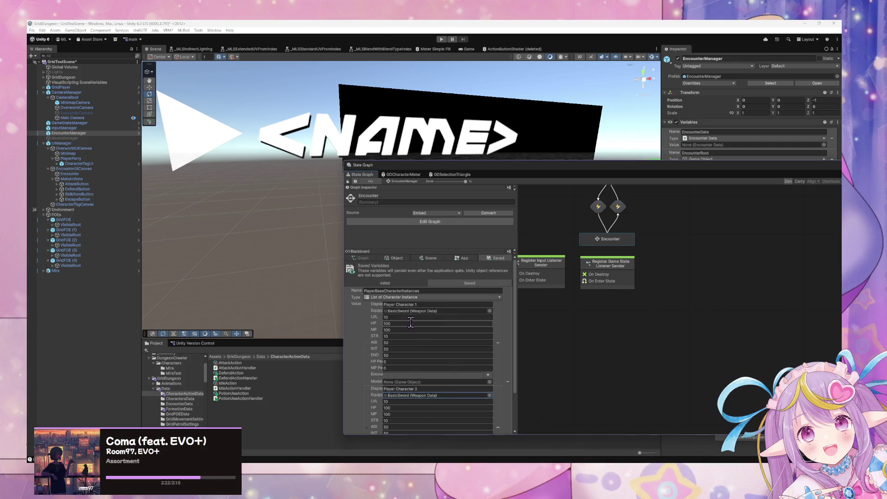
# Rename the two player characters Ranger and Knight.
pyautogui.click(432, 304)
pyautogui.write('Ranger')
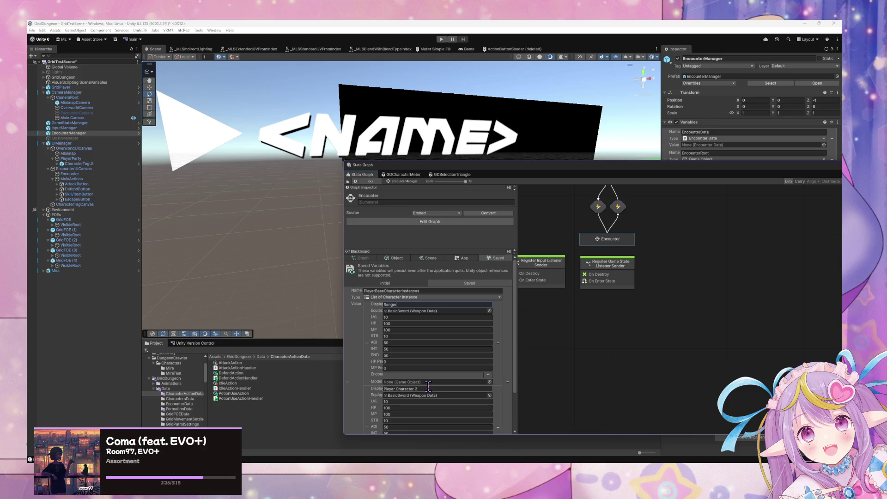
pyautogui.click(429, 388)
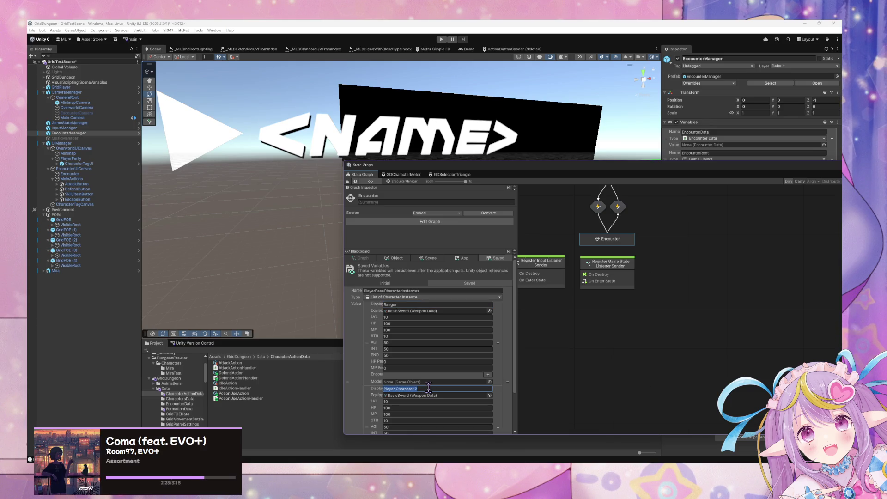
pyautogui.write('Th')
pyautogui.write('night')
pyautogui.scroll(-3, 436, 388)
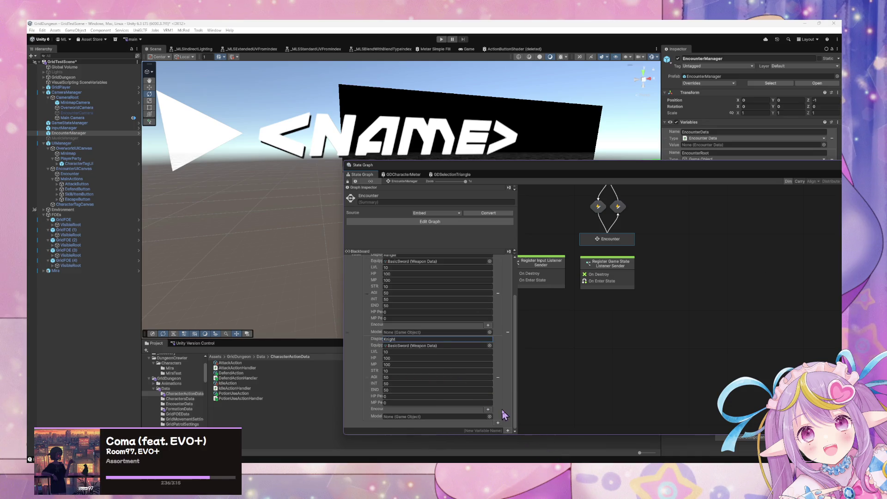
pyautogui.moveTo(521, 385)
pyautogui.mouseDown()
pyautogui.moveTo(620, 390)
pyautogui.moveTo(513, 378)
pyautogui.mouseUp()
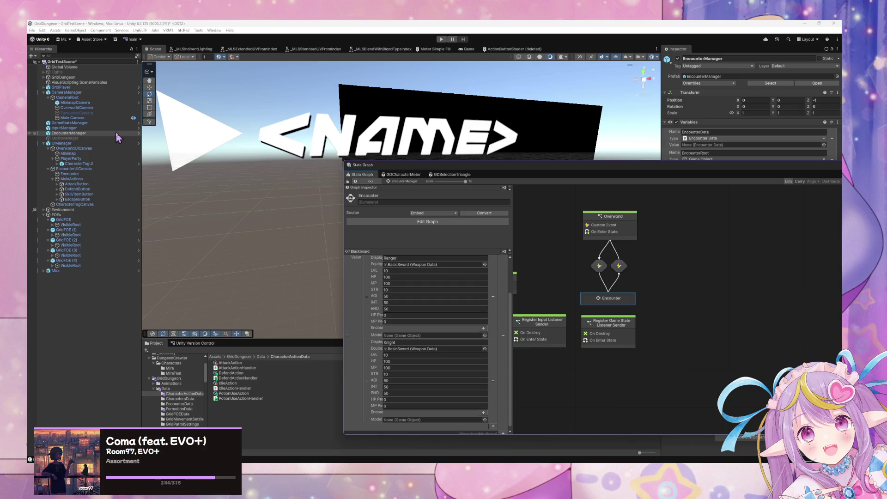
# Open the Target Selection script graph via Encounter and Assign Character Action.
pyautogui.click(407, 175)
pyautogui.click(369, 175)
pyautogui.doubleClick(619, 298)
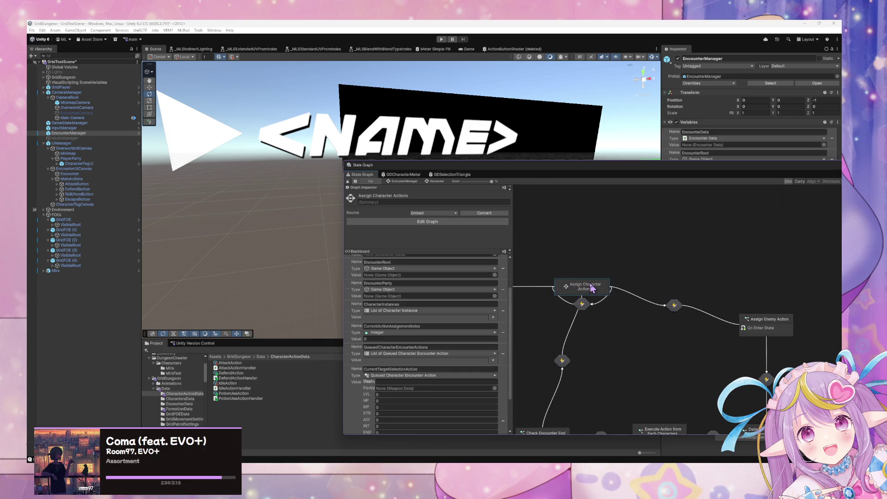
pyautogui.doubleClick(592, 289)
pyautogui.doubleClick(688, 285)
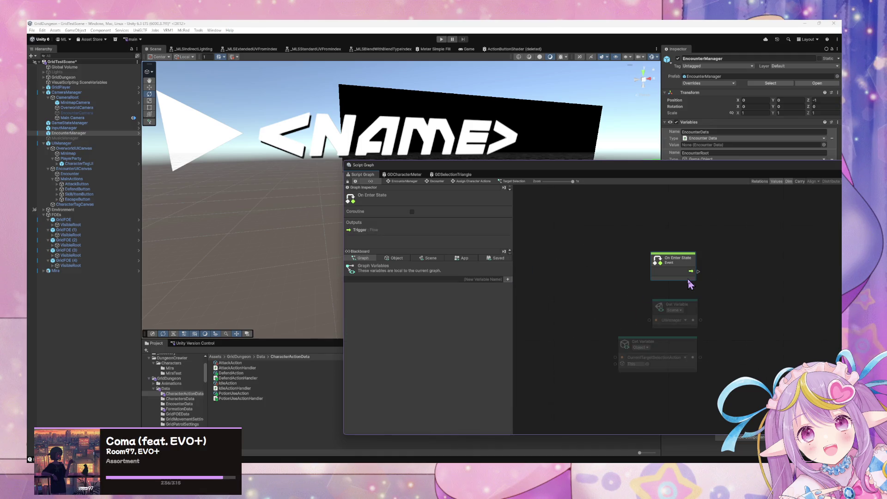
# Place On Enter State beside the UIManager and CurrentTargetSelectionAction Get Variable nodes.
pyautogui.moveTo(691, 268); pyautogui.dragTo(600, 255)
pyautogui.moveTo(712, 360)
pyautogui.mouseDown()
pyautogui.moveTo(659, 309)
pyautogui.moveTo(616, 304)
pyautogui.moveTo(573, 284)
pyautogui.moveTo(604, 284)
pyautogui.mouseUp()
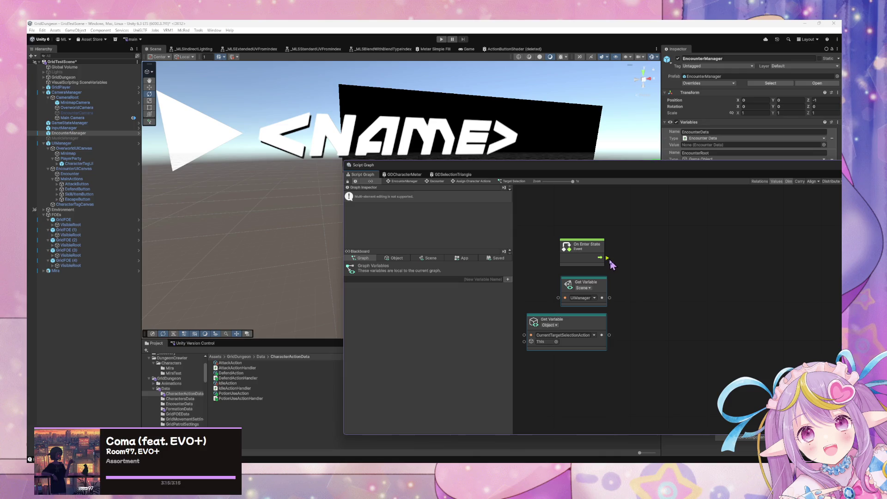
pyautogui.moveTo(608, 259); pyautogui.dragTo(643, 335)
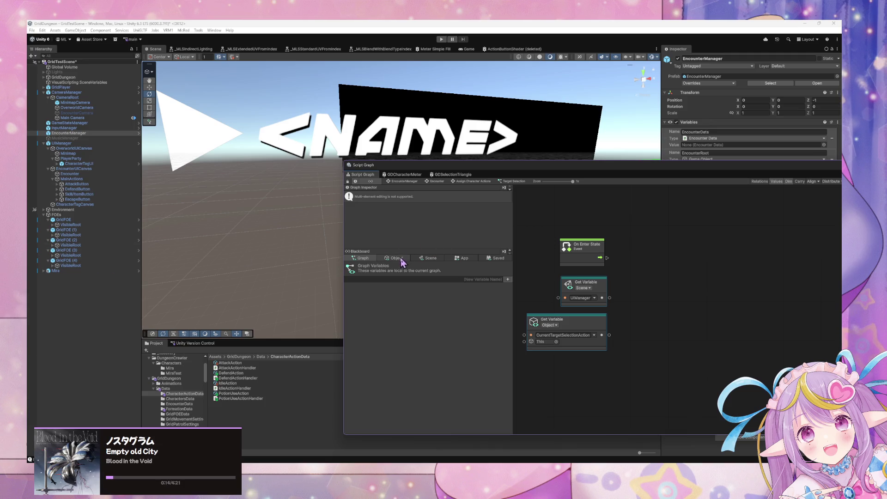
pyautogui.moveTo(609, 335); pyautogui.dragTo(634, 335)
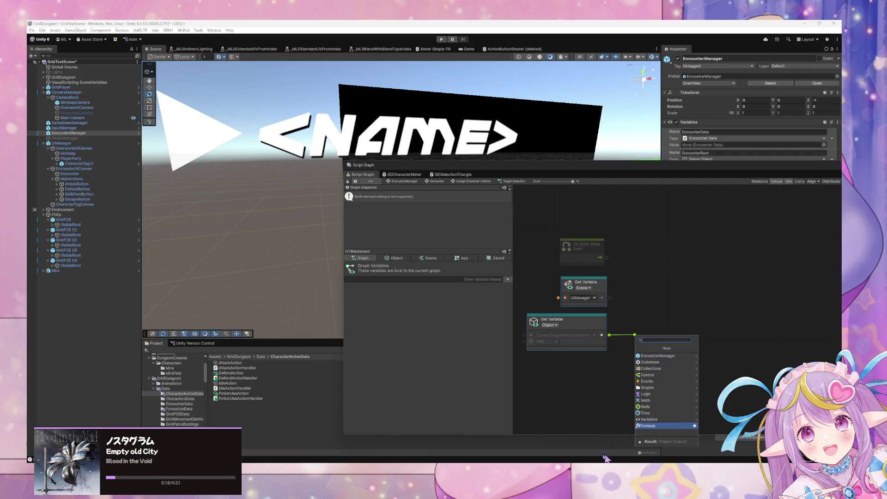
# Check the Range property in VS Code, cancel the pending node search, and open Edit.
pyautogui.hotkey('alt', 'Tab')
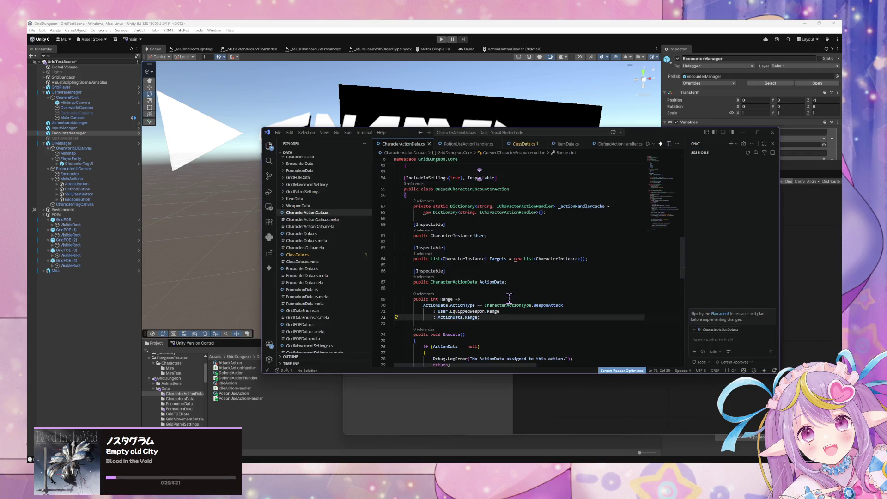
pyautogui.click(596, 386)
pyautogui.moveTo(616, 340)
pyautogui.mouseDown()
pyautogui.moveTo(607, 345)
pyautogui.moveTo(620, 337)
pyautogui.mouseUp()
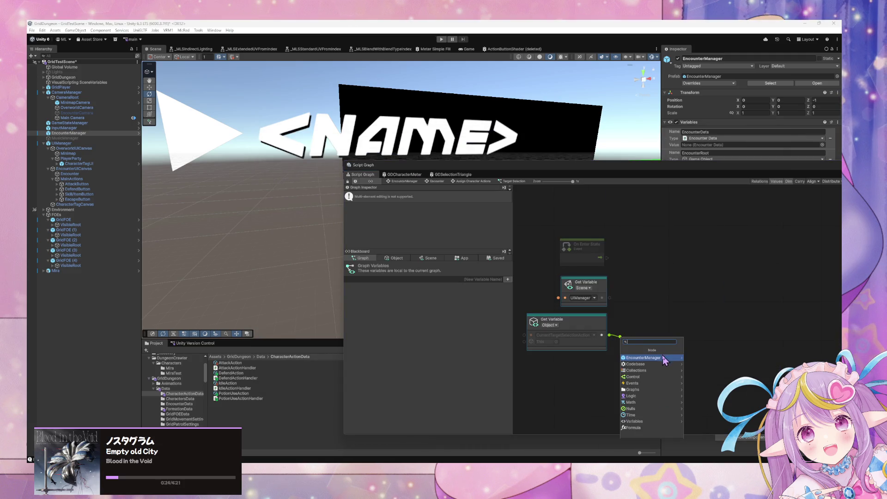
pyautogui.press('Escape')
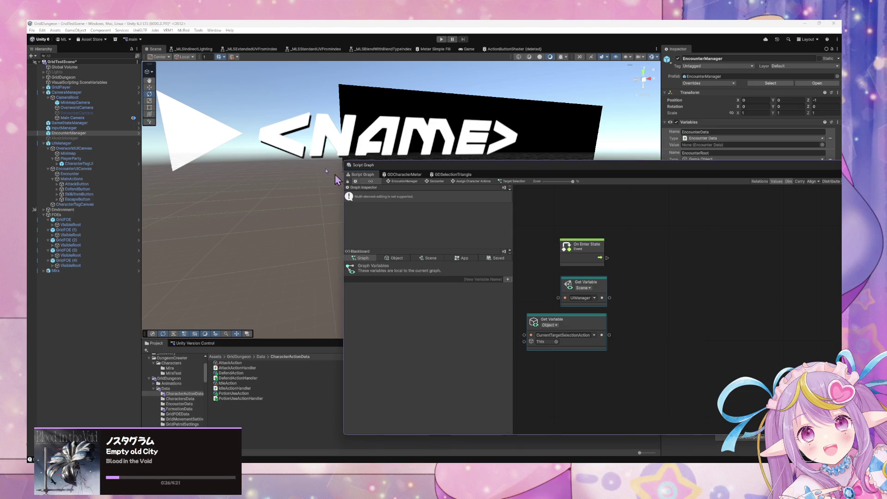
pyautogui.click(42, 30)
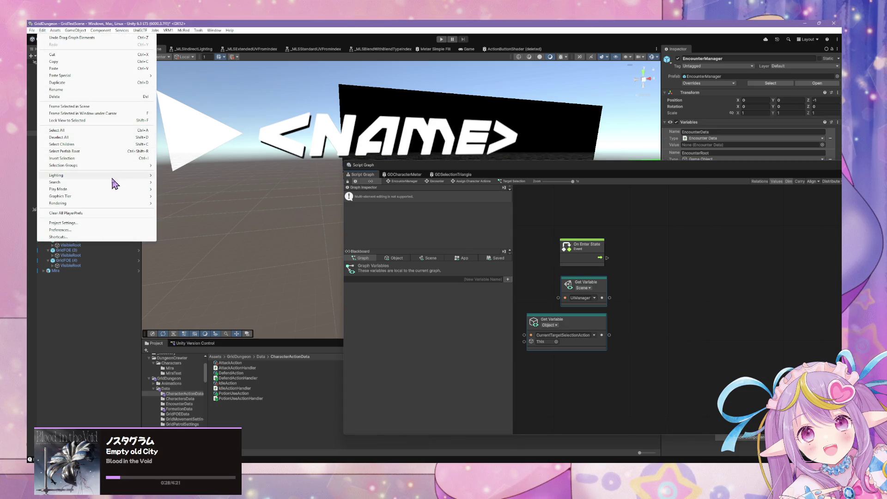
# Regenerate Visual Scripting nodes in Project Settings and dismiss the completion notice.
pyautogui.click(105, 223)
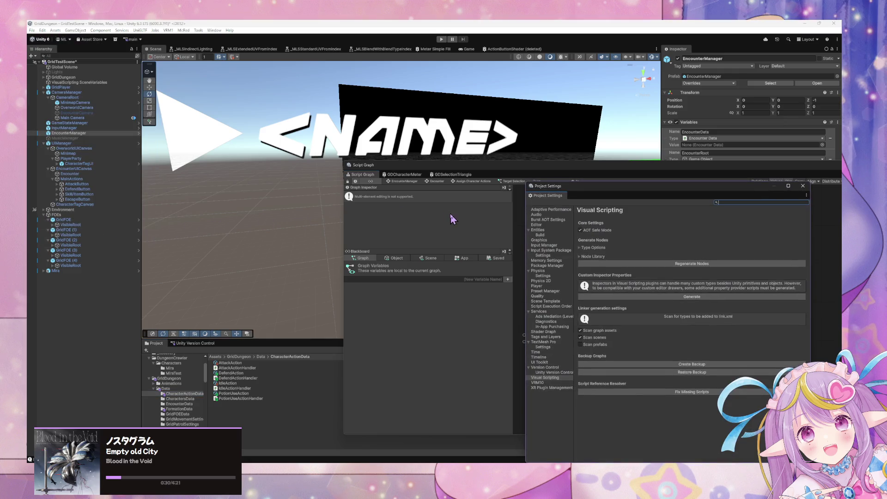
pyautogui.click(708, 264)
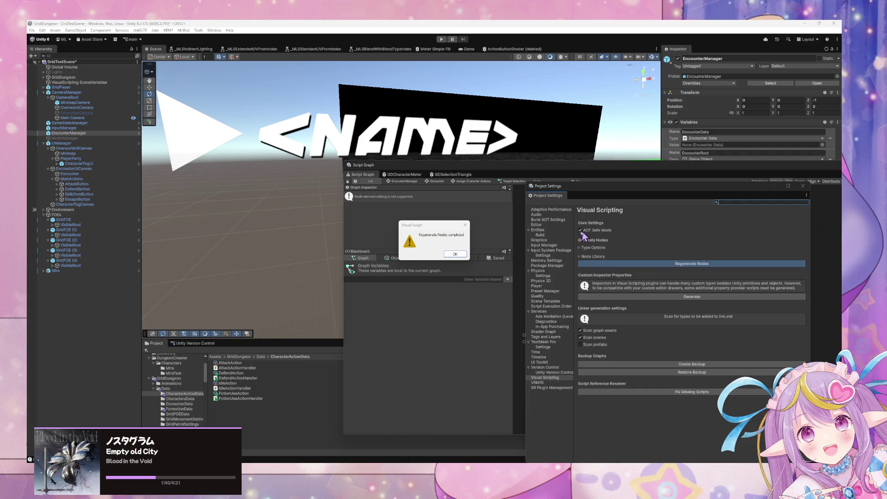
pyautogui.click(455, 254)
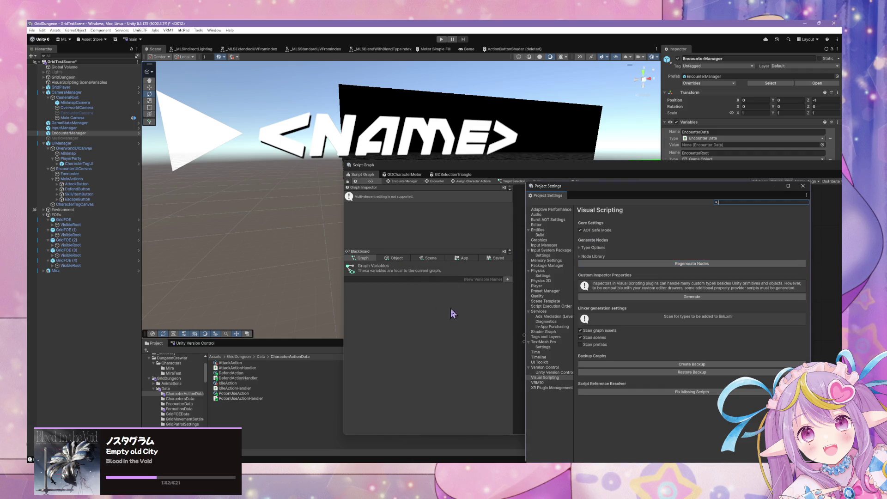
# Add a Queued Character Encounter Action Get Range node fed by CurrentTargetSelectionAction.
pyautogui.moveTo(609, 335); pyautogui.dragTo(632, 337)
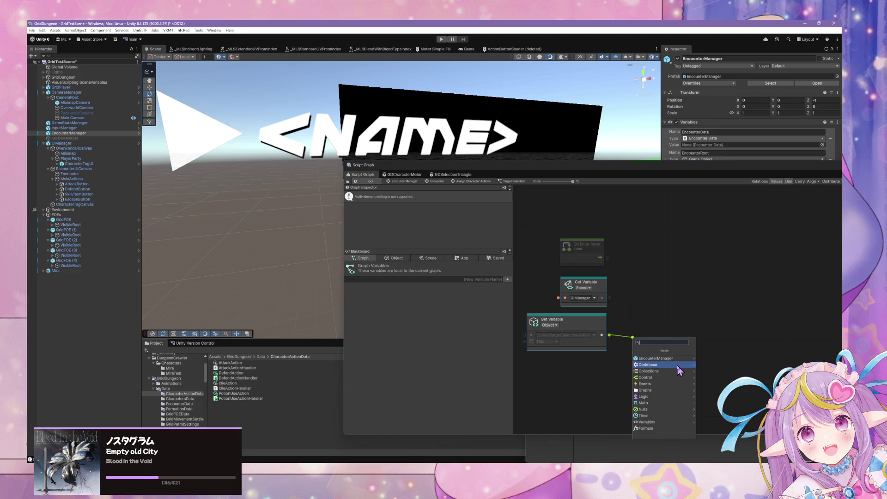
pyautogui.click(679, 369)
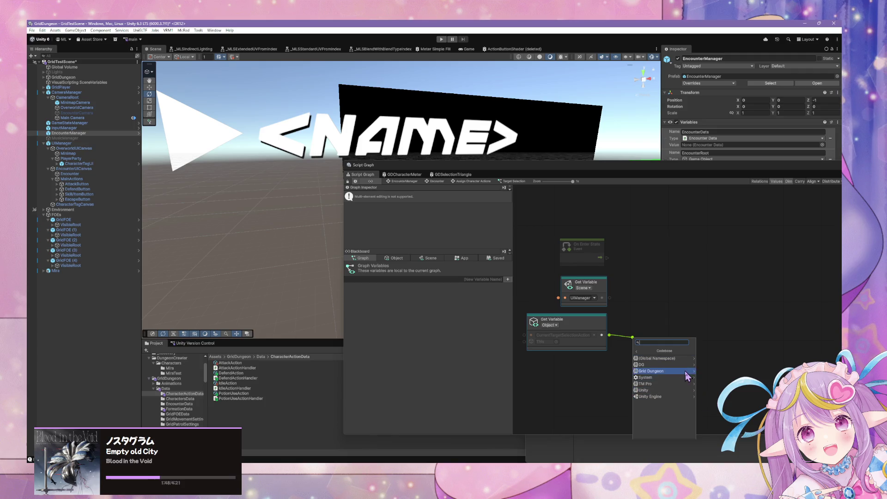
pyautogui.click(688, 372)
pyautogui.click(683, 365)
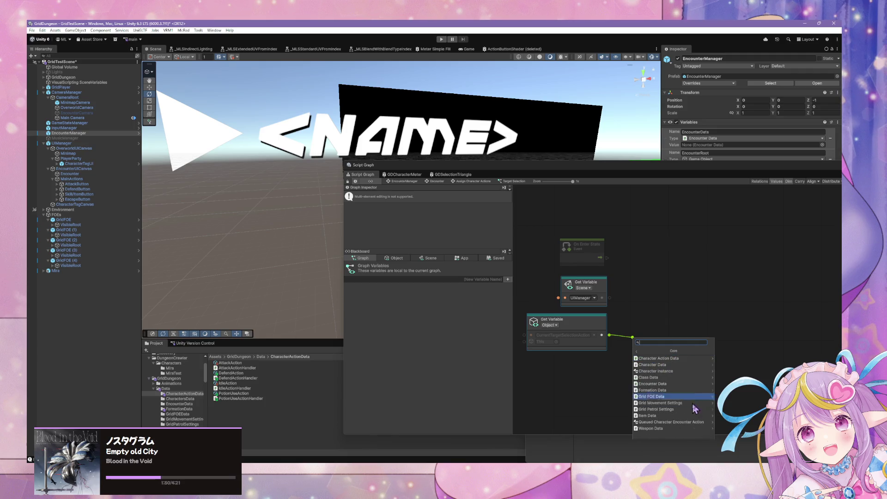
pyautogui.click(693, 422)
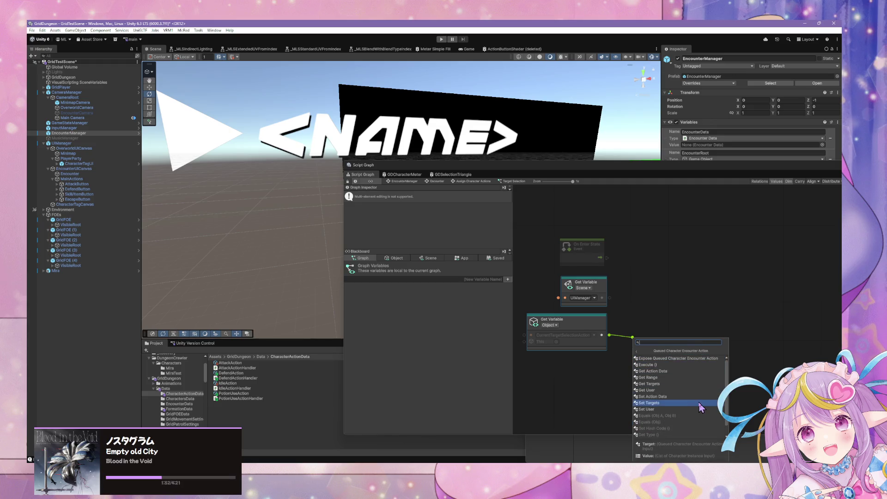
pyautogui.click(687, 377)
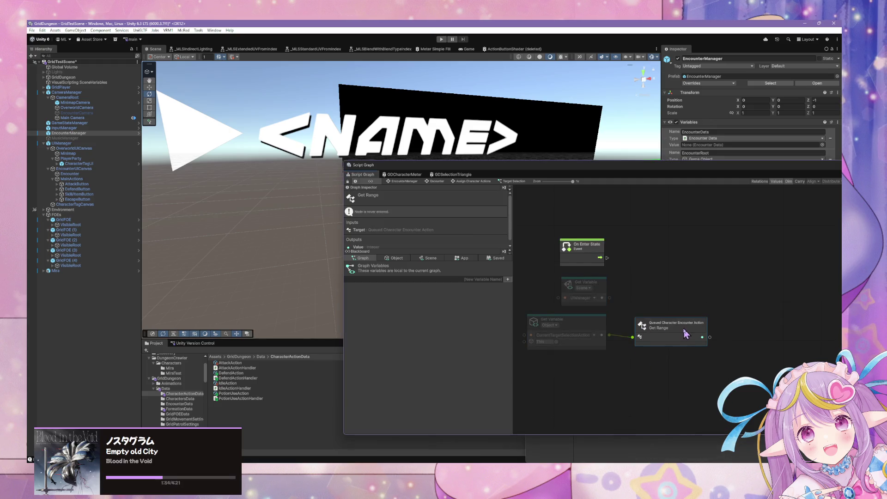
# Move the CurrentTargetSelectionAction variable and Get Range nodes further left.
pyautogui.moveTo(563, 321); pyautogui.dragTo(541, 323)
pyautogui.moveTo(662, 319); pyautogui.dragTo(643, 321)
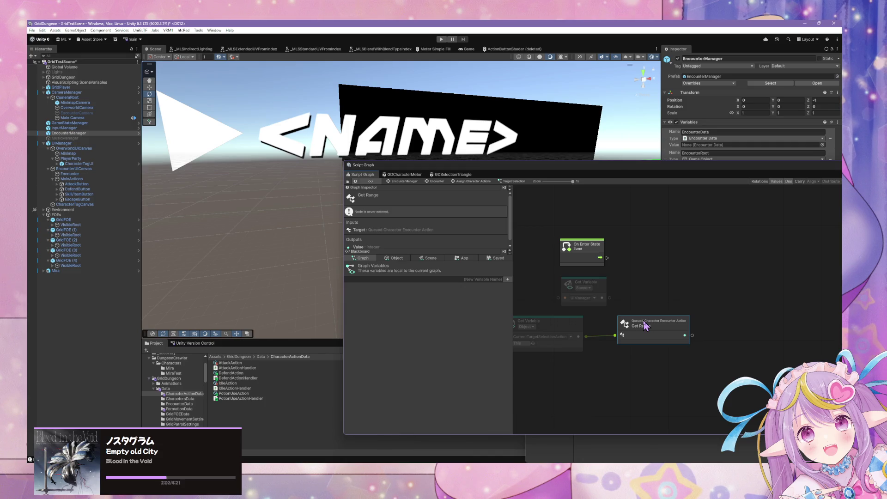
pyautogui.moveTo(531, 321); pyautogui.dragTo(500, 321)
pyautogui.moveTo(647, 321); pyautogui.dragTo(622, 320)
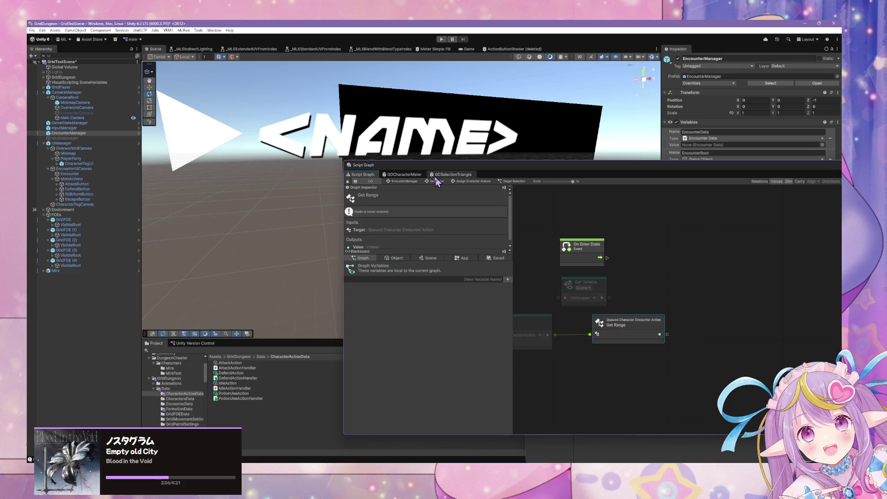
# Open CharacterTagUI's state graph and inspect the Selection Disabled Start state graph.
pyautogui.click(404, 175)
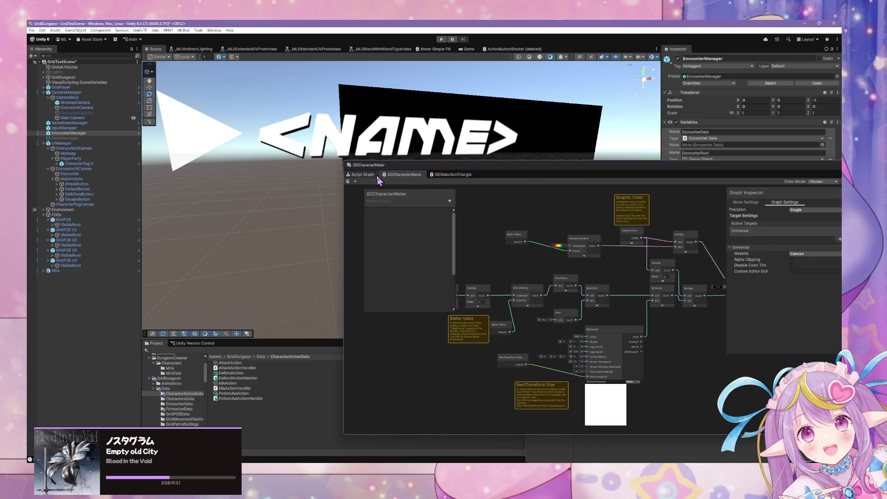
pyautogui.click(375, 175)
pyautogui.click(95, 163)
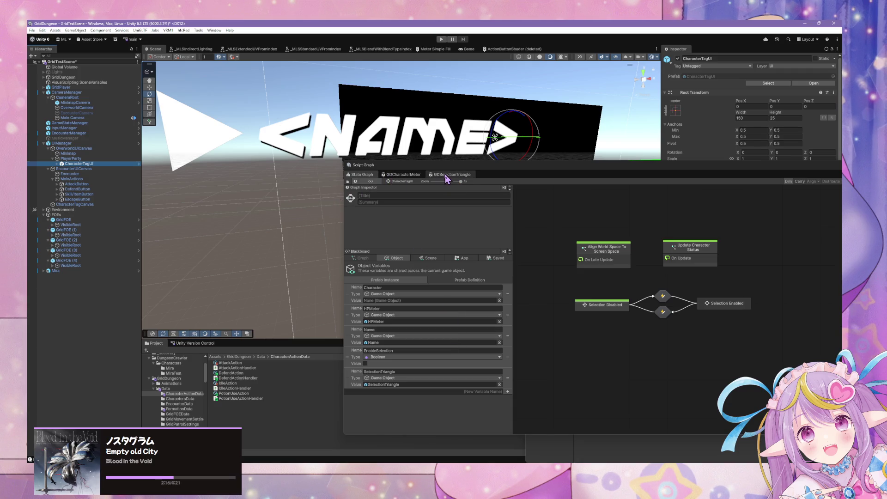
pyautogui.doubleClick(609, 307)
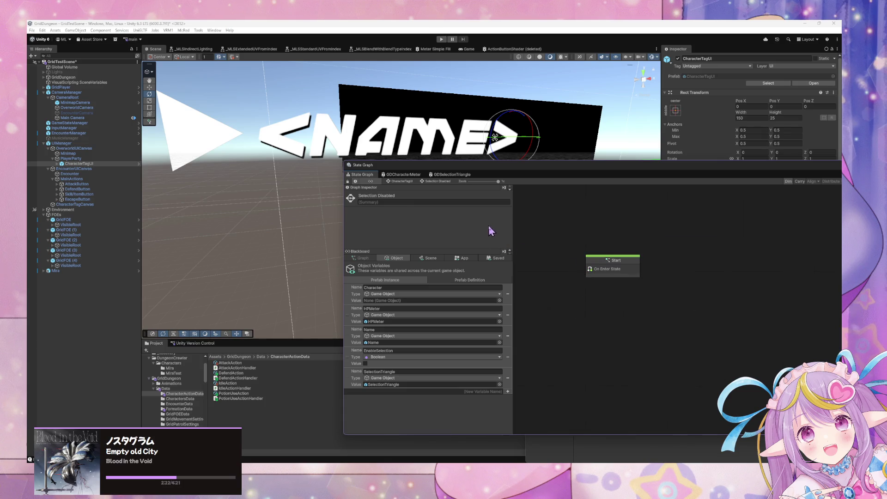
pyautogui.doubleClick(613, 264)
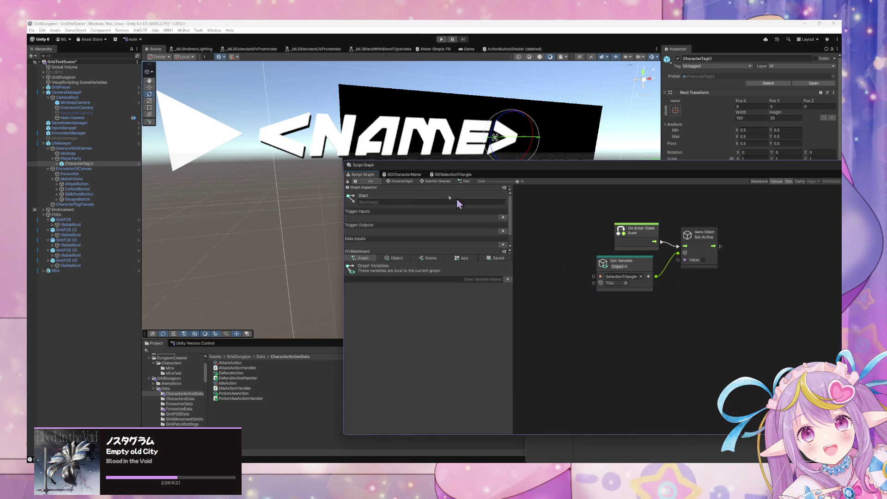
pyautogui.click(402, 181)
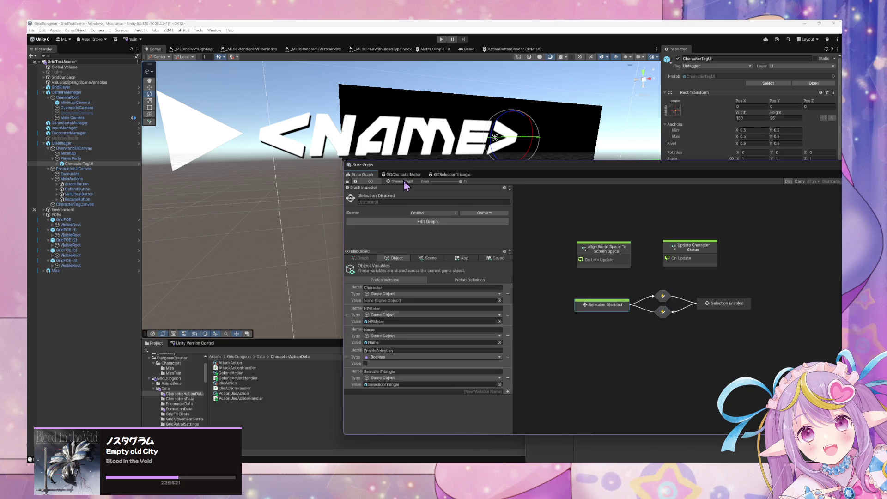
# Inspect the EnableSelection and DisableSelection transition event graphs.
pyautogui.doubleClick(663, 298)
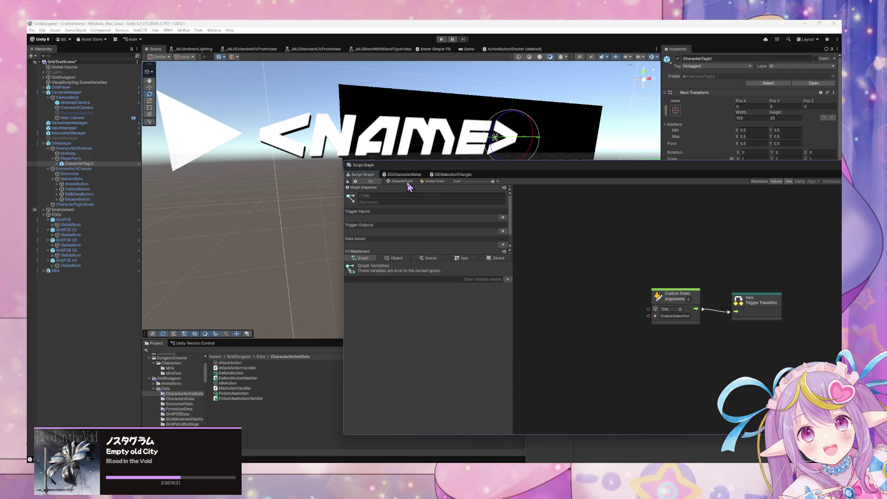
pyautogui.click(408, 181)
pyautogui.doubleClick(663, 313)
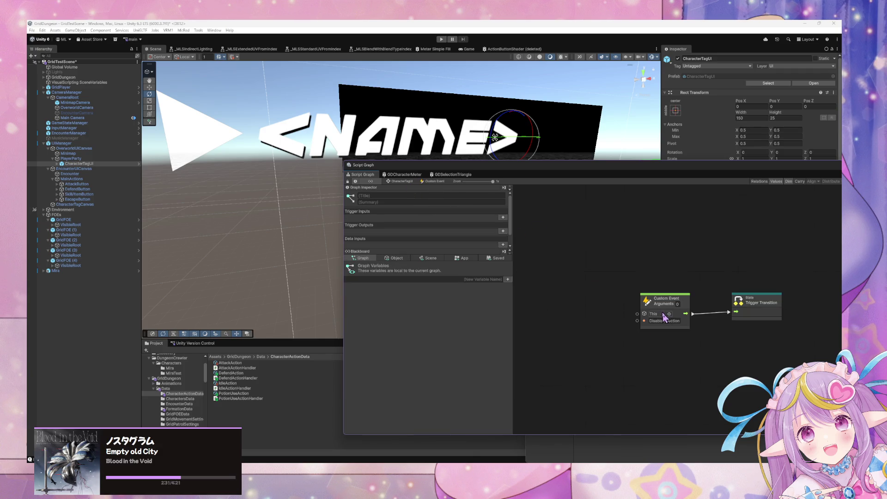
pyautogui.click(401, 182)
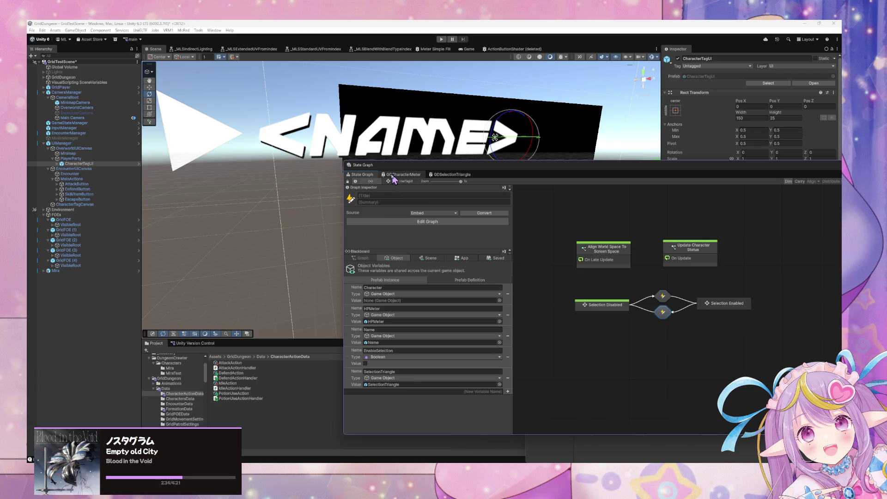
# Delete the EnableSelection object variable and recheck the DisableSelection transition graph.
pyautogui.doubleClick(603, 306)
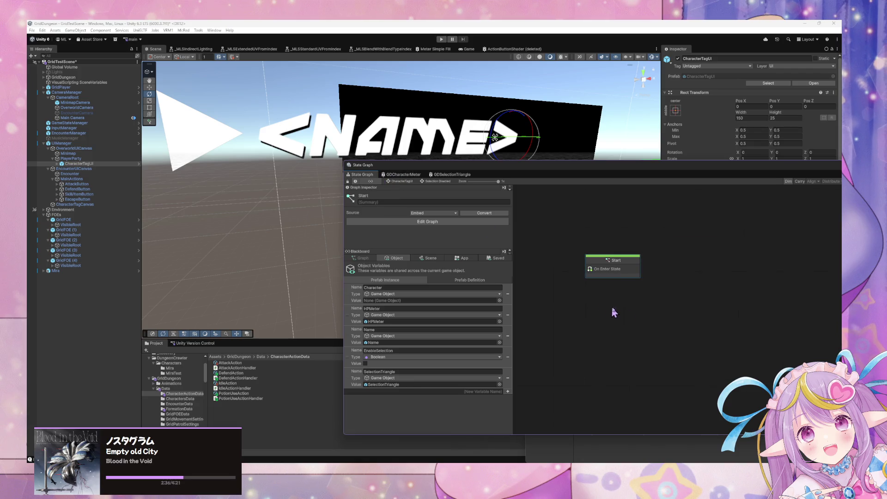
pyautogui.doubleClick(619, 277)
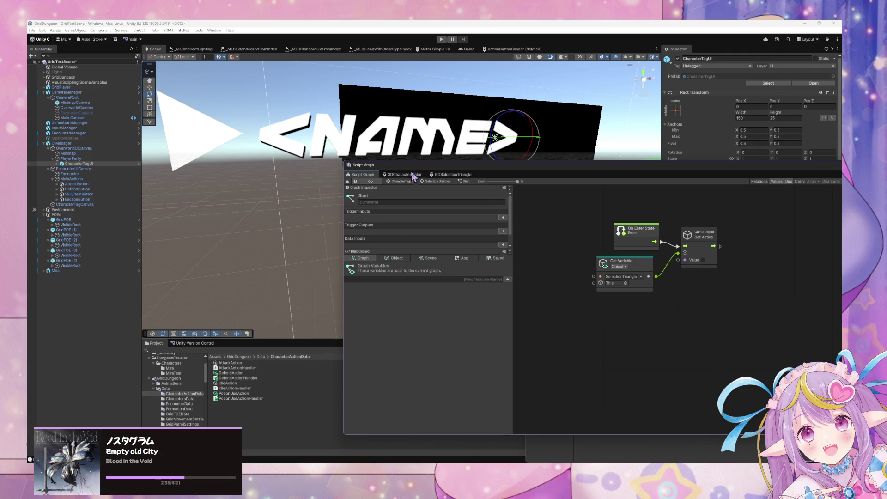
pyautogui.click(394, 257)
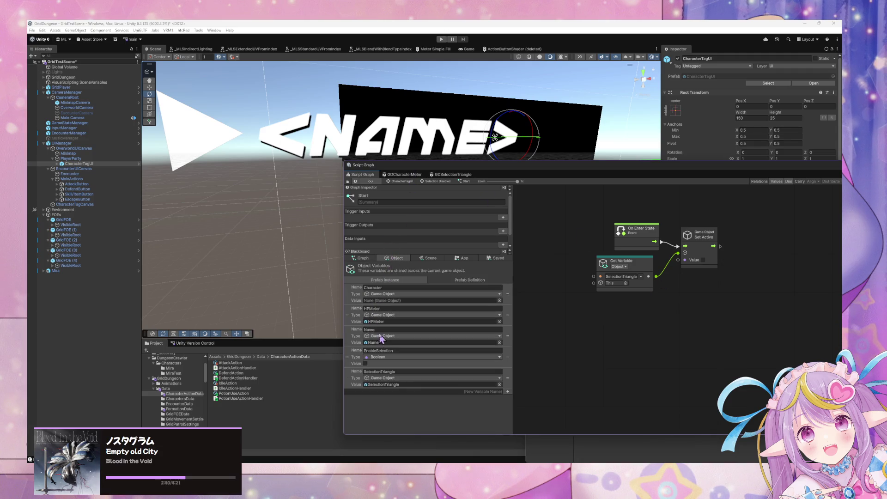
pyautogui.click(508, 358)
pyautogui.click(400, 181)
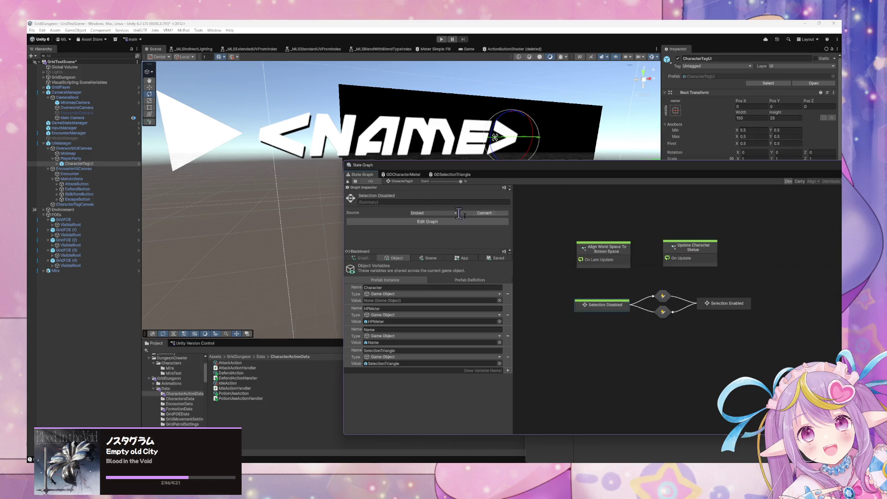
pyautogui.doubleClick(664, 312)
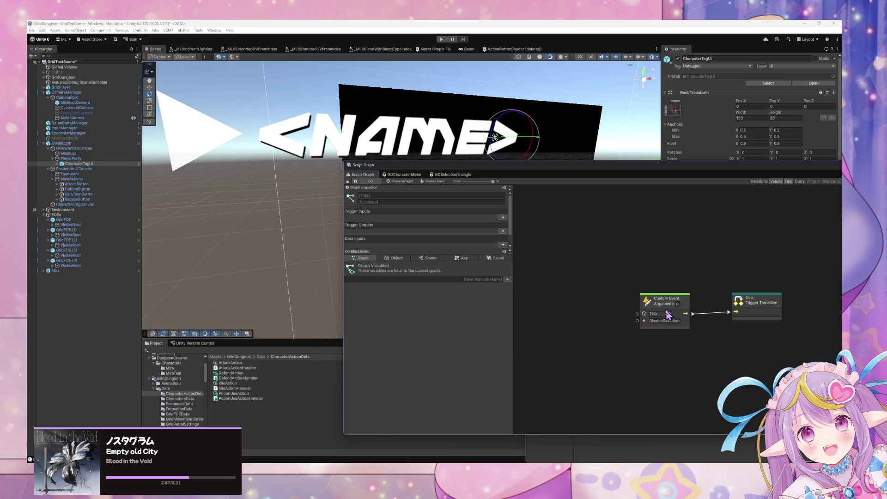
pyautogui.click(401, 181)
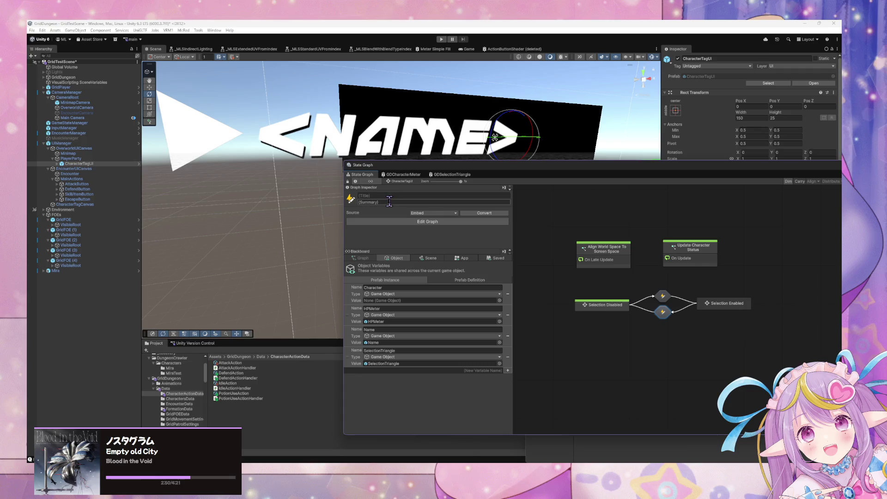
# Show the GDSelectionTriangle shader graph and select EncounterManager.
pyautogui.click(401, 176)
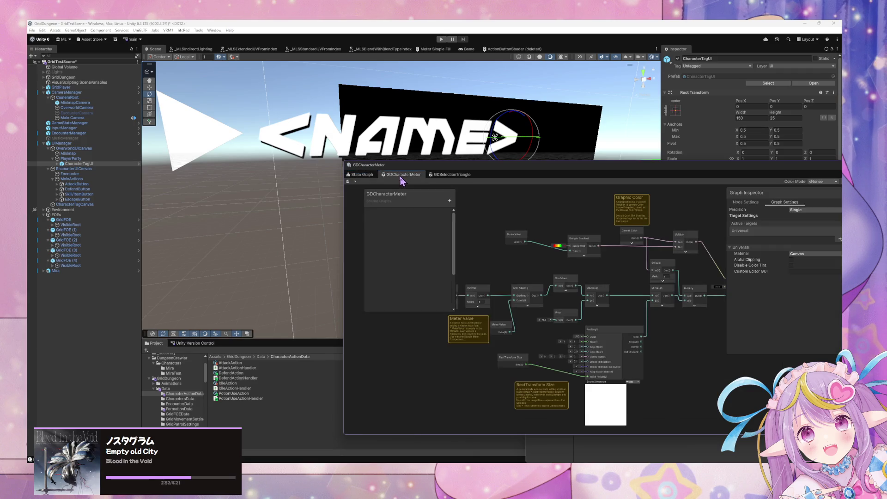
pyautogui.click(439, 175)
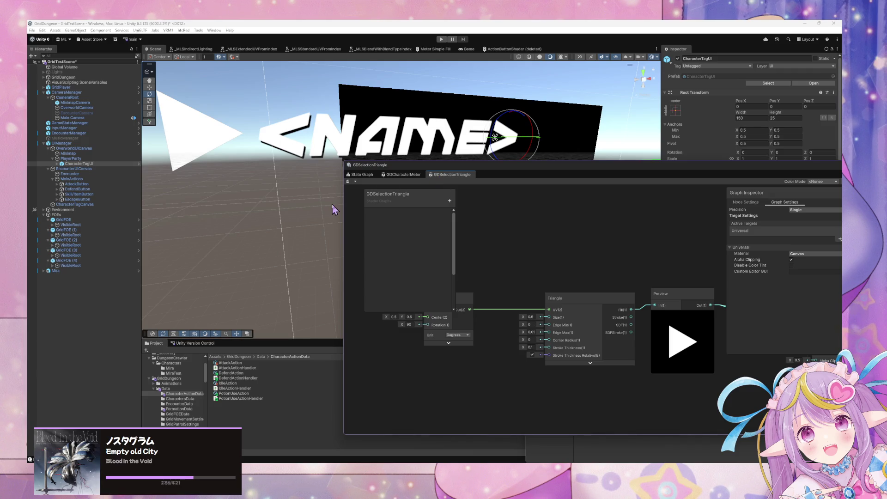
pyautogui.click(96, 134)
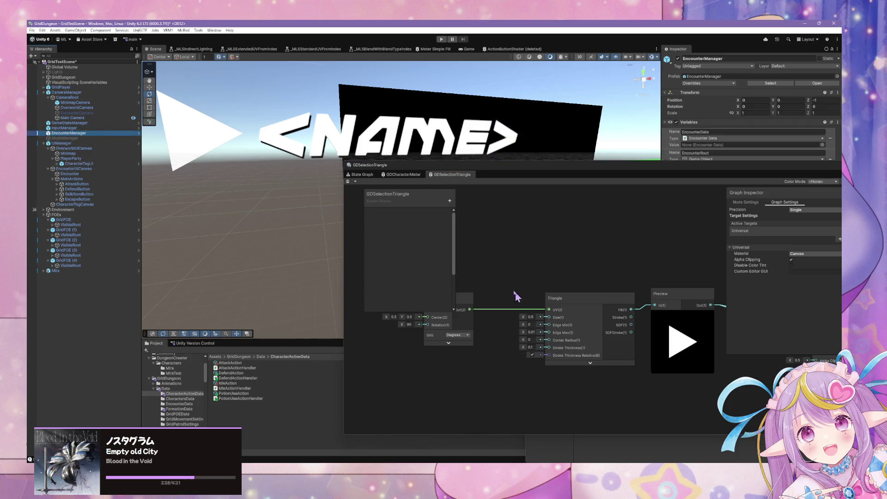
# Open the Target Selection script graph through Encounter and Assign Character Actions.
pyautogui.click(356, 175)
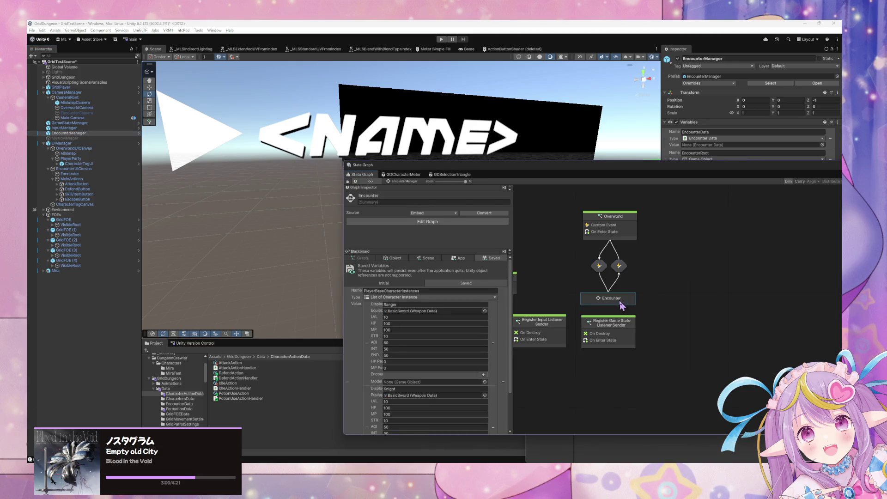
pyautogui.doubleClick(617, 299)
pyautogui.doubleClick(606, 289)
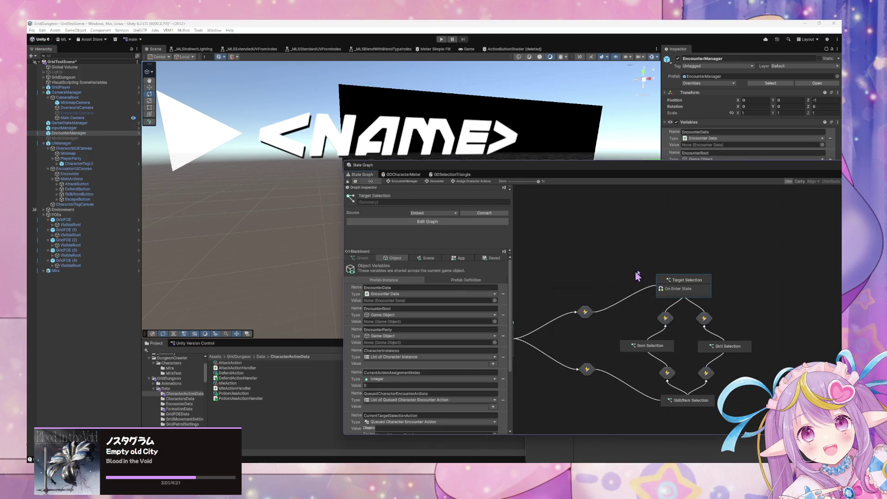
pyautogui.doubleClick(695, 296)
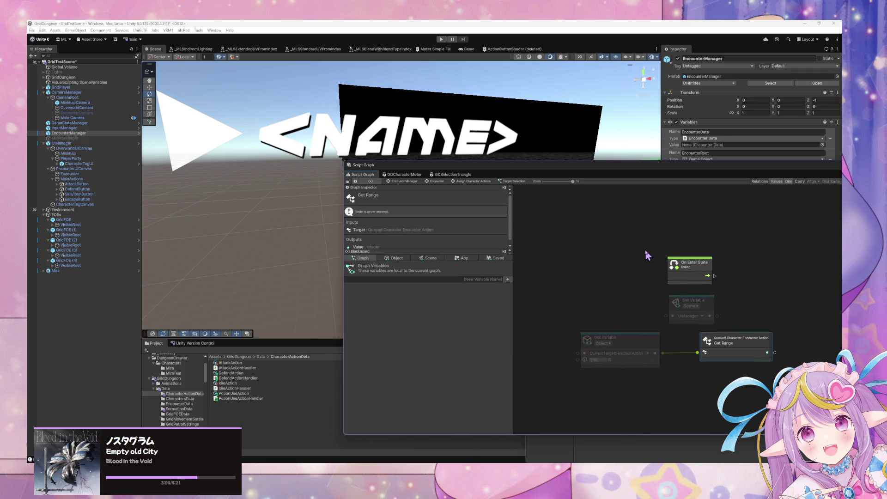
# Rearrange Get Range, Get Variable and On Enter State nodes, deleting the scene Get Variable.
pyautogui.moveTo(751, 342); pyautogui.dragTo(757, 331)
pyautogui.moveTo(615, 338); pyautogui.dragTo(621, 361)
pyautogui.moveTo(695, 267); pyautogui.dragTo(613, 273)
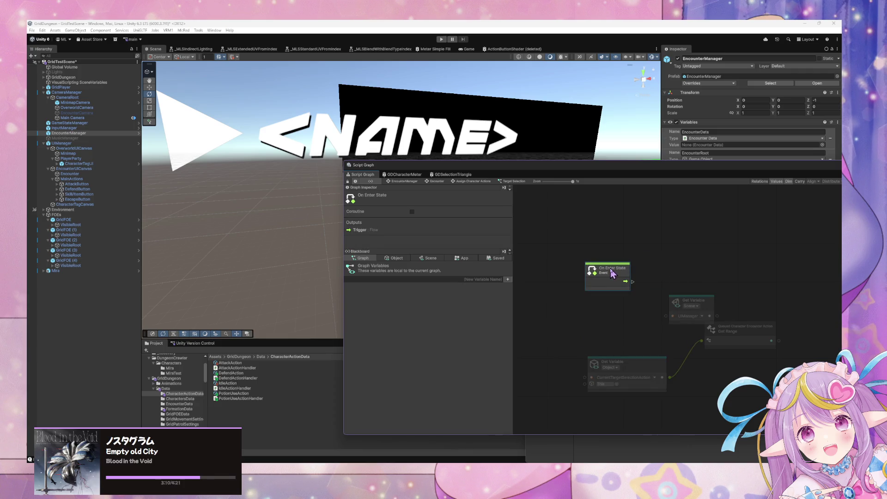
pyautogui.moveTo(707, 303); pyautogui.dragTo(637, 303)
pyautogui.press('Delete')
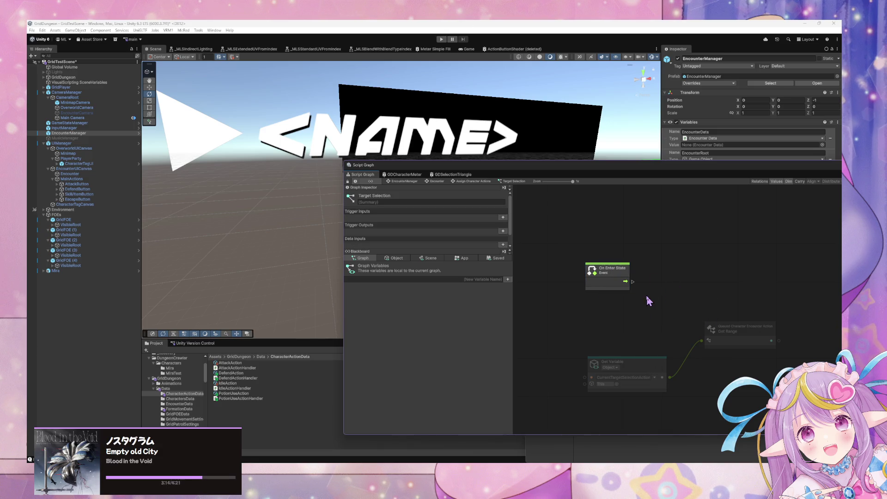
# Review the object variables and start the game in Play mode.
pyautogui.click(393, 258)
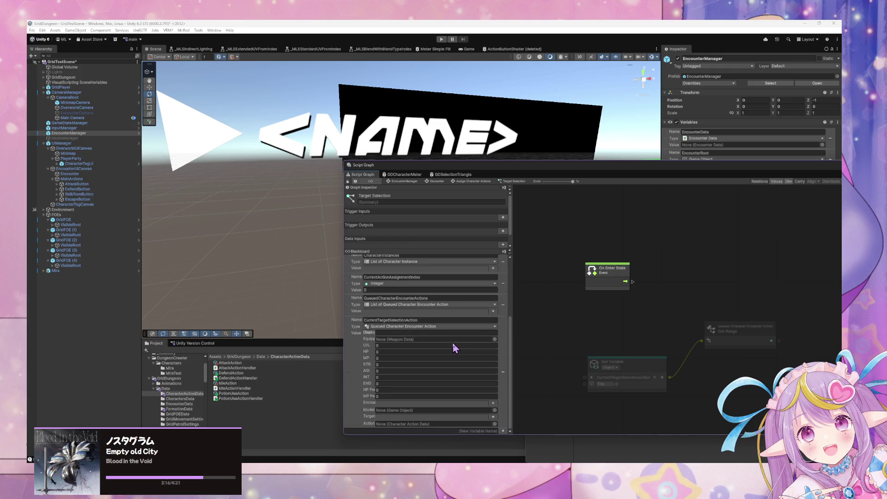
pyautogui.scroll(-2, 452, 347)
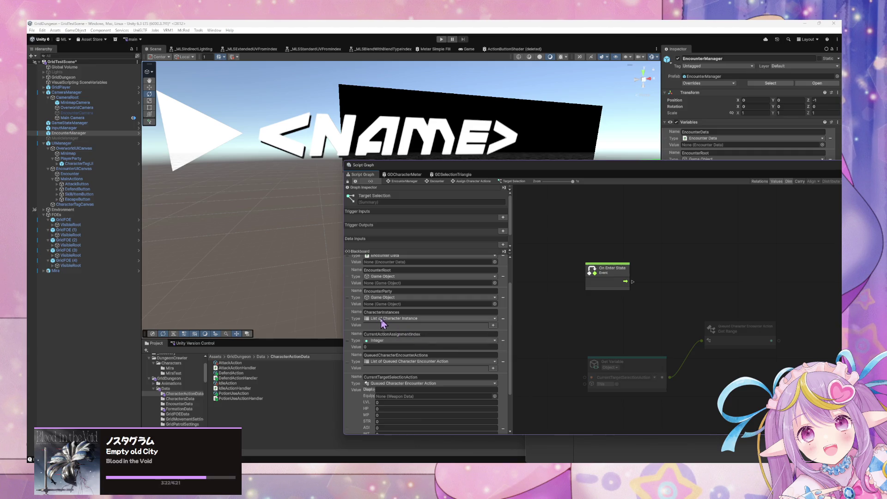
pyautogui.click(442, 39)
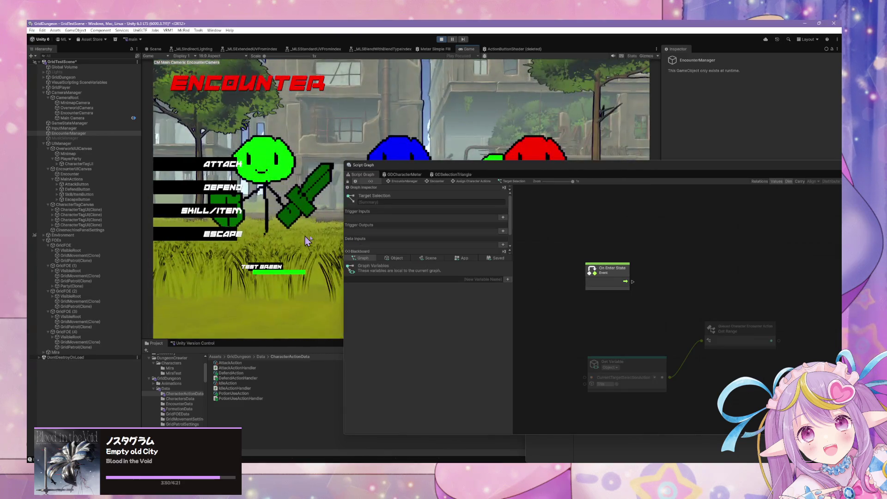
# Uncover the game view and deactivate the PlayerParty object.
pyautogui.moveTo(472, 174); pyautogui.dragTo(635, 326)
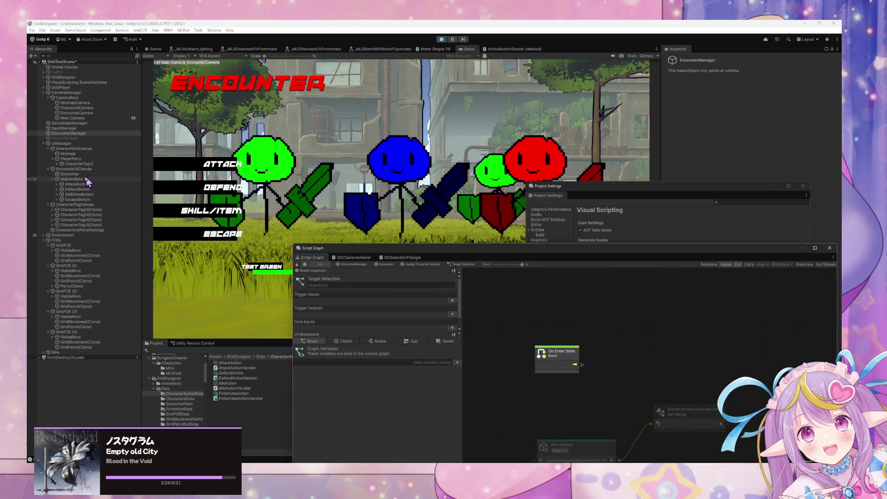
pyautogui.click(80, 159)
pyautogui.click(678, 58)
# Bring the Script Graph back in front and show its object variables, including CharacterInstances.
pyautogui.moveTo(667, 194); pyautogui.dragTo(647, 296)
pyautogui.moveTo(603, 261)
pyautogui.mouseDown()
pyautogui.moveTo(564, 332)
pyautogui.moveTo(531, 336)
pyautogui.moveTo(553, 238)
pyautogui.moveTo(683, 304)
pyautogui.moveTo(699, 187)
pyautogui.moveTo(806, 147)
pyautogui.moveTo(712, 119)
pyautogui.moveTo(707, 129)
pyautogui.moveTo(539, 146)
pyautogui.moveTo(721, 170)
pyautogui.moveTo(677, 161)
pyautogui.mouseUp()
pyautogui.click(421, 250)
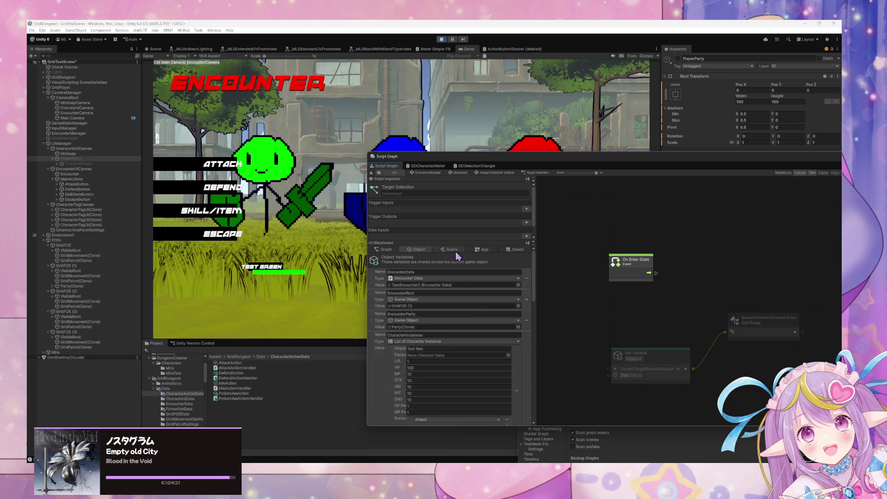
# Add a CharacterInstances variable node and a For Each Loop node to the graph.
pyautogui.scroll(-6, 499, 305)
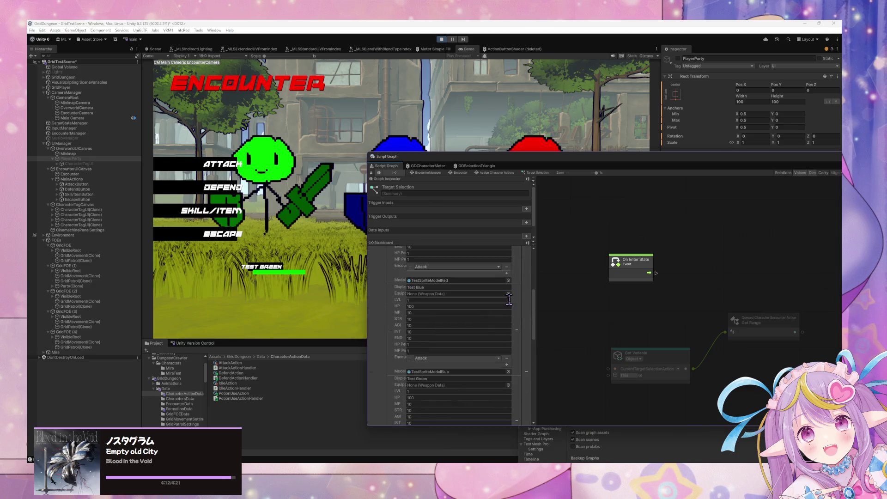
pyautogui.scroll(5, 508, 298)
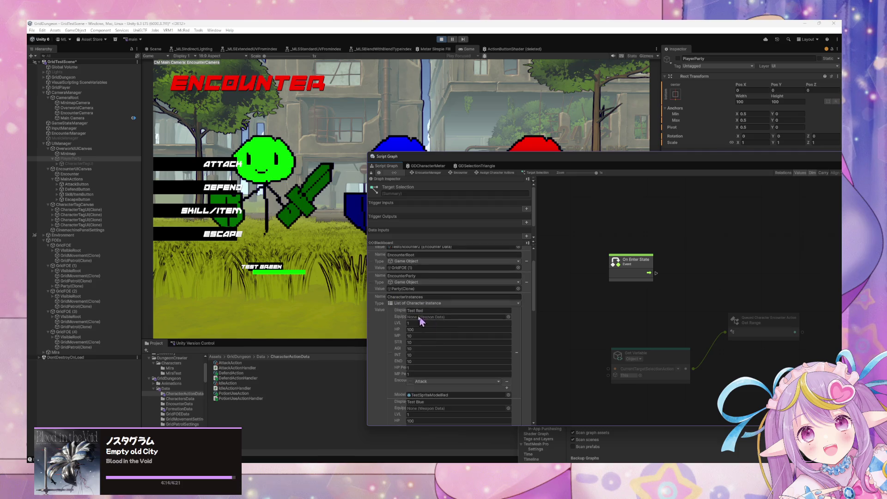
pyautogui.moveTo(382, 311)
pyautogui.mouseDown()
pyautogui.moveTo(656, 304)
pyautogui.moveTo(635, 304)
pyautogui.mouseUp()
pyautogui.rightClick(684, 289)
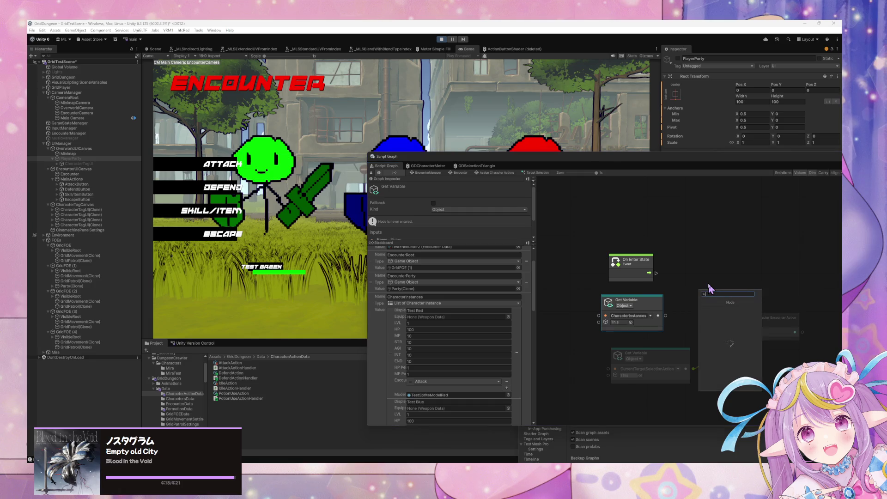
pyautogui.write('for each')
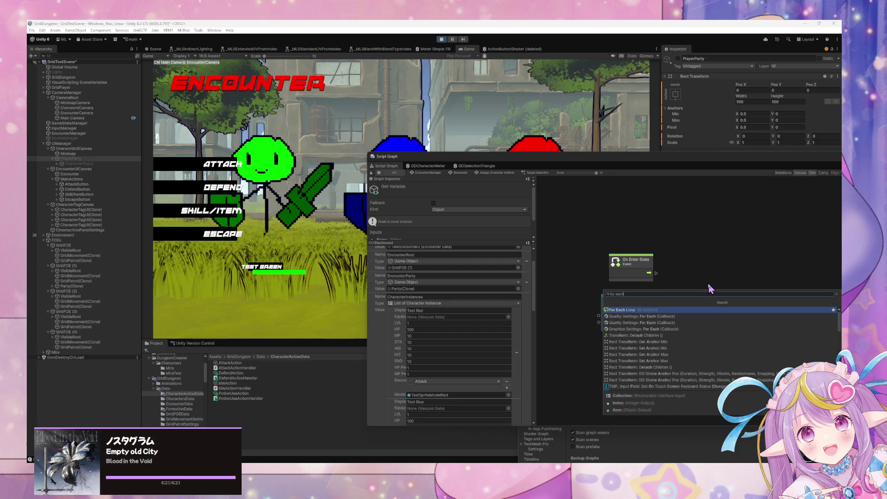
pyautogui.press('Return')
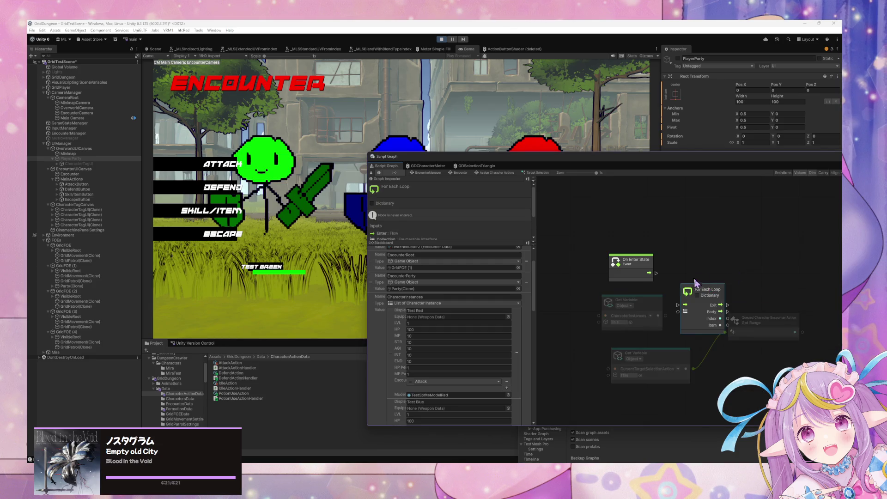
# Wire On Enter State into the loop's Enter and CharacterInstances into its Collection.
pyautogui.moveTo(710, 290); pyautogui.dragTo(711, 262)
pyautogui.moveTo(656, 273); pyautogui.dragTo(678, 276)
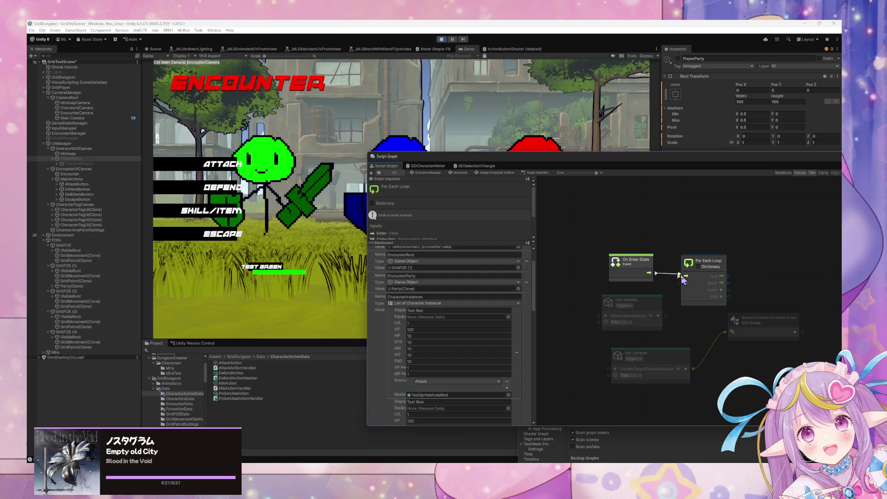
pyautogui.moveTo(665, 316); pyautogui.dragTo(678, 283)
pyautogui.moveTo(798, 285); pyautogui.dragTo(731, 289)
pyautogui.rightClick(731, 290)
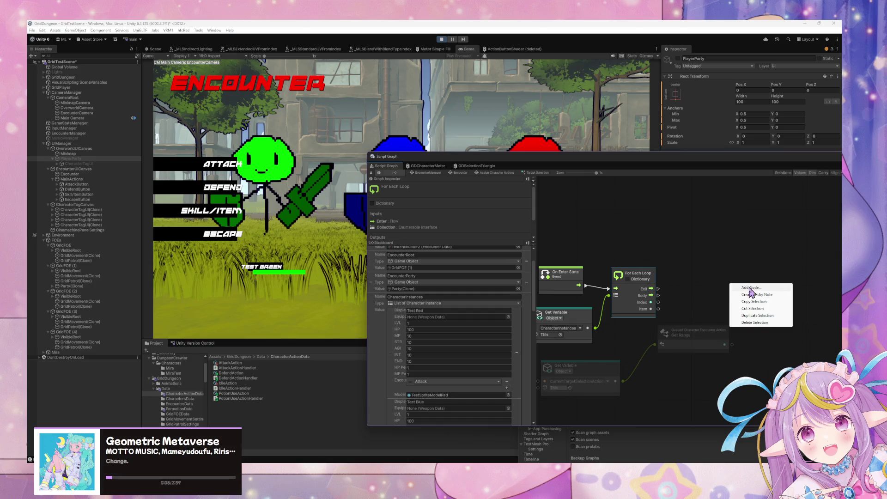
# Add a Transform Get Parent node fed by the For Each Loop's Item.
pyautogui.click(750, 292)
pyautogui.write('get parent')
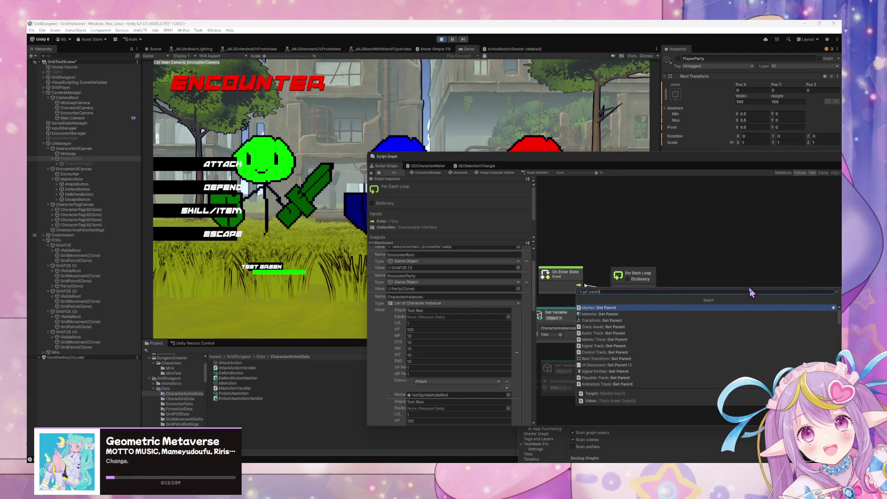
pyautogui.press('Down')
pyautogui.press('Down')
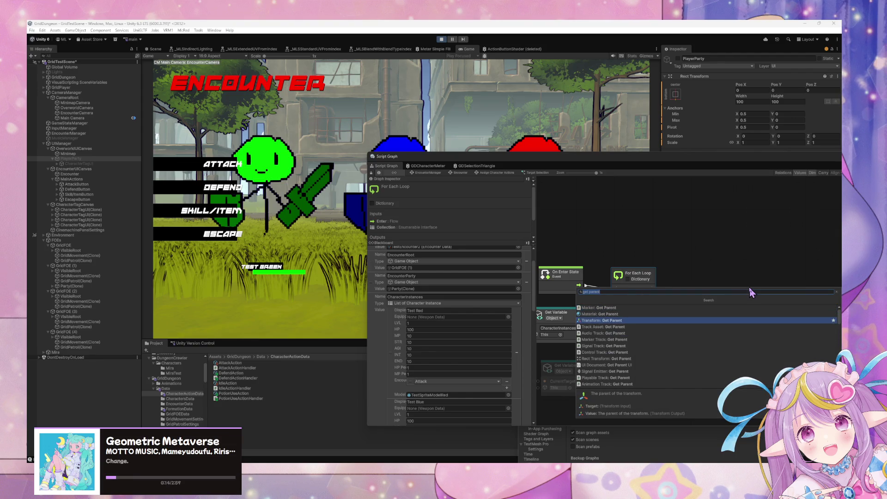
pyautogui.press('Return')
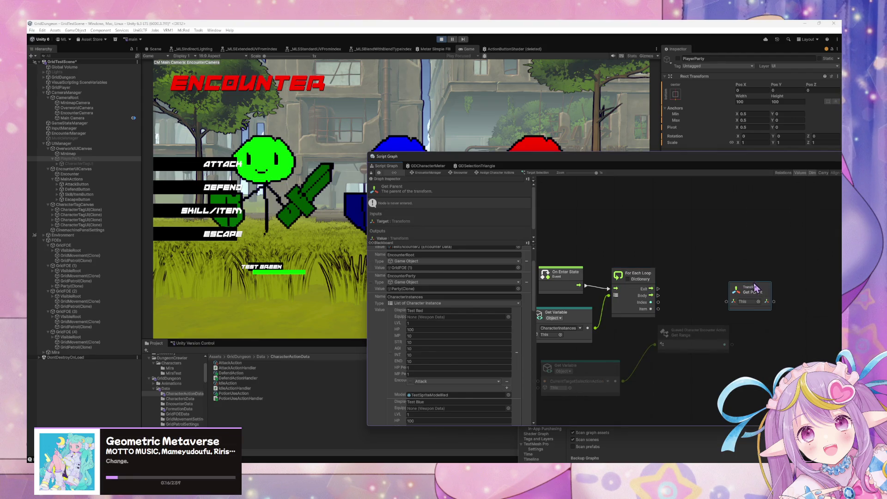
pyautogui.moveTo(728, 289); pyautogui.dragTo(711, 290)
pyautogui.moveTo(658, 308)
pyautogui.mouseDown()
pyautogui.moveTo(710, 302)
pyautogui.moveTo(698, 294)
pyautogui.mouseUp()
# Move Get Range aside and place an object Get Variable node beside Get Parent.
pyautogui.moveTo(714, 345); pyautogui.dragTo(726, 378)
pyautogui.rightClick(749, 322)
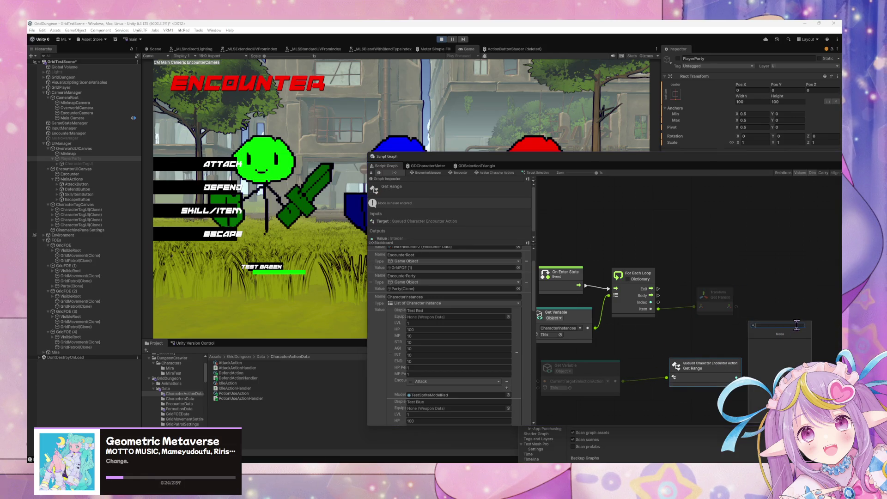
pyautogui.write('get')
pyautogui.write(' c')
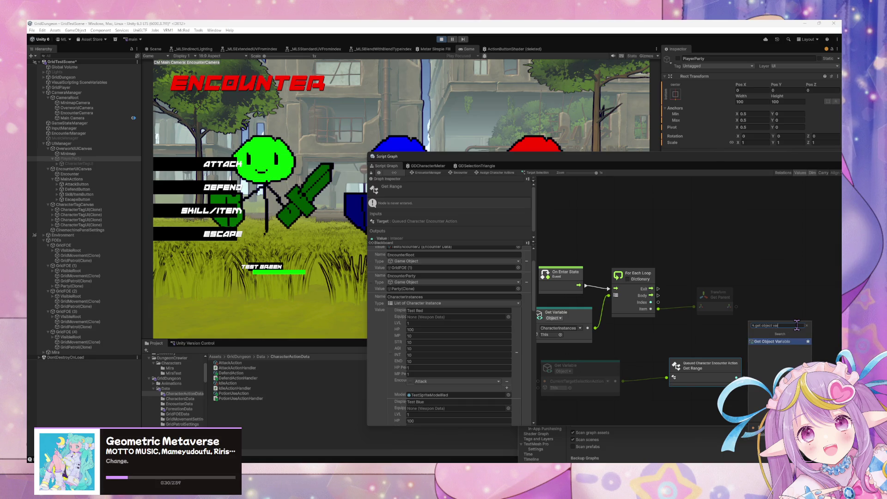
pyautogui.press('Return')
pyautogui.moveTo(769, 323); pyautogui.dragTo(779, 286)
pyautogui.moveTo(723, 301); pyautogui.dragTo(719, 305)
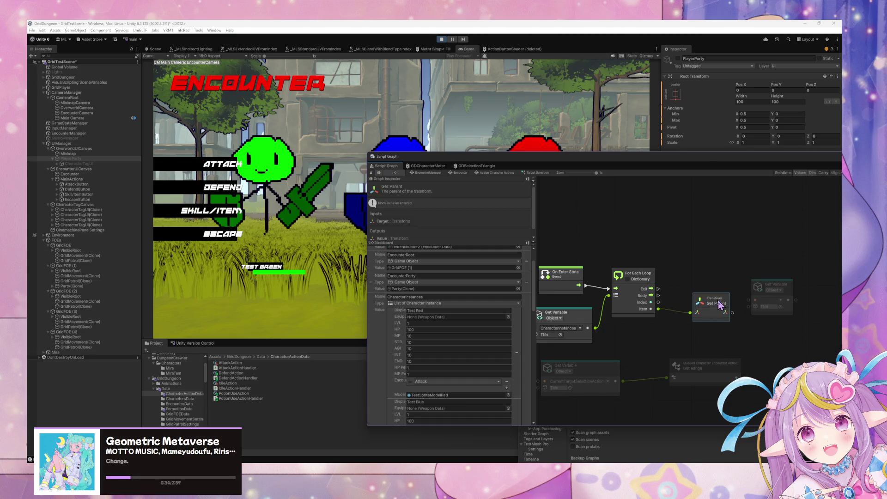
pyautogui.scroll(3, 478, 287)
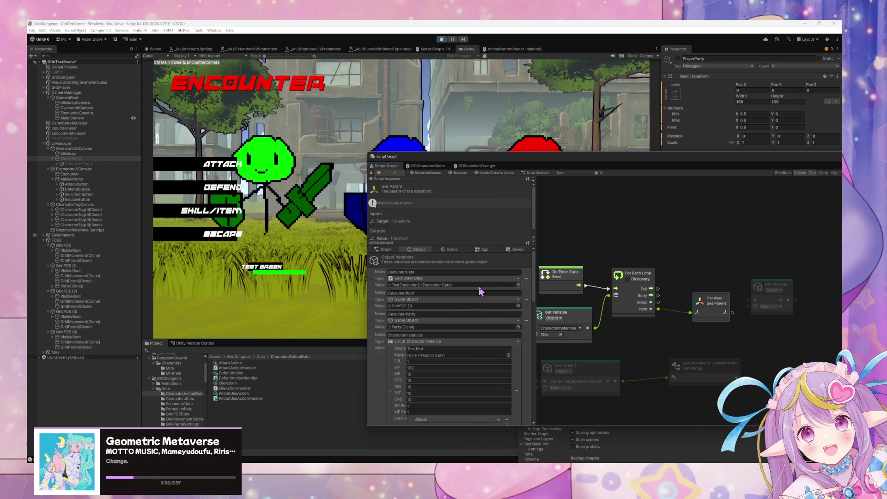
pyautogui.scroll(-3, 480, 290)
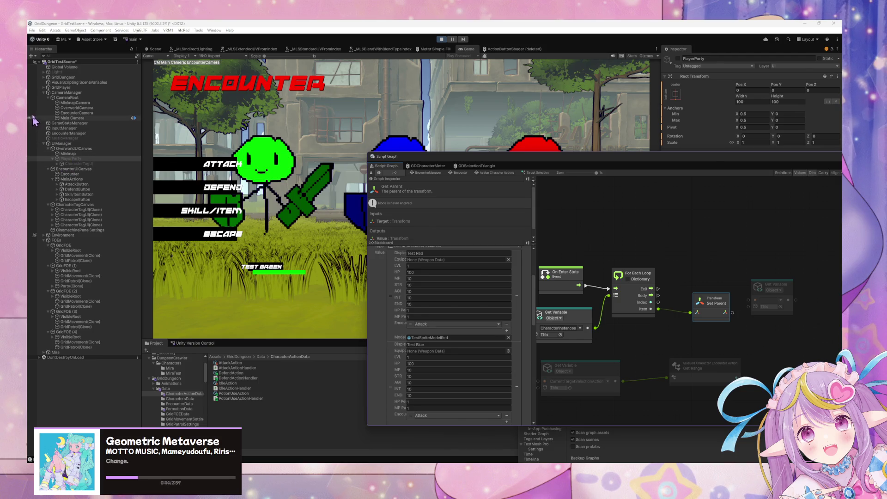
# Expand GridPlayer in the Hierarchy, then view GameStateManager's state graph and variables.
pyautogui.click(44, 88)
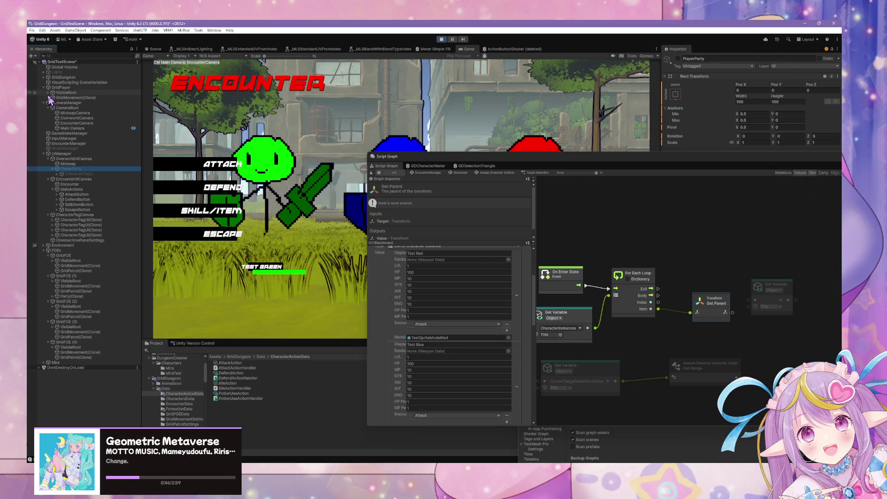
pyautogui.click(48, 92)
pyautogui.click(48, 92)
pyautogui.click(65, 134)
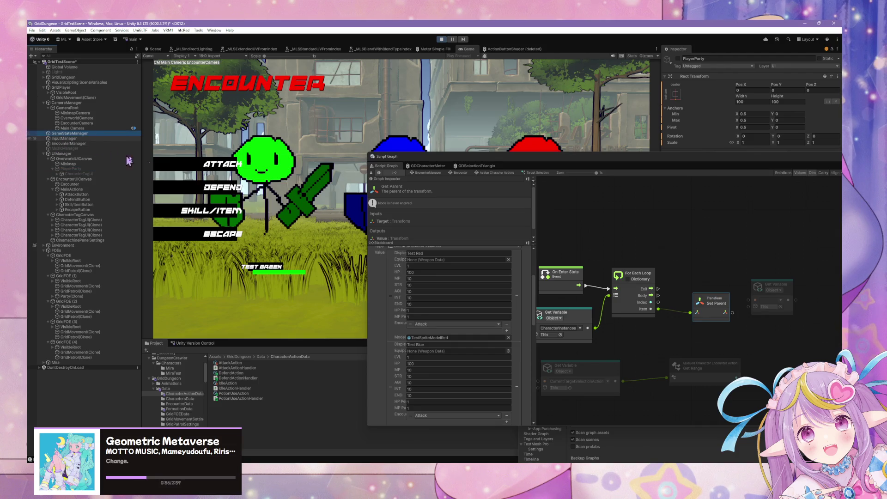
pyautogui.scroll(-10, 452, 291)
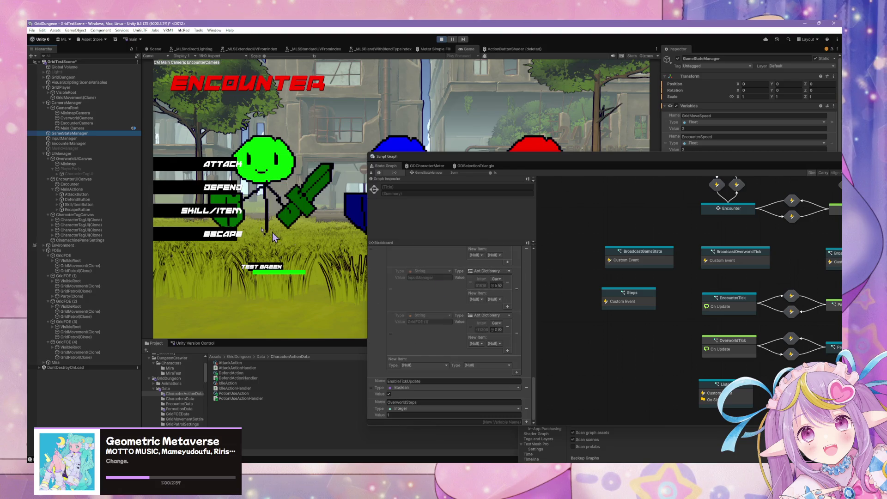
# Select EncounterManager and drill through the Encounter state into the Encounter Start script graph.
pyautogui.click(91, 145)
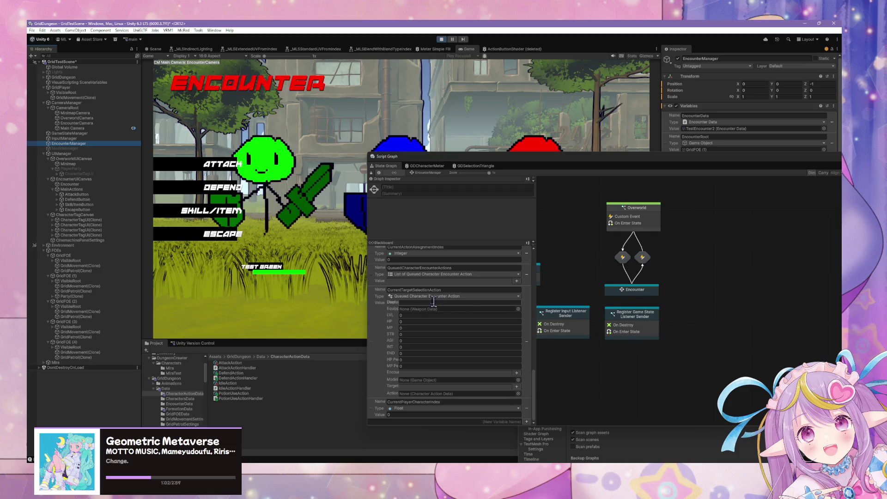
pyautogui.scroll(2, 477, 322)
pyautogui.scroll(8, 477, 322)
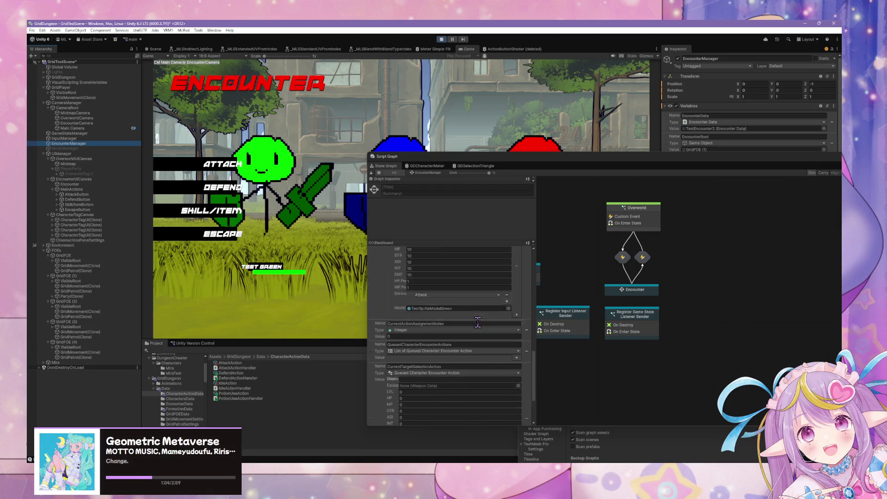
pyautogui.scroll(10, 478, 322)
pyautogui.scroll(2, 479, 327)
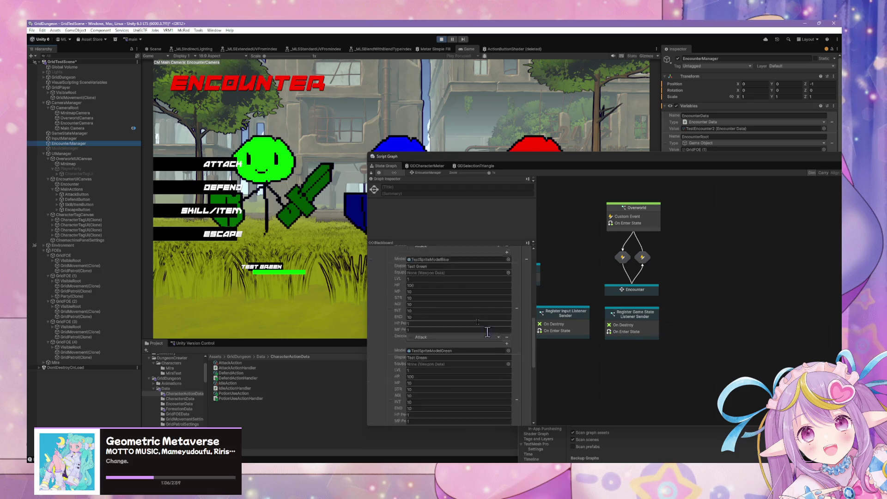
pyautogui.click(533, 341)
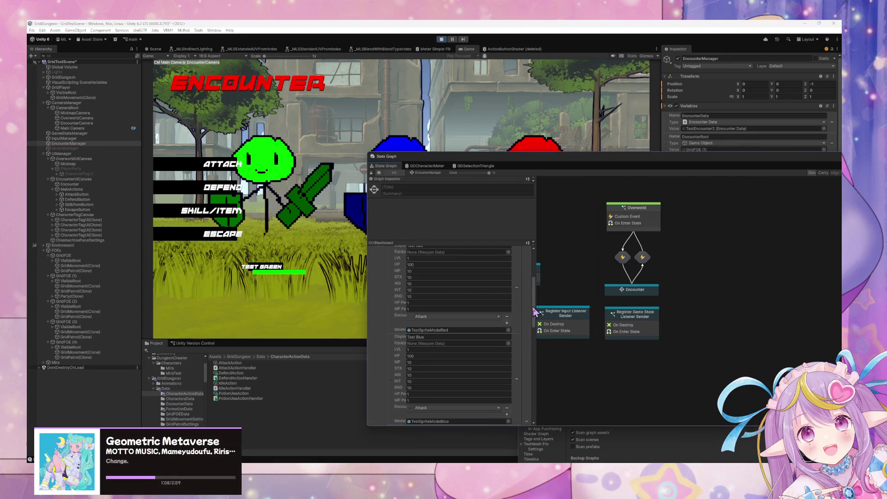
pyautogui.click(534, 317)
pyautogui.doubleClick(638, 291)
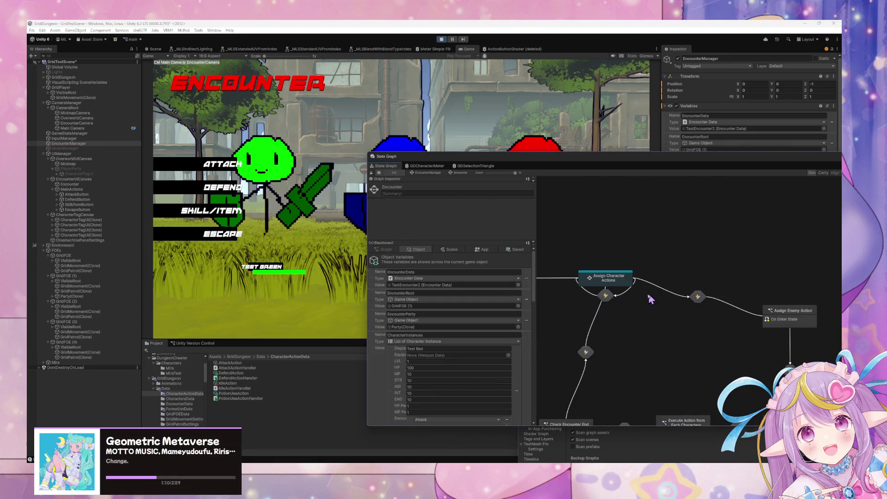
pyautogui.hscroll(-10, 619, 277)
pyautogui.click(615, 271)
pyautogui.doubleClick(615, 272)
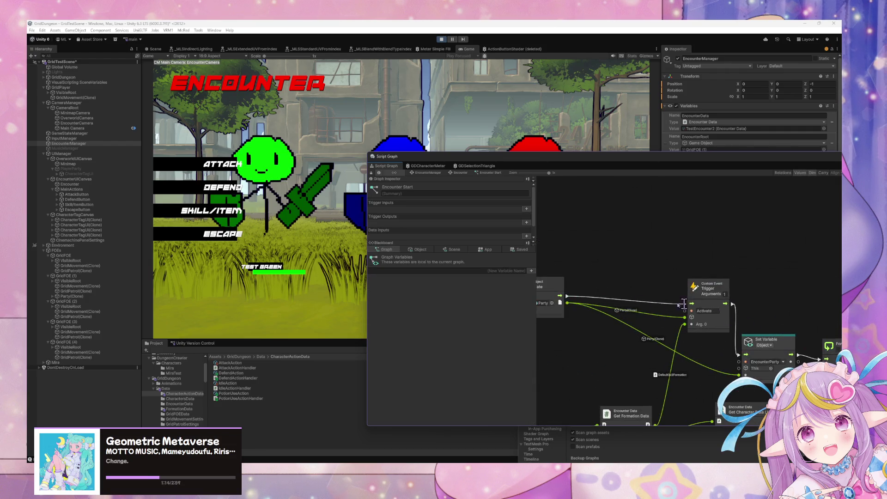
# Nudge the EncounterRoot Get Variable node slightly down.
pyautogui.hscroll(-9, 723, 308)
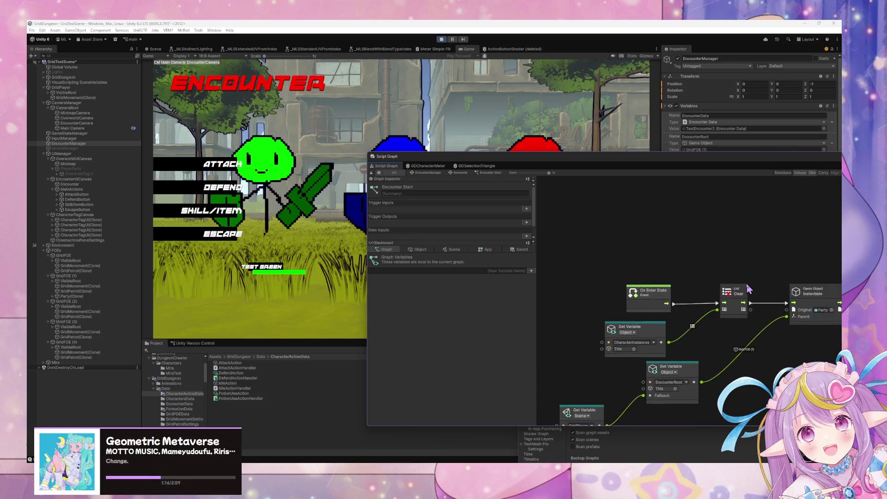
pyautogui.hscroll(7, 734, 284)
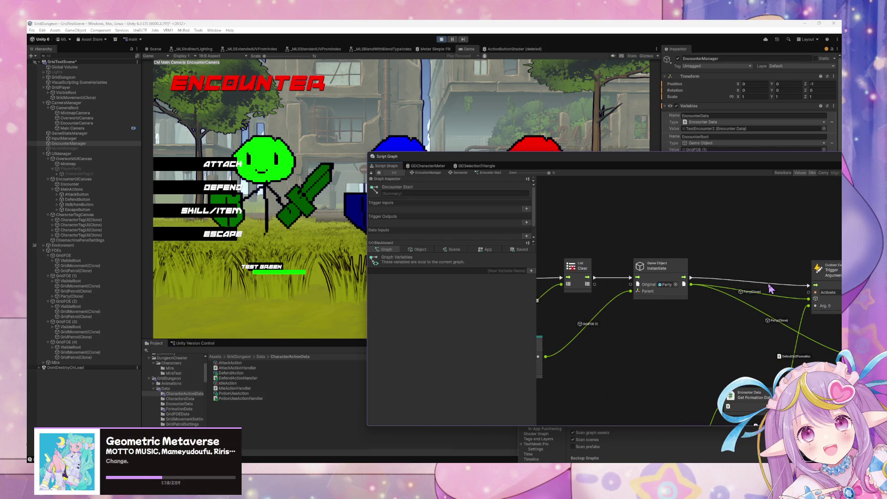
pyautogui.hscroll(-6, 769, 287)
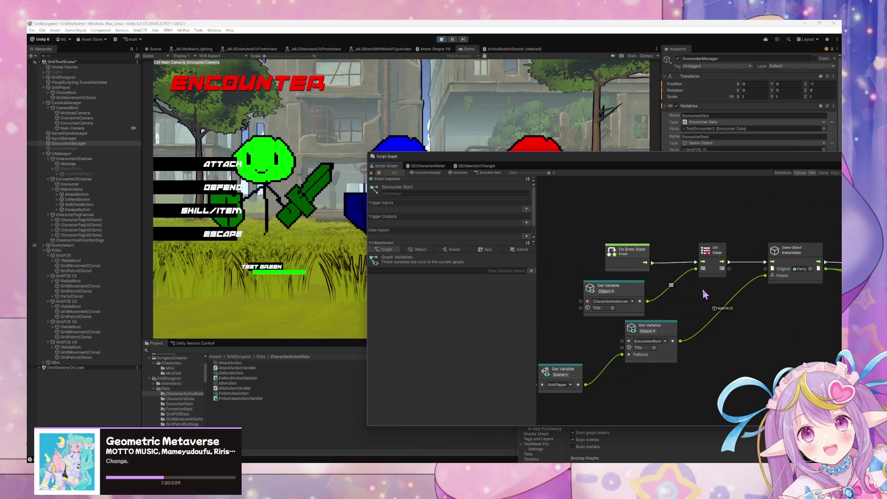
pyautogui.moveTo(674, 331); pyautogui.dragTo(679, 354)
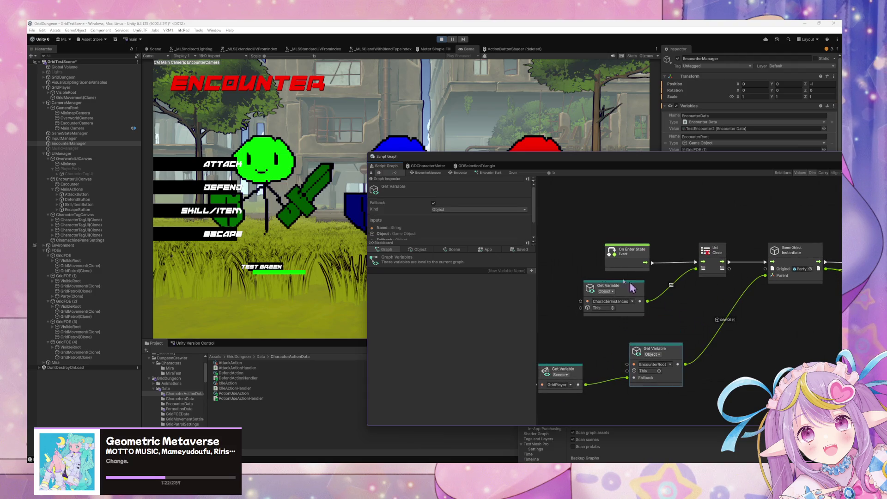
# Check GridPlayer's state graph, then return to EncounterManager's Encounter state script graph.
pyautogui.click(65, 88)
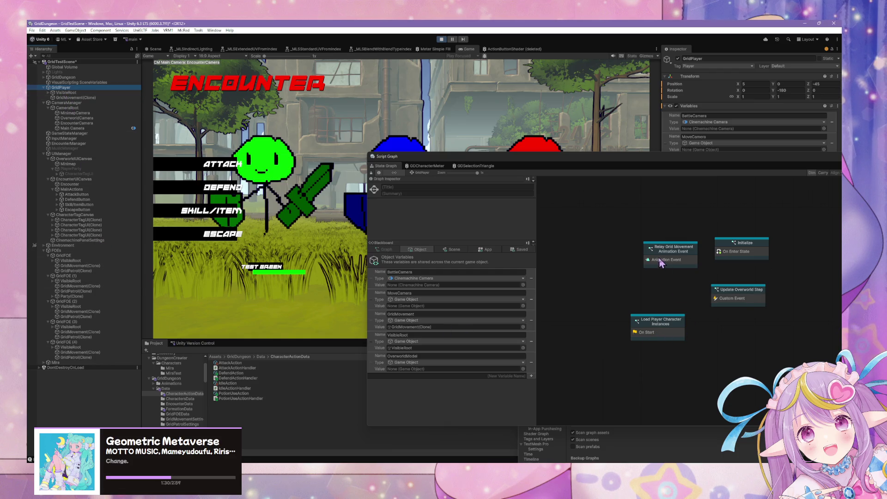
pyautogui.click(91, 146)
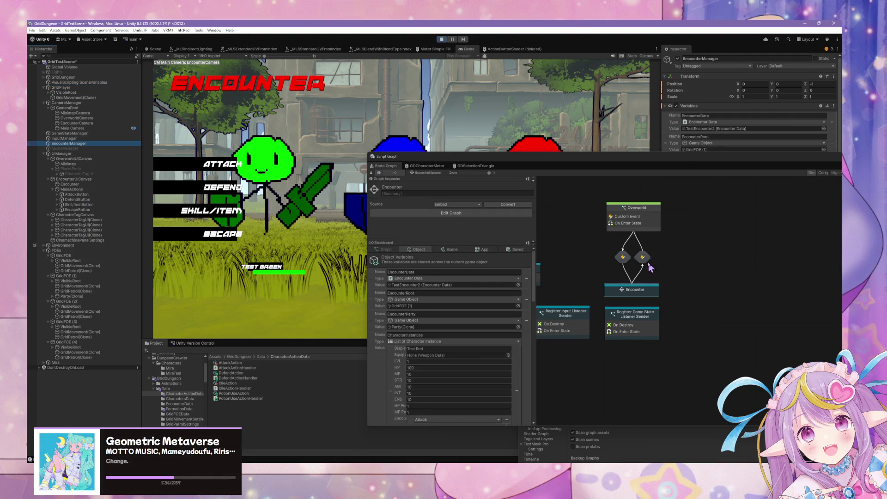
pyautogui.moveTo(649, 266); pyautogui.dragTo(738, 280)
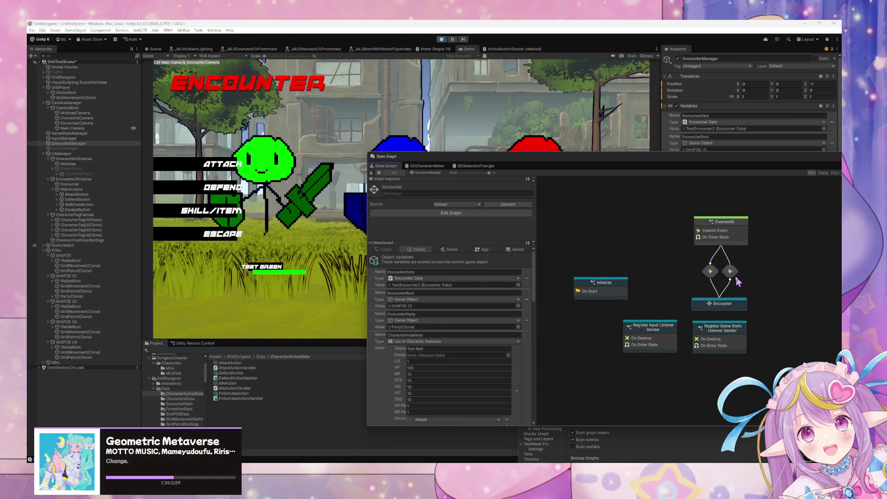
pyautogui.doubleClick(737, 303)
# Inspect the Get Variable and Instantiate nodes and move the GridPlayer Get Variable node up.
pyautogui.click(638, 282)
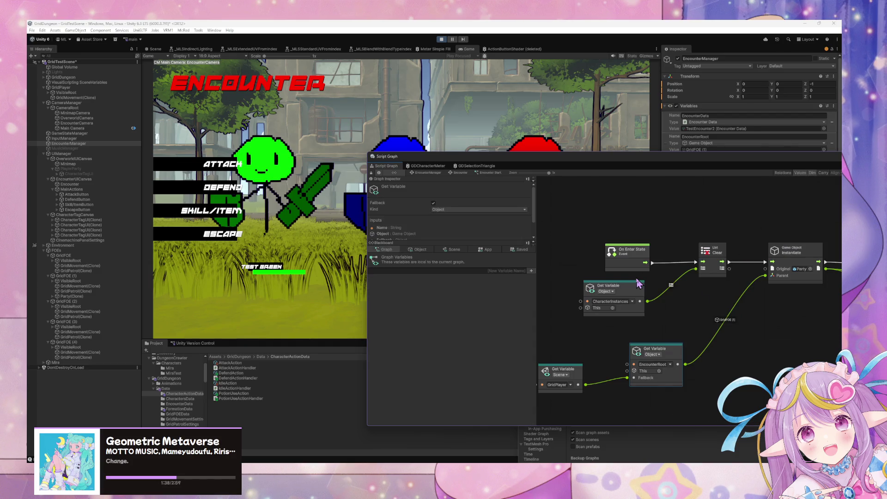
pyautogui.moveTo(687, 252)
pyautogui.mouseDown()
pyautogui.moveTo(658, 249)
pyautogui.moveTo(674, 250)
pyautogui.mouseUp()
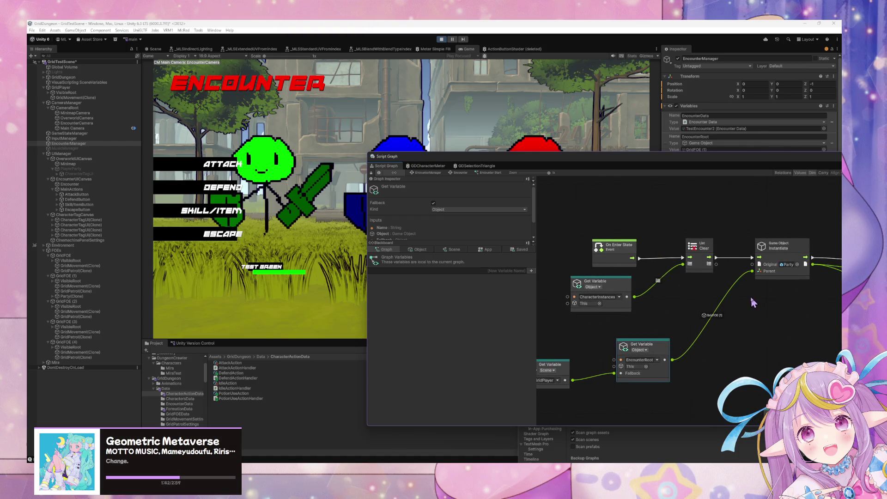
pyautogui.click(564, 352)
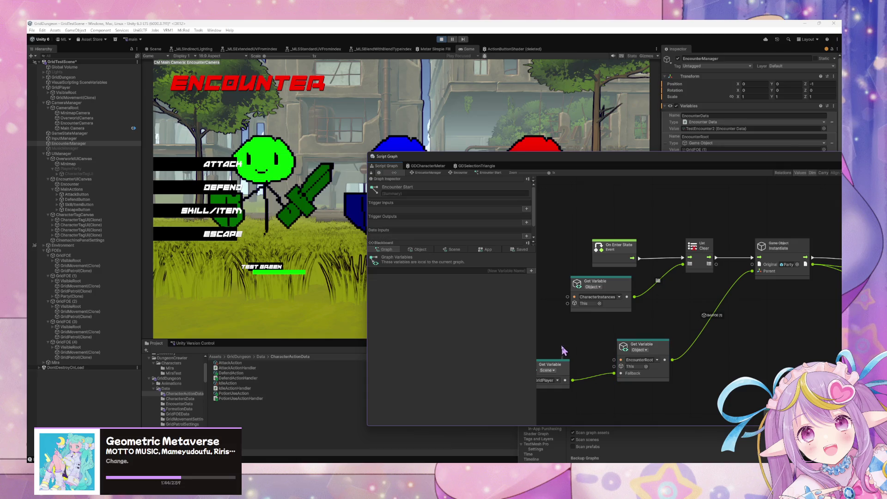
pyautogui.moveTo(566, 369); pyautogui.dragTo(570, 360)
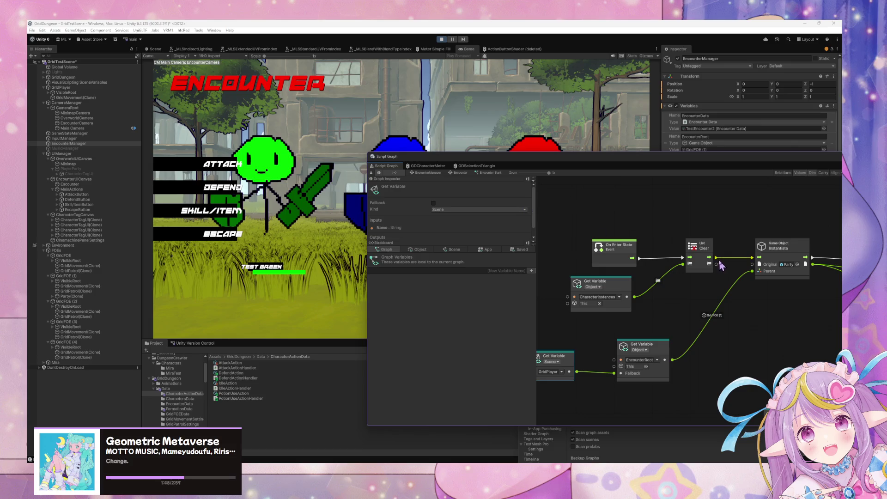
pyautogui.moveTo(814, 317); pyautogui.dragTo(775, 307)
pyautogui.click(745, 266)
pyautogui.moveTo(638, 318); pyautogui.dragTo(674, 309)
pyautogui.click(569, 345)
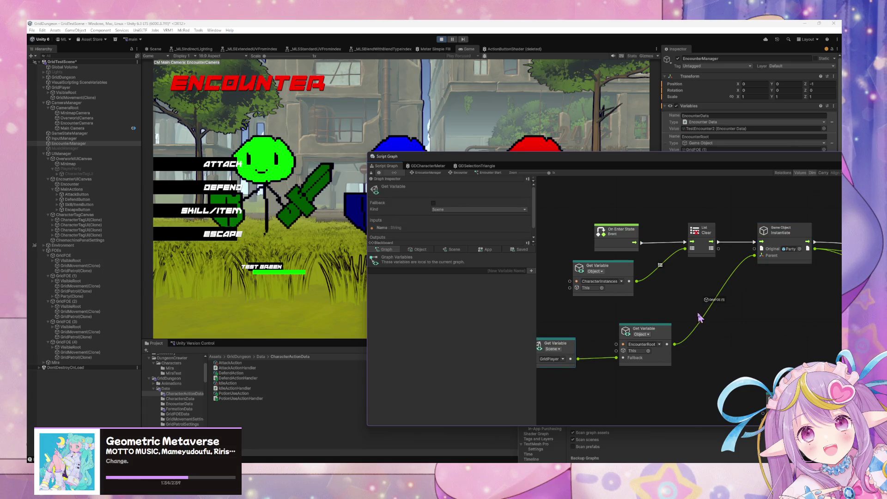
# Pan across to the Custom Event triggers and shift the Ready and Set Variable nodes right.
pyautogui.moveTo(718, 300)
pyautogui.mouseDown()
pyautogui.moveTo(687, 303)
pyautogui.moveTo(709, 331)
pyautogui.moveTo(621, 324)
pyautogui.mouseUp()
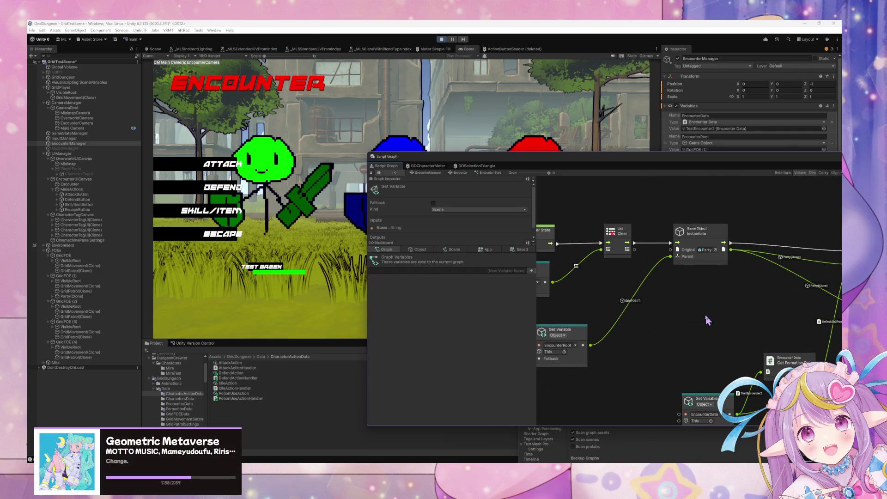
pyautogui.moveTo(708, 320); pyautogui.dragTo(594, 314)
pyautogui.moveTo(711, 318); pyautogui.dragTo(632, 314)
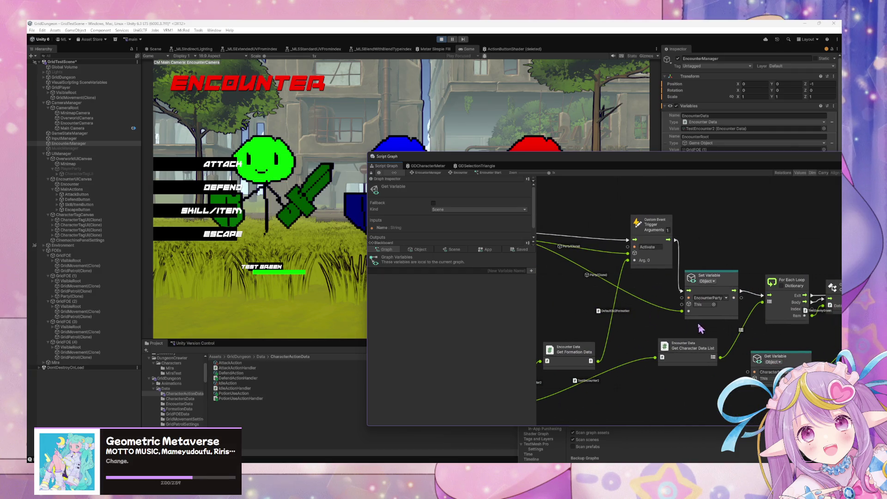
pyautogui.moveTo(701, 327); pyautogui.dragTo(577, 310)
pyautogui.moveTo(766, 300)
pyautogui.mouseDown()
pyautogui.moveTo(632, 284)
pyautogui.moveTo(756, 306)
pyautogui.moveTo(575, 287)
pyautogui.mouseUp()
pyautogui.moveTo(783, 267); pyautogui.dragTo(815, 269)
pyautogui.moveTo(707, 255); pyautogui.dragTo(722, 257)
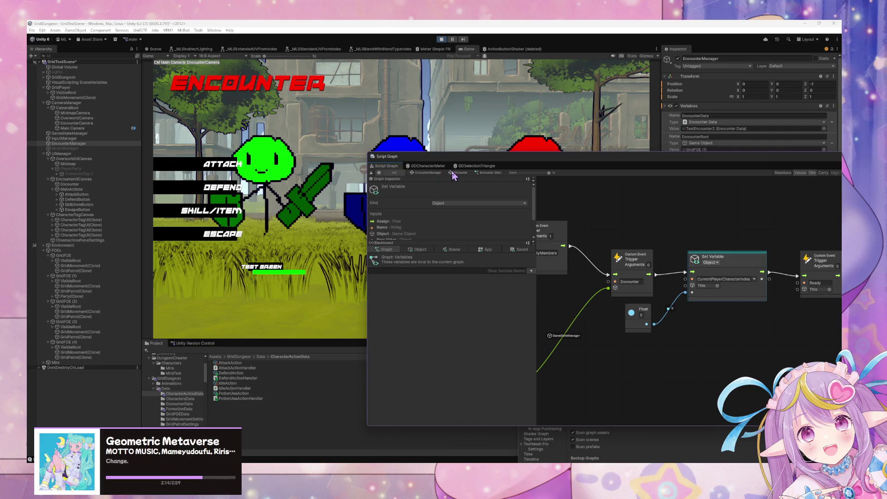
# Go from the Encounter state through Assign Character Actions into the Select Main Action script graph.
pyautogui.click(457, 173)
pyautogui.doubleClick(713, 274)
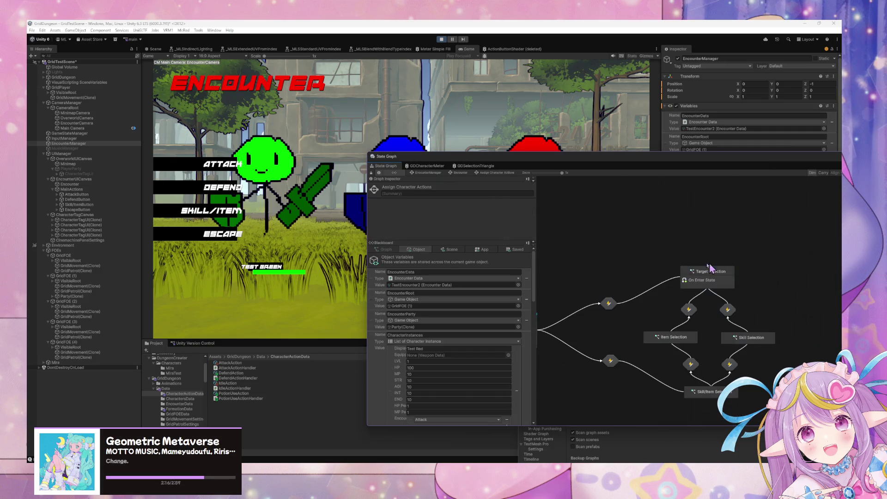
pyautogui.doubleClick(713, 272)
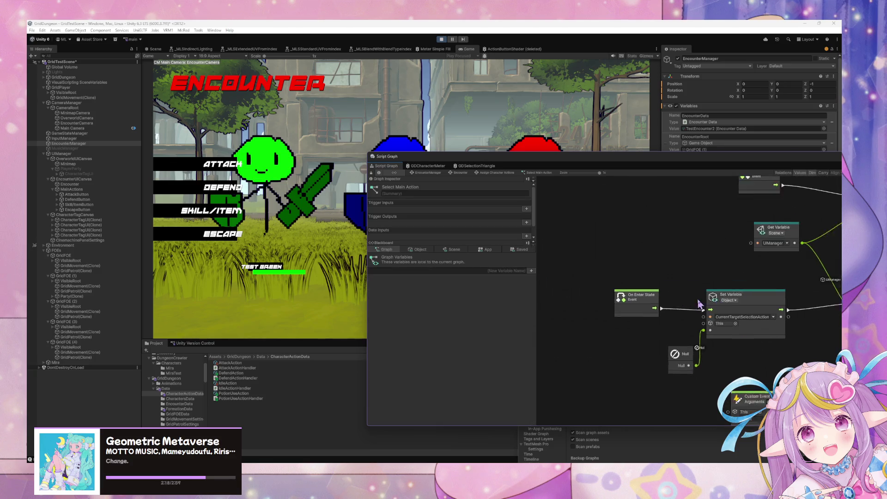
pyautogui.hscroll(2, 699, 303)
pyautogui.hscroll(4, 737, 312)
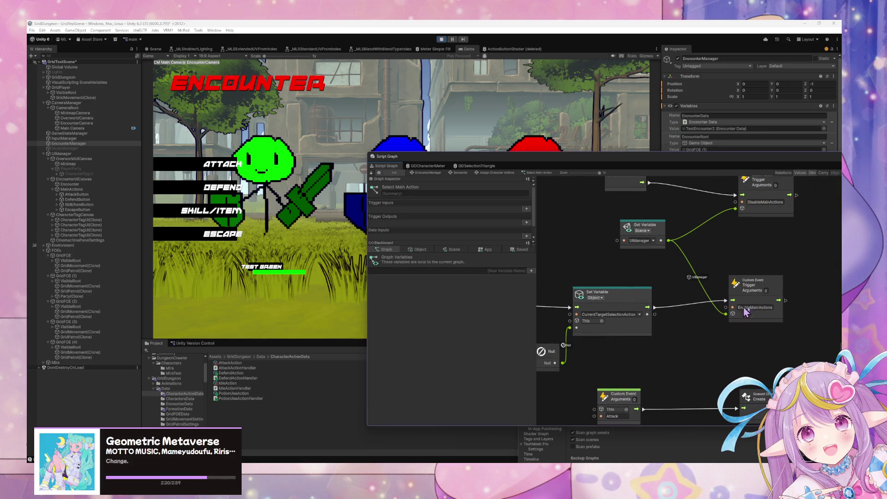
pyautogui.scroll(2, 762, 311)
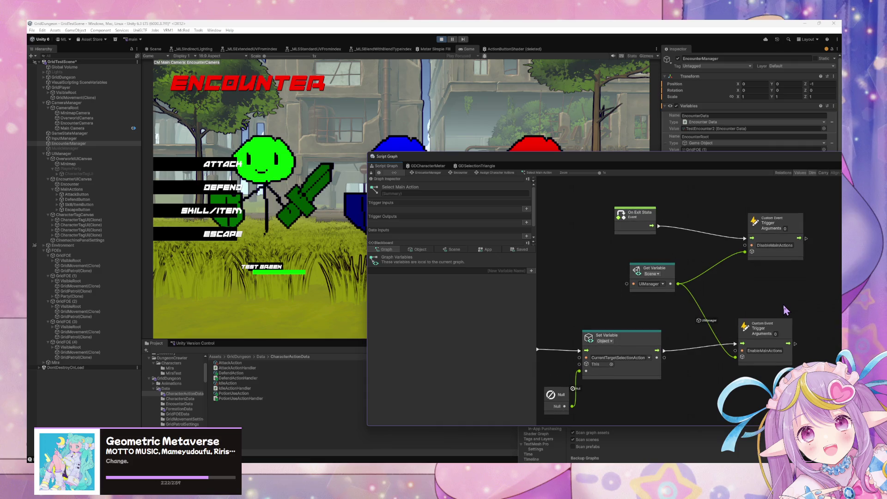
pyautogui.scroll(-5, 780, 310)
pyautogui.hscroll(5, 739, 311)
pyautogui.hscroll(-4, 709, 307)
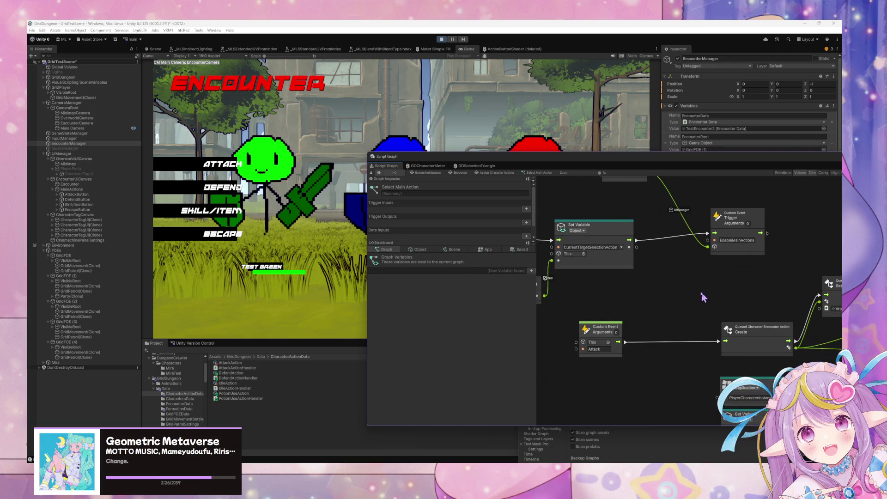
pyautogui.hscroll(-3, 693, 298)
pyautogui.scroll(1, 672, 297)
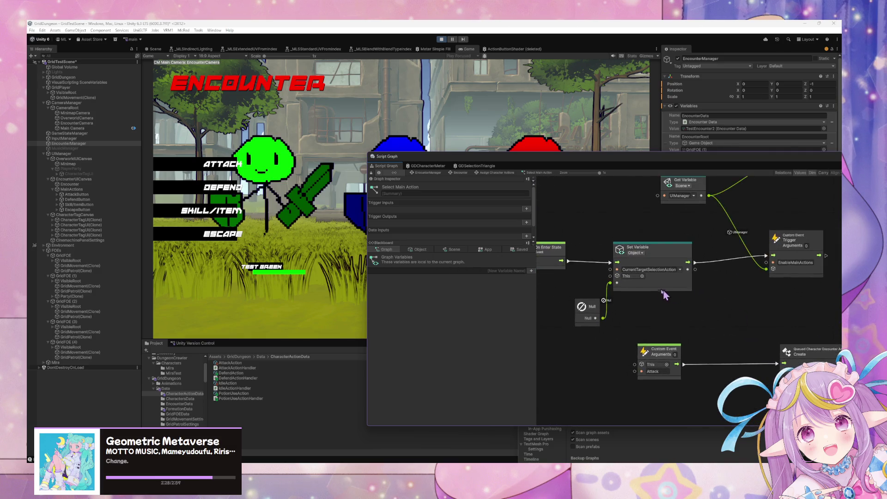
pyautogui.hscroll(-3, 673, 297)
pyautogui.scroll(1, 672, 296)
# Inspect the Null node and show the application variables listing PlayerCharacterInstances.
pyautogui.click(629, 323)
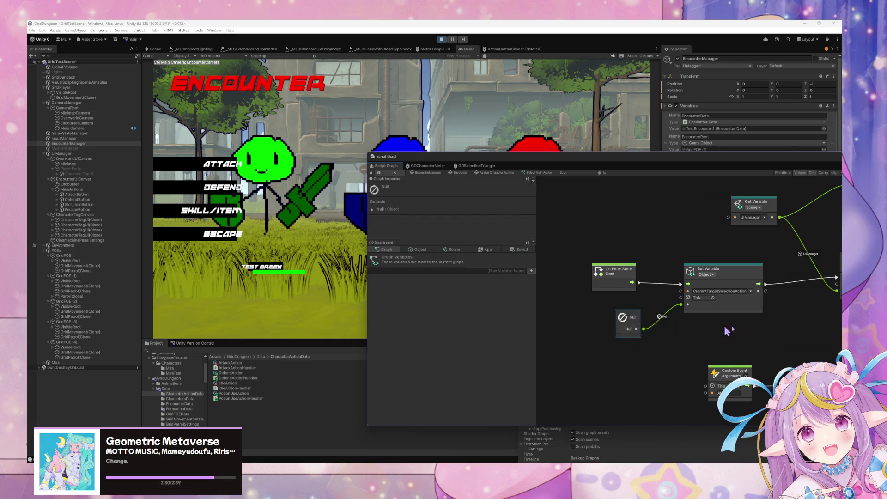
pyautogui.scroll(-3, 665, 300)
pyautogui.hscroll(4, 633, 275)
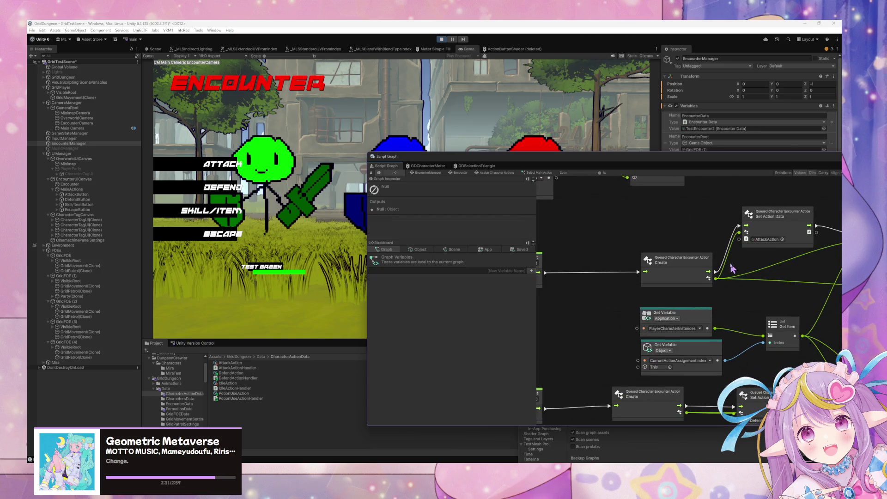
pyautogui.click(484, 250)
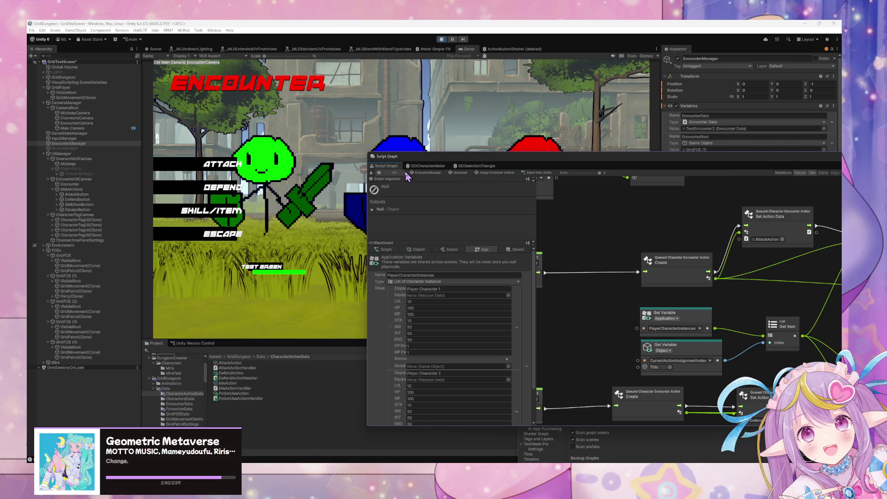
# Reopen Target Selection and move its CurrentTargetSelectionAction and Get Range nodes further down.
pyautogui.click(506, 176)
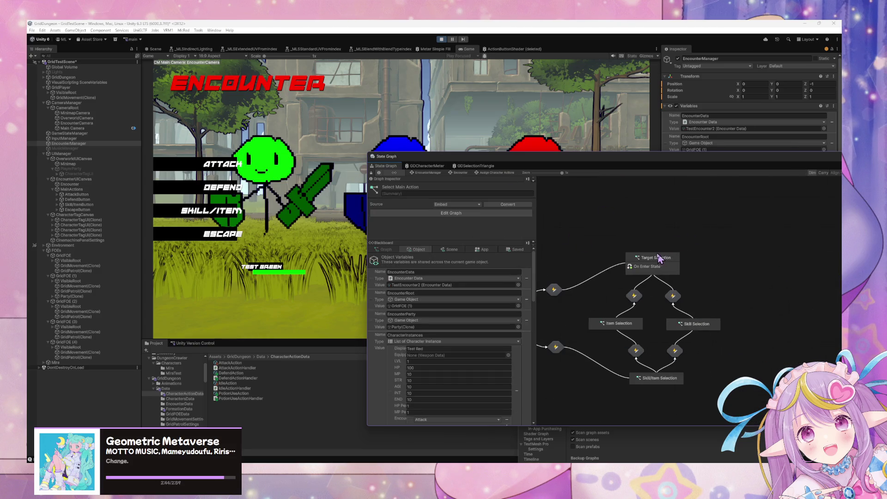
pyautogui.doubleClick(661, 259)
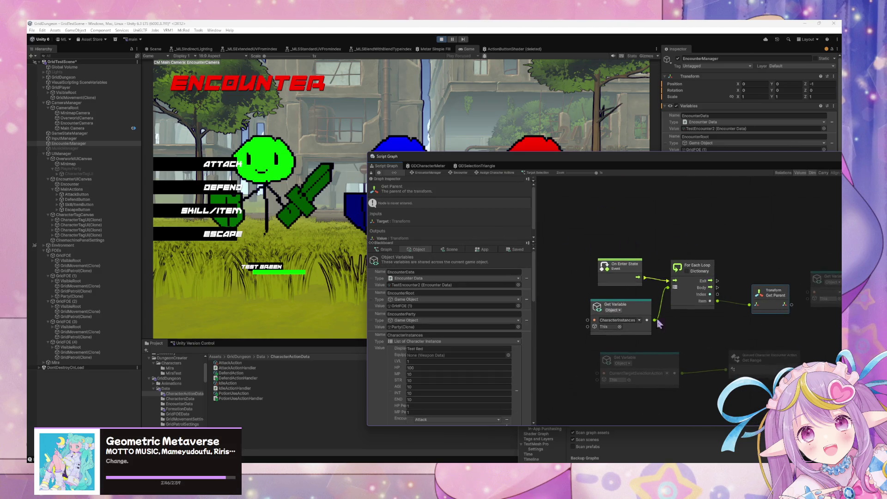
pyautogui.moveTo(664, 361); pyautogui.dragTo(668, 381)
pyautogui.moveTo(763, 360); pyautogui.dragTo(764, 383)
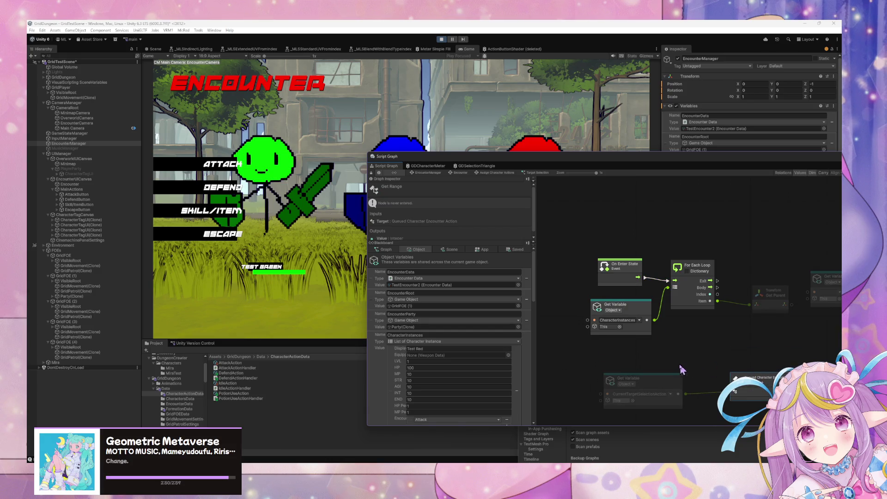
pyautogui.moveTo(767, 328); pyautogui.dragTo(720, 326)
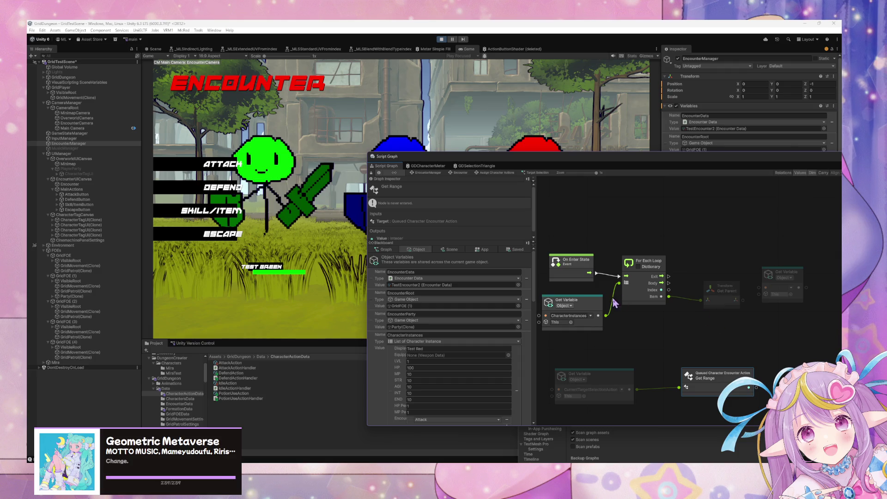
# Review the application variables such as PlayerCharacterInstances, then bring up the canvas menu.
pyautogui.click(480, 250)
pyautogui.scroll(-2, 492, 324)
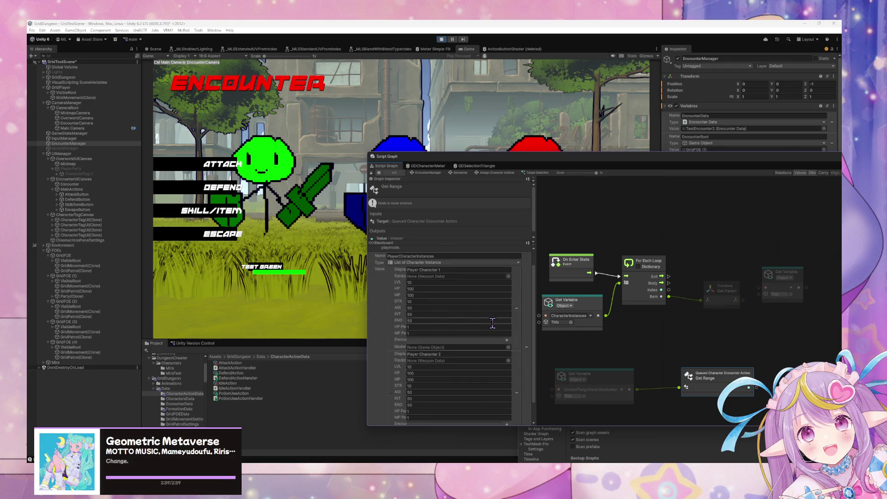
pyautogui.scroll(-2, 493, 324)
pyautogui.scroll(4, 492, 325)
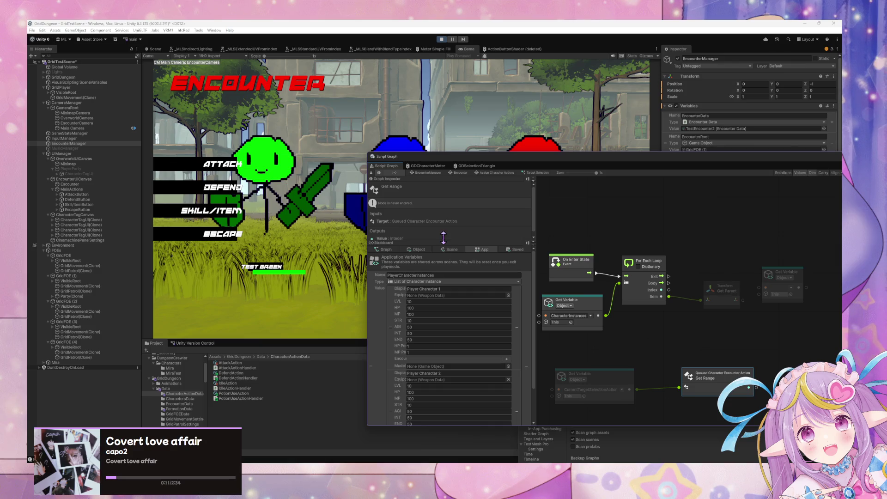
pyautogui.rightClick(728, 333)
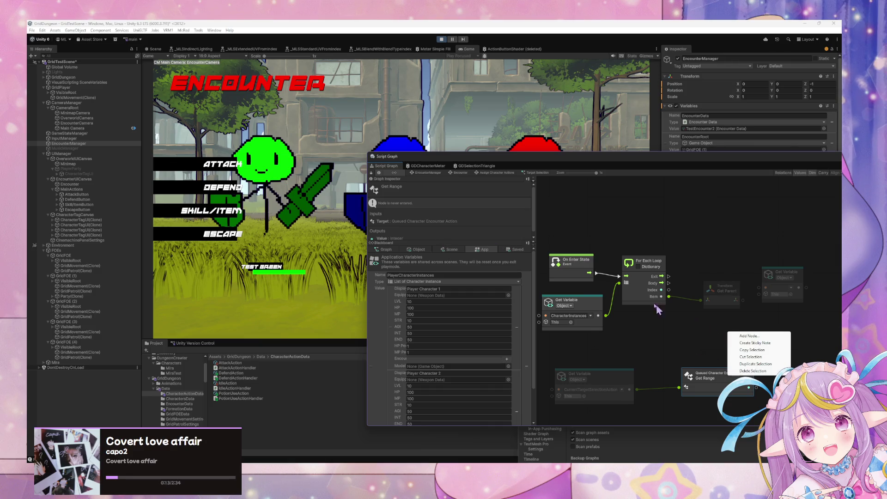
# Add an Add node and move it down and to the right.
pyautogui.click(751, 335)
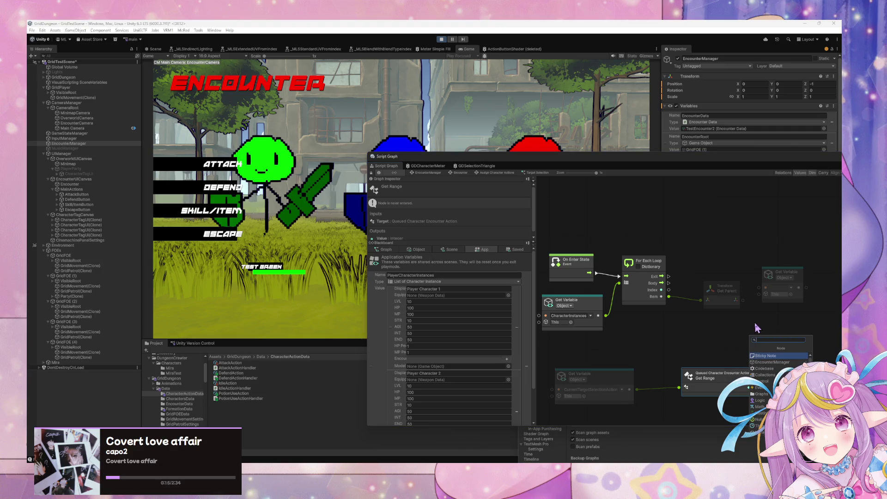
pyautogui.write('sc')
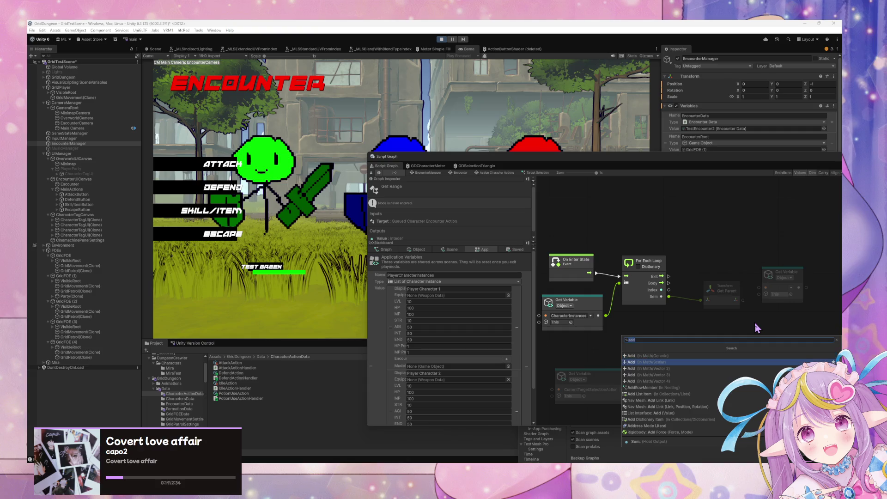
pyautogui.press('Return')
pyautogui.moveTo(753, 340); pyautogui.dragTo(793, 362)
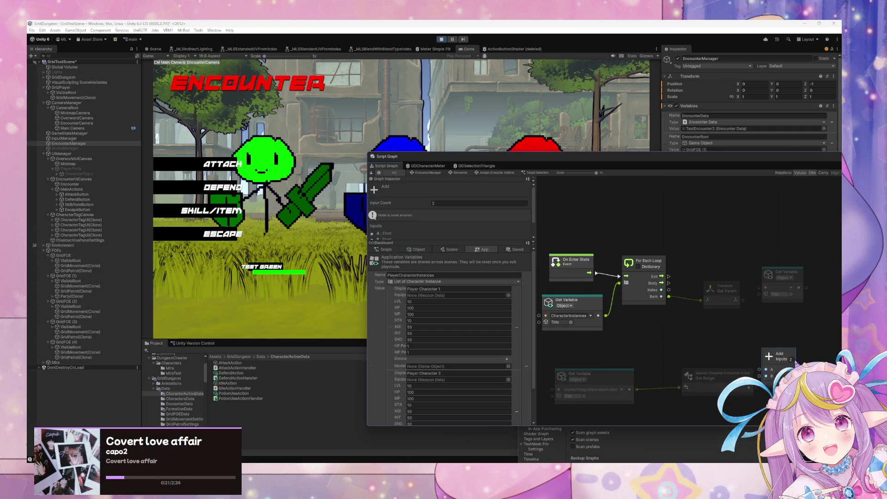
pyautogui.moveTo(695, 165); pyautogui.dragTo(464, 161)
# Create a sticky note titled 'Set Player Characters as front row for now'.
pyautogui.rightClick(604, 352)
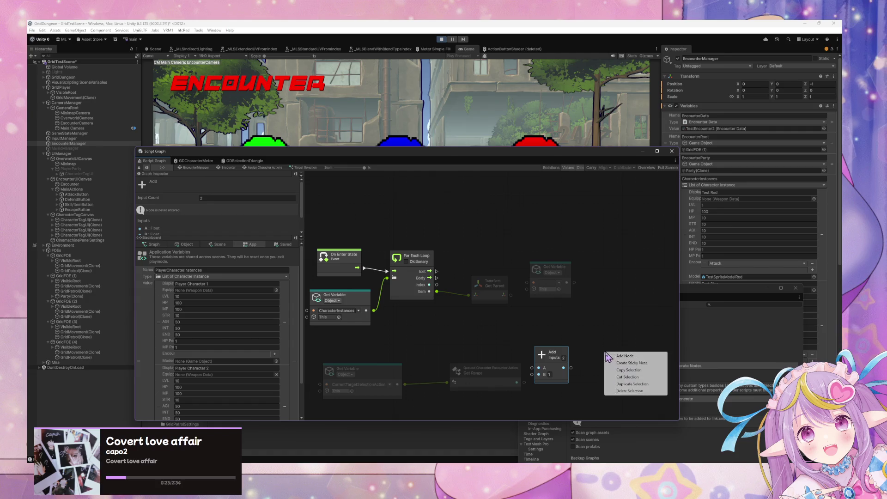
pyautogui.click(647, 364)
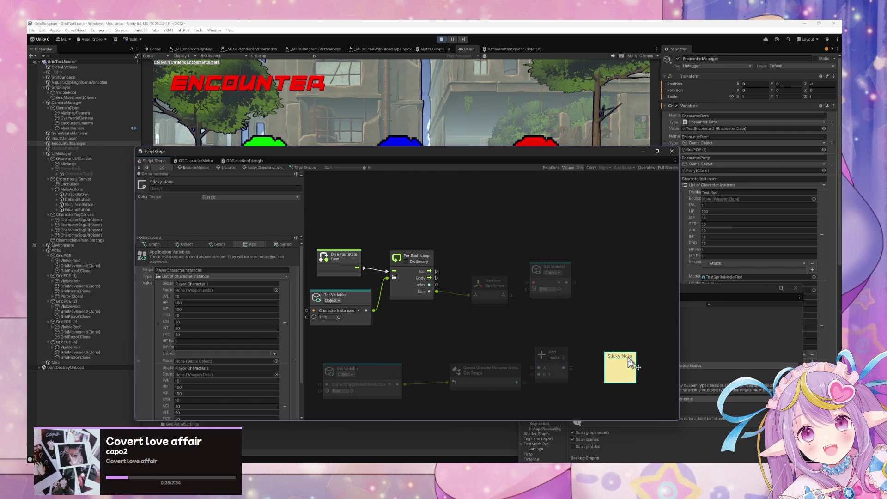
pyautogui.write('A')
pyautogui.press('BackSpace')
pyautogui.write('Set Player')
pyautogui.write(' Characters as front row for now')
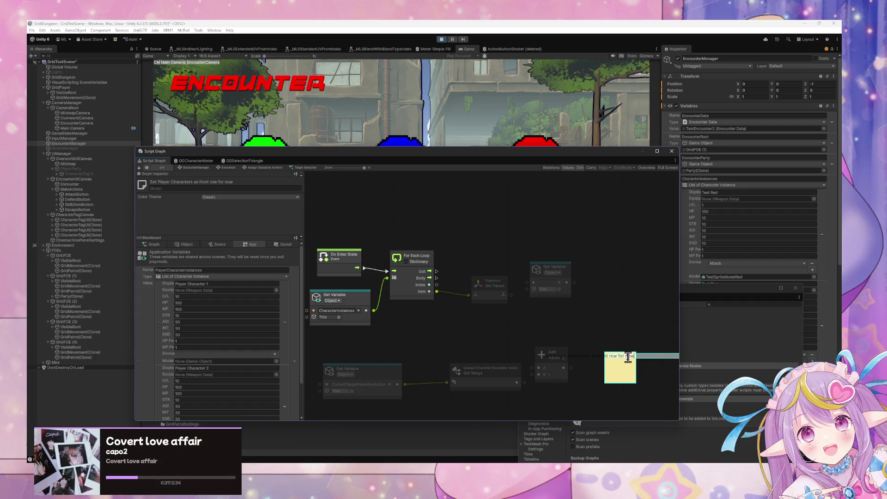
pyautogui.moveTo(628, 356)
pyautogui.mouseDown()
pyautogui.moveTo(561, 359)
pyautogui.moveTo(624, 359)
pyautogui.mouseUp()
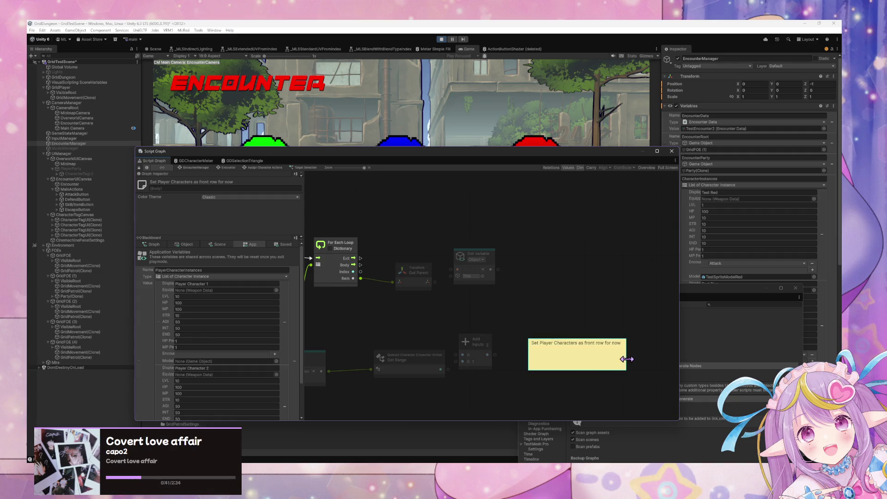
pyautogui.click(495, 333)
pyautogui.moveTo(495, 333); pyautogui.dragTo(540, 324)
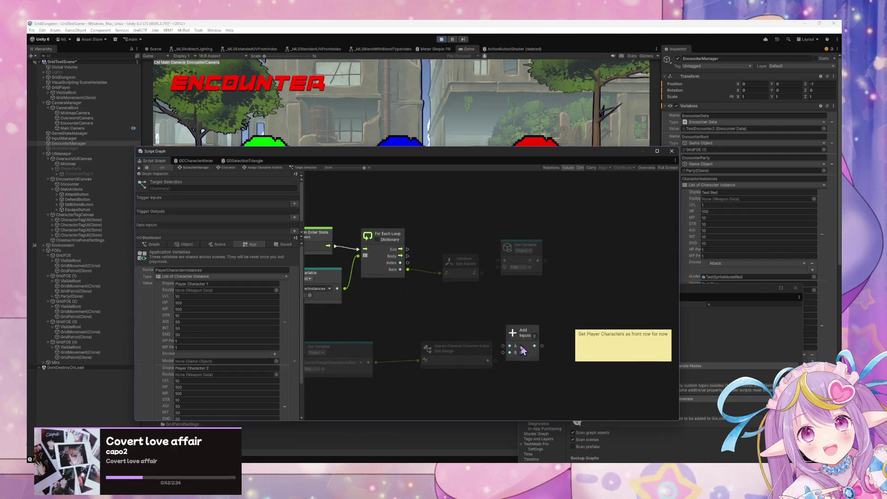
pyautogui.moveTo(344, 305); pyautogui.dragTo(410, 303)
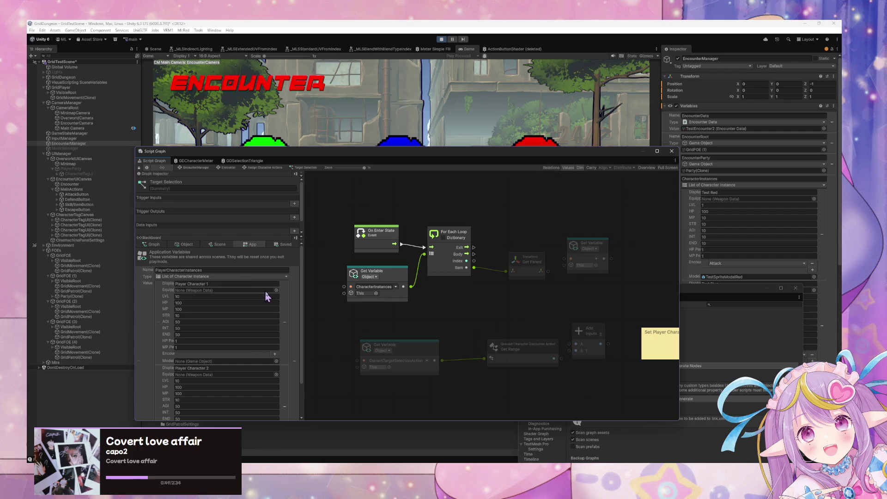
pyautogui.click(283, 245)
pyautogui.click(256, 247)
pyautogui.click(276, 248)
pyautogui.click(259, 248)
pyautogui.click(279, 249)
pyautogui.click(259, 248)
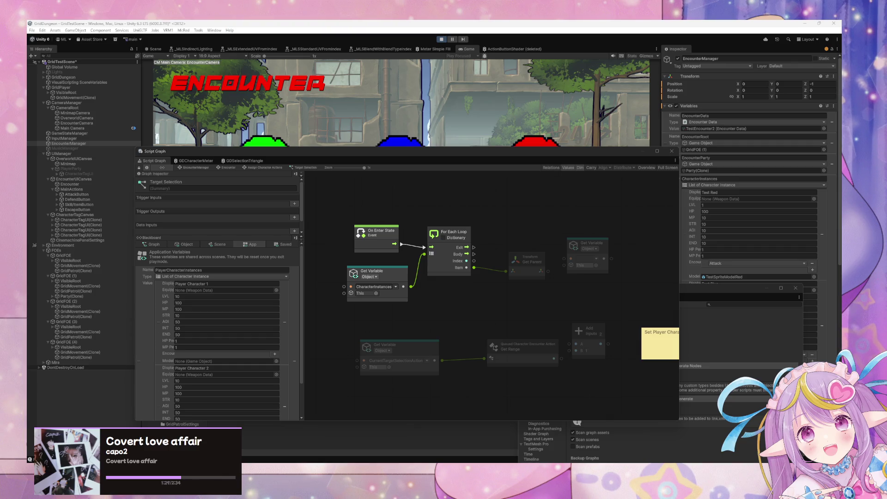
pyautogui.moveTo(515, 304); pyautogui.dragTo(495, 296)
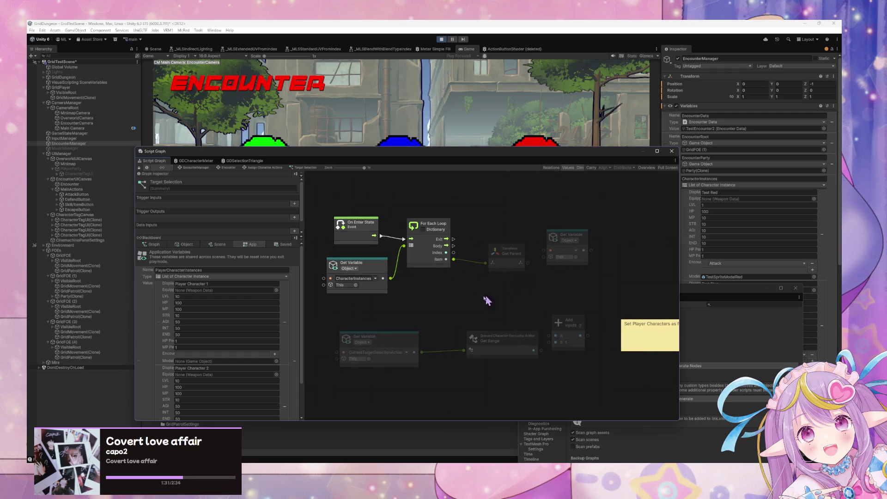
# Connect Get Range's output to the Add node and review the object variables.
pyautogui.moveTo(542, 350); pyautogui.dragTo(555, 336)
pyautogui.scroll(-3, 279, 296)
pyautogui.scroll(3, 279, 296)
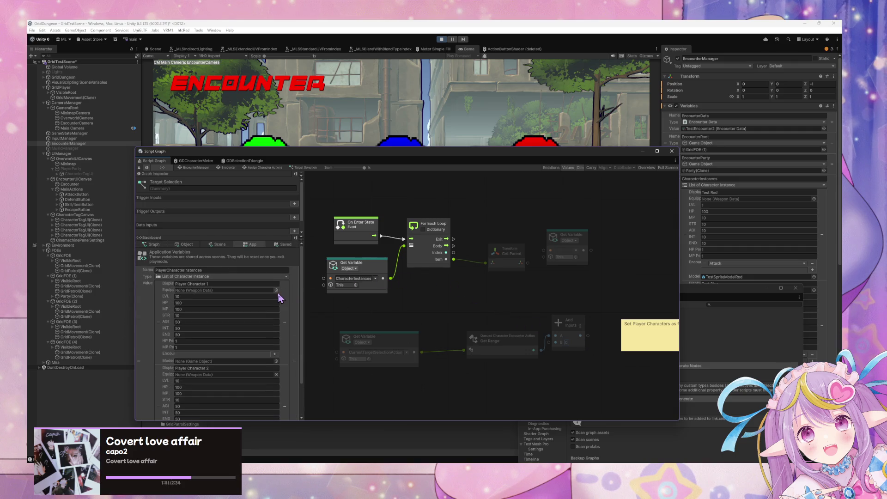
pyautogui.click(187, 244)
pyautogui.scroll(-7, 234, 331)
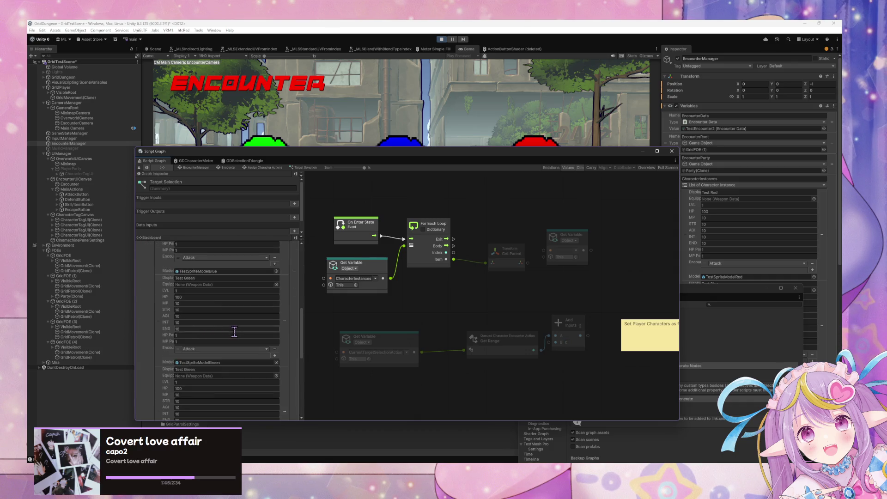
pyautogui.scroll(-10, 235, 331)
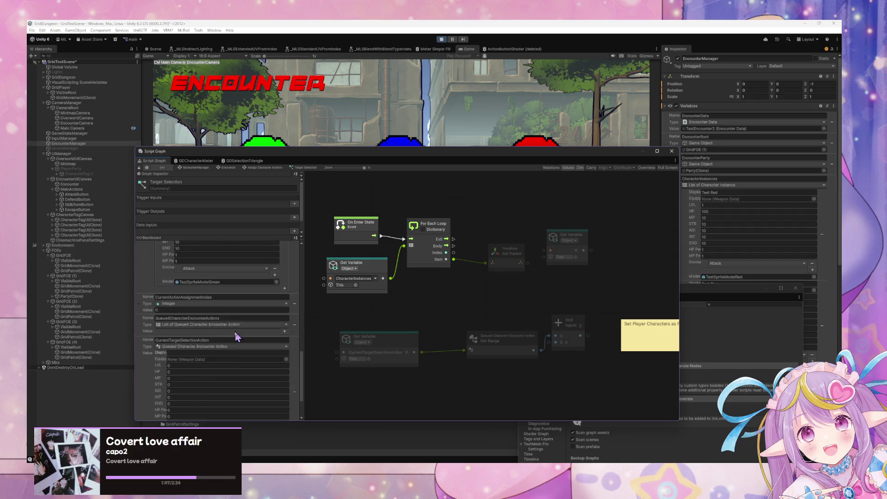
pyautogui.scroll(12, 234, 331)
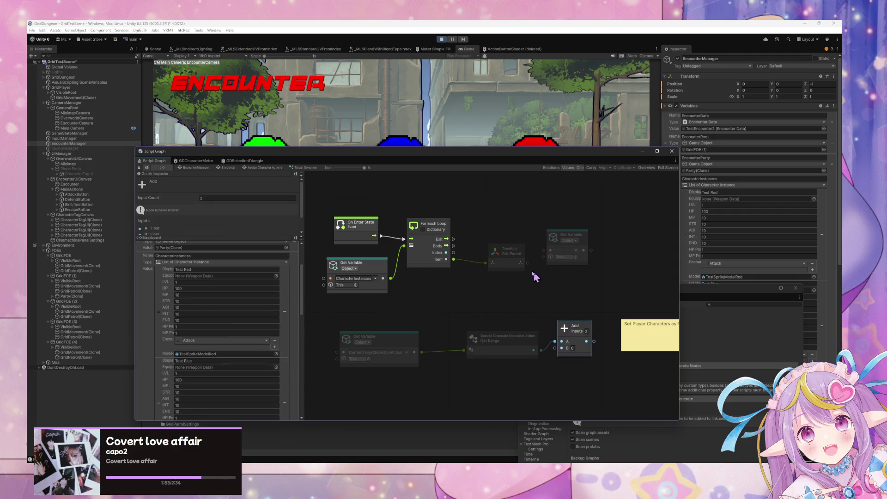
# Feed Transform Get Parent into a Get Variable reading Row and tidy the surrounding nodes.
pyautogui.moveTo(529, 263); pyautogui.dragTo(549, 255)
pyautogui.click(568, 250)
pyautogui.moveTo(409, 341); pyautogui.dragTo(376, 335)
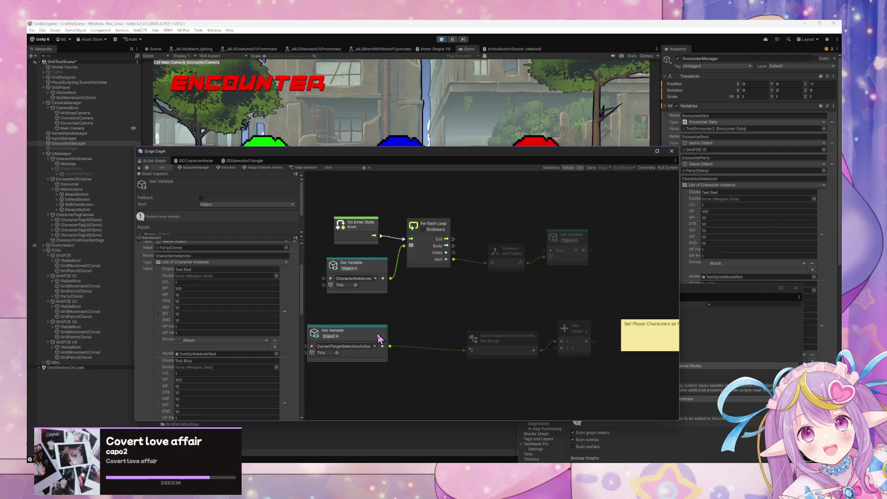
pyautogui.moveTo(488, 345); pyautogui.dragTo(464, 340)
pyautogui.moveTo(568, 334)
pyautogui.mouseDown()
pyautogui.moveTo(526, 334)
pyautogui.moveTo(541, 337)
pyautogui.mouseUp()
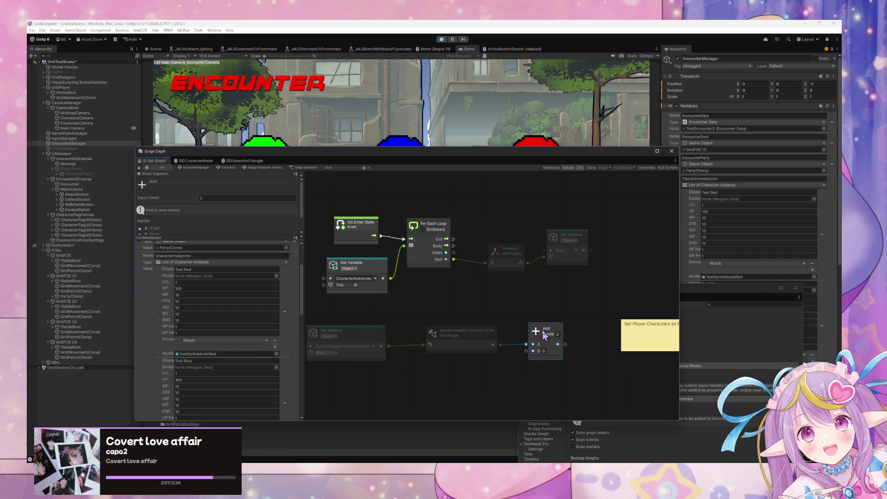
pyautogui.moveTo(504, 260); pyautogui.dragTo(504, 272)
pyautogui.moveTo(557, 238); pyautogui.dragTo(560, 256)
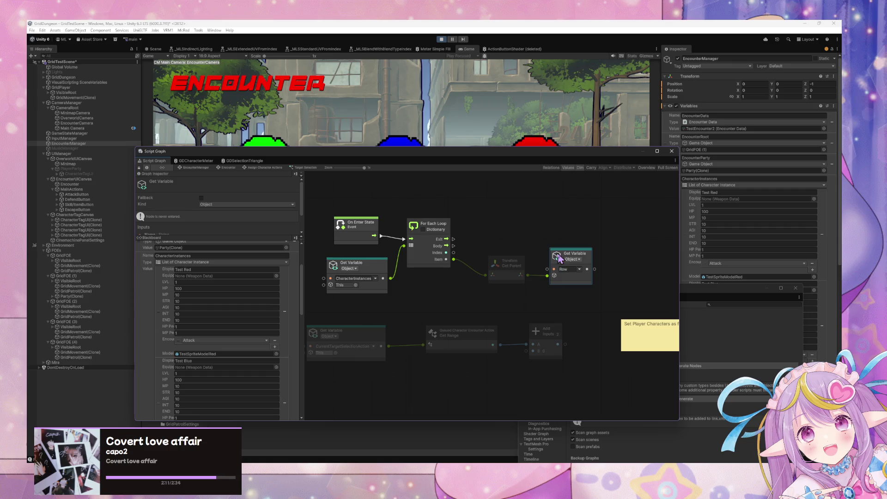
pyautogui.rightClick(494, 246)
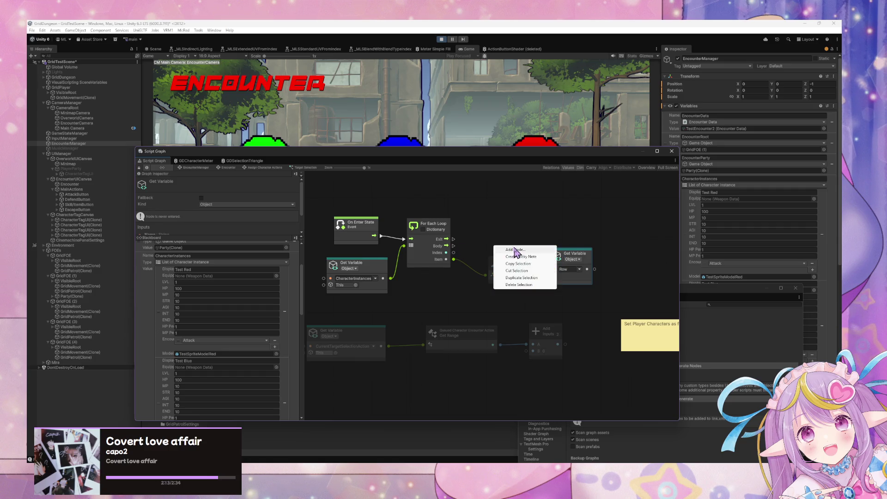
# Add an If node and connect the For Each Loop's Body to its Enter input.
pyautogui.click(509, 250)
pyautogui.write('l')
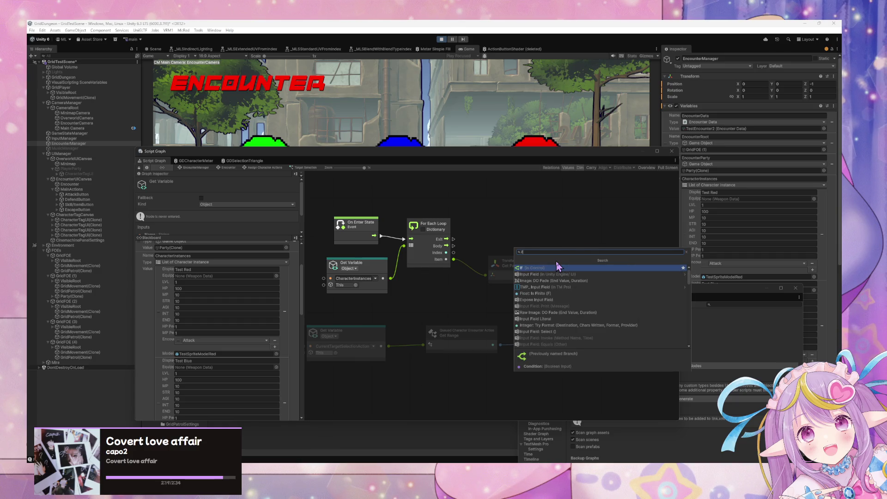
pyautogui.click(558, 268)
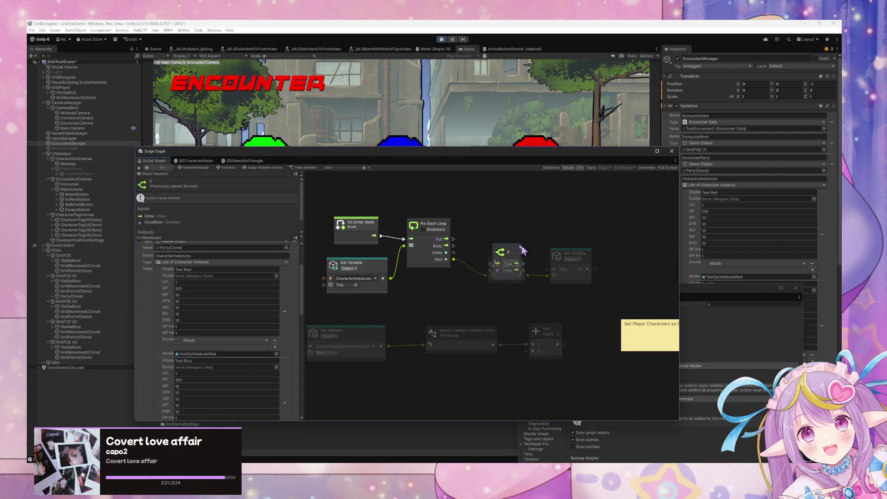
pyautogui.moveTo(454, 246)
pyautogui.mouseDown()
pyautogui.moveTo(504, 261)
pyautogui.moveTo(490, 264)
pyautogui.moveTo(517, 236)
pyautogui.mouseUp()
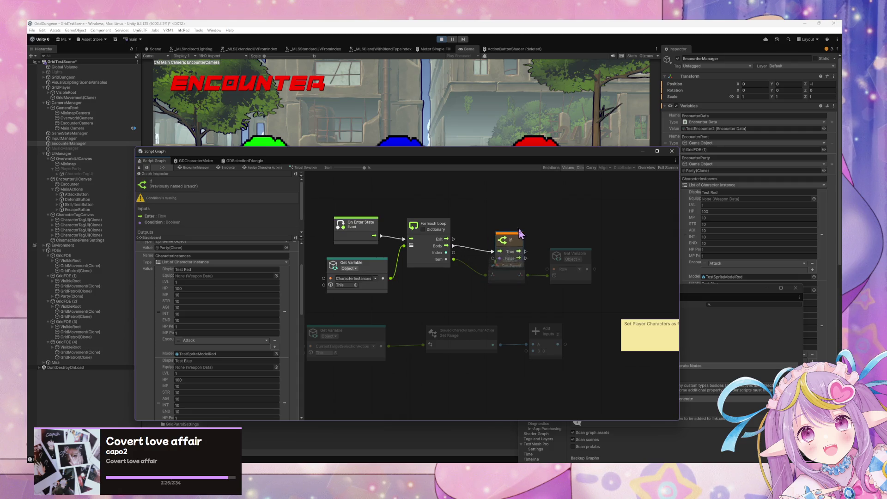
pyautogui.moveTo(508, 268); pyautogui.dragTo(510, 288)
pyautogui.moveTo(564, 272); pyautogui.dragTo(565, 292)
# Add a second Add node beside the Row Get Variable node.
pyautogui.rightClick(584, 250)
pyautogui.click(596, 252)
pyautogui.write('add')
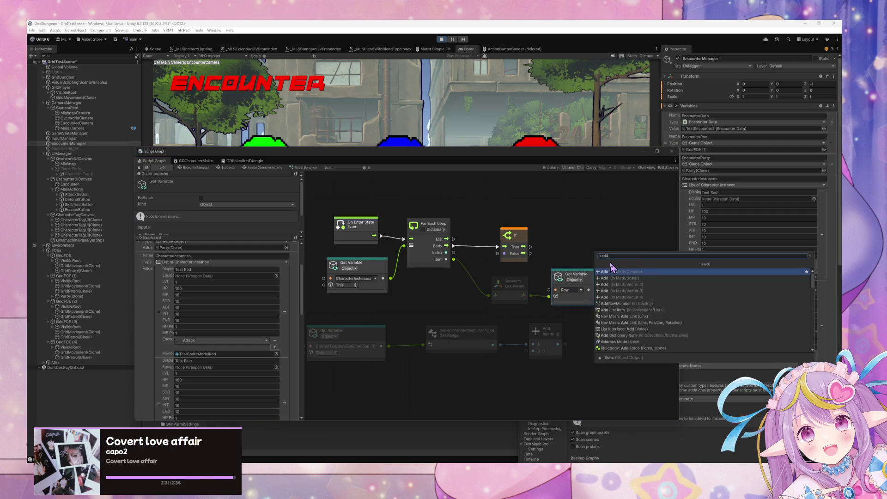
pyautogui.click(612, 272)
pyautogui.moveTo(598, 270)
pyautogui.mouseDown()
pyautogui.moveTo(629, 293)
pyautogui.moveTo(616, 293)
pyautogui.mouseUp()
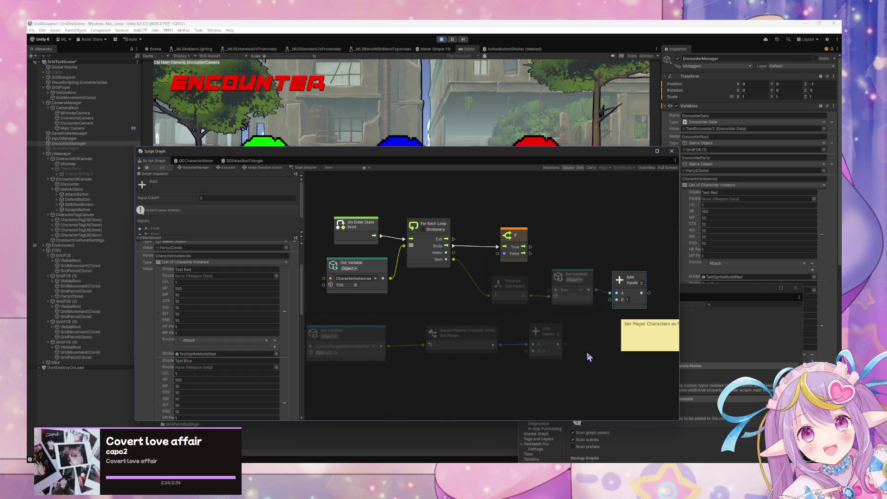
# Rearrange the bottom-row and upper node chains to make room in the graph.
pyautogui.moveTo(585, 360); pyautogui.dragTo(304, 337)
pyautogui.moveTo(545, 340); pyautogui.dragTo(547, 351)
pyautogui.click(627, 299)
pyautogui.moveTo(627, 300); pyautogui.dragTo(600, 315)
pyautogui.rightClick(605, 250)
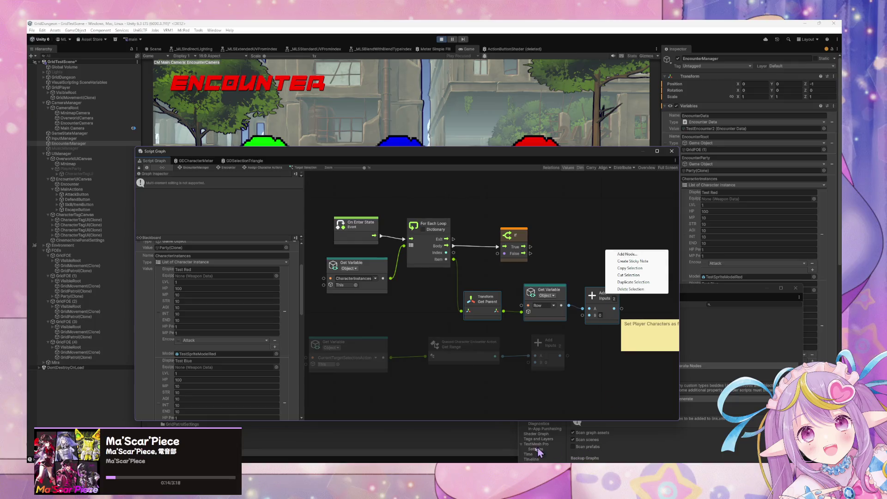
# Add a Less node comparing the upper Add output (A) against the lower Add output (B).
pyautogui.click(414, 462)
pyautogui.moveTo(455, 455)
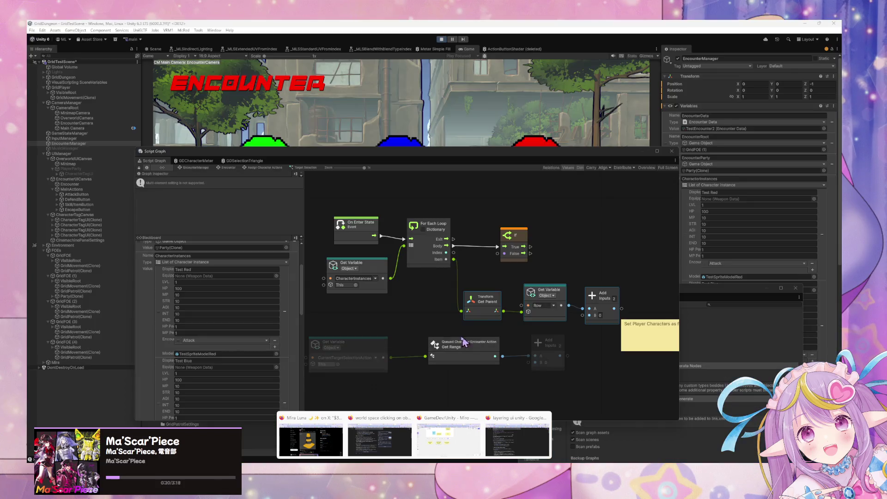
pyautogui.rightClick(605, 258)
pyautogui.click(613, 262)
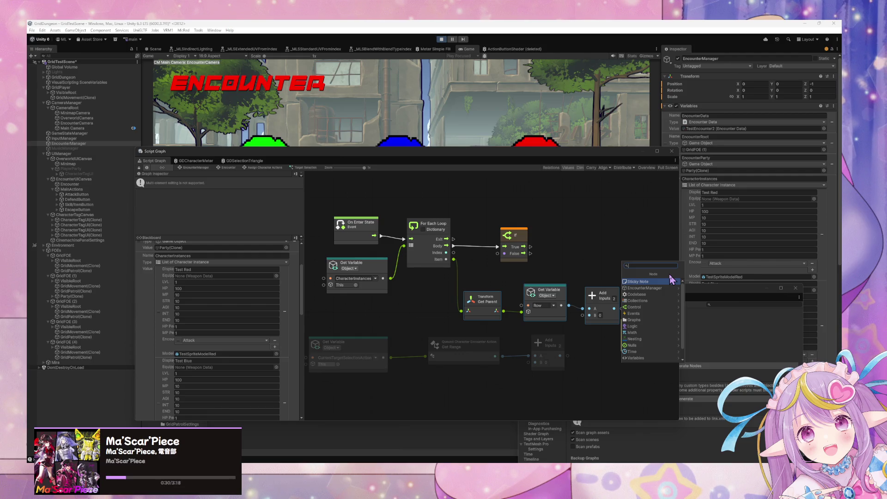
pyautogui.write('gri')
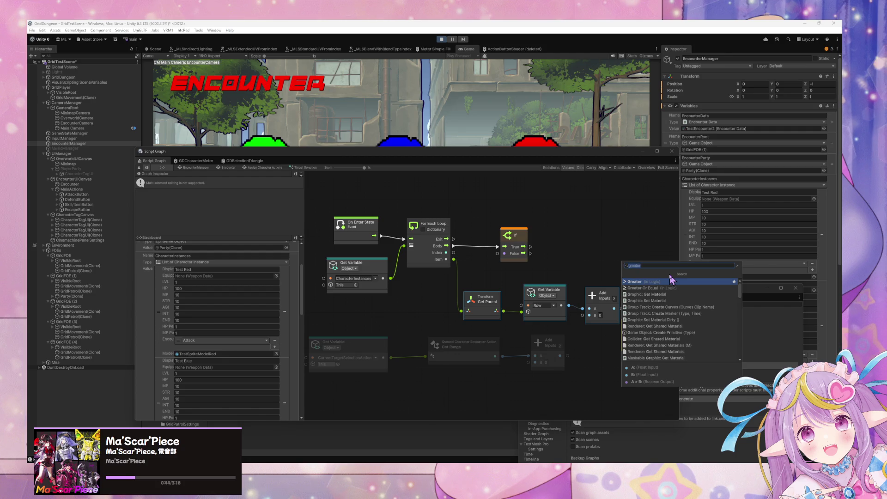
pyautogui.write('less')
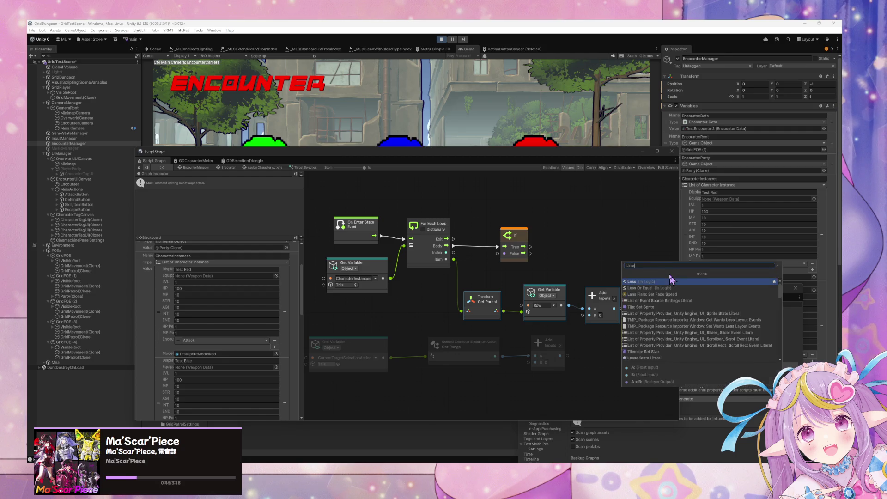
pyautogui.click(670, 281)
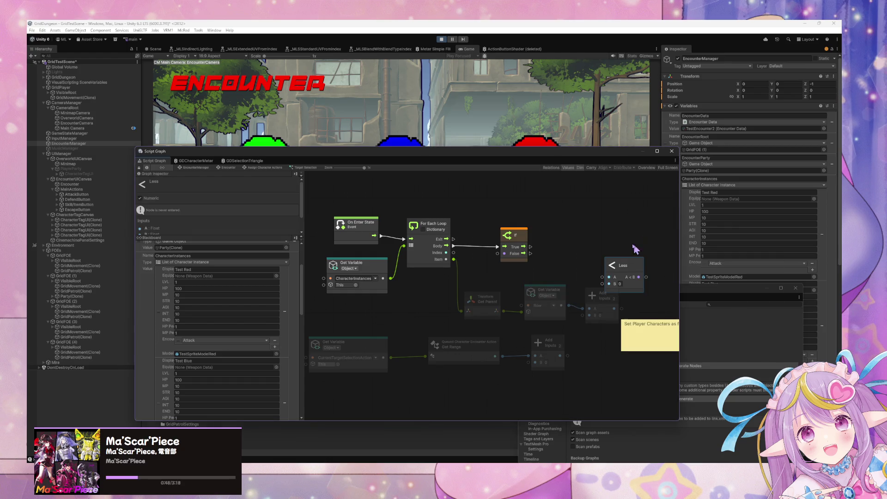
pyautogui.moveTo(623, 268)
pyautogui.mouseDown()
pyautogui.moveTo(656, 299)
pyautogui.moveTo(640, 309)
pyautogui.mouseUp()
pyautogui.moveTo(560, 356)
pyautogui.mouseDown()
pyautogui.moveTo(637, 325)
pyautogui.moveTo(611, 343)
pyautogui.mouseUp()
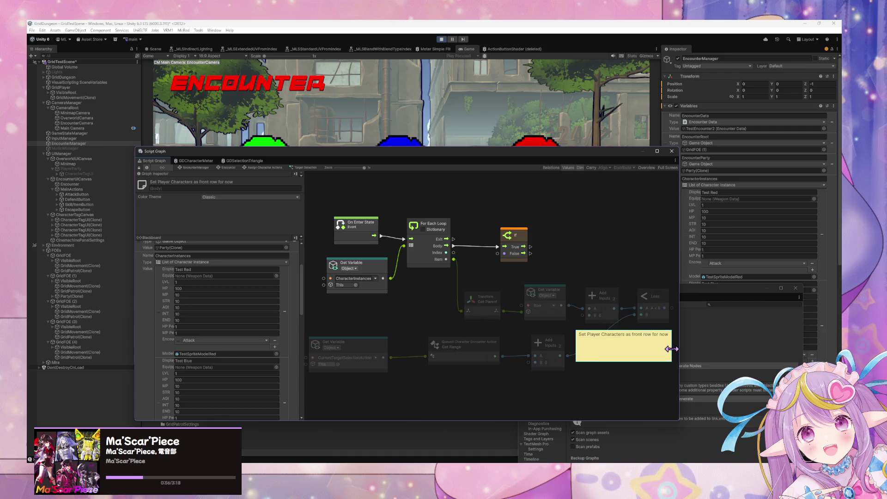
# Narrow the sticky note, move the graph window aside, and inspect the BasicSword and BasicBow weapon data.
pyautogui.moveTo(670, 360); pyautogui.dragTo(646, 354)
pyautogui.moveTo(380, 154); pyautogui.dragTo(536, 194)
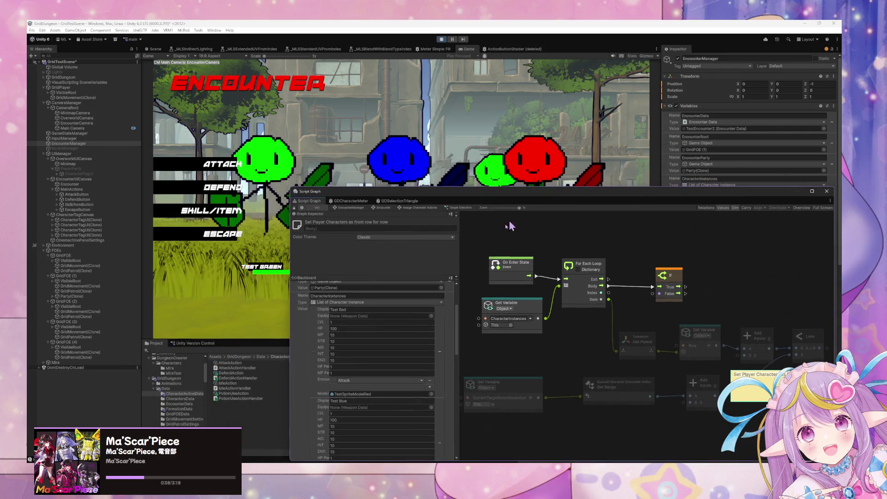
pyautogui.click(183, 427)
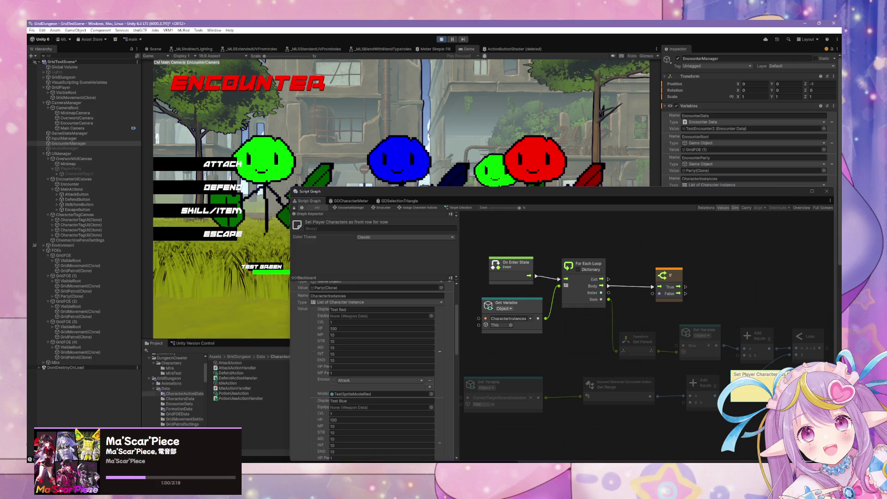
pyautogui.click(226, 369)
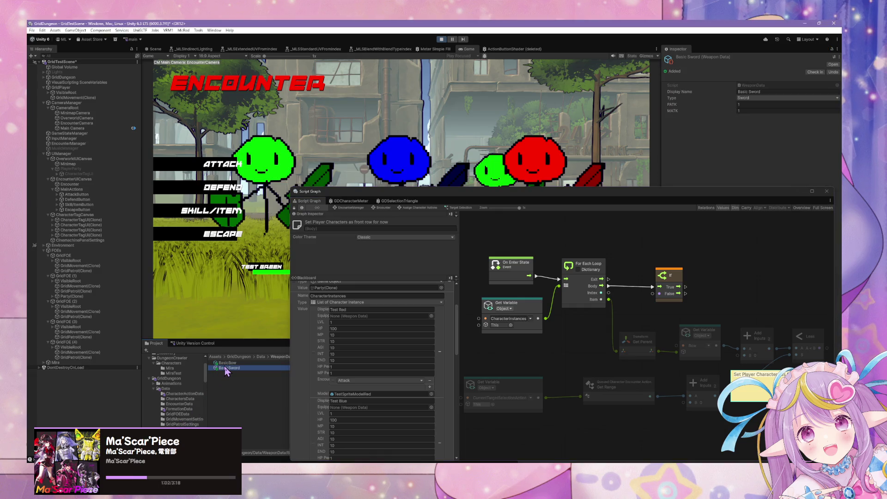
pyautogui.click(225, 364)
pyautogui.click(225, 368)
pyautogui.hotkey('alt', 'Tab')
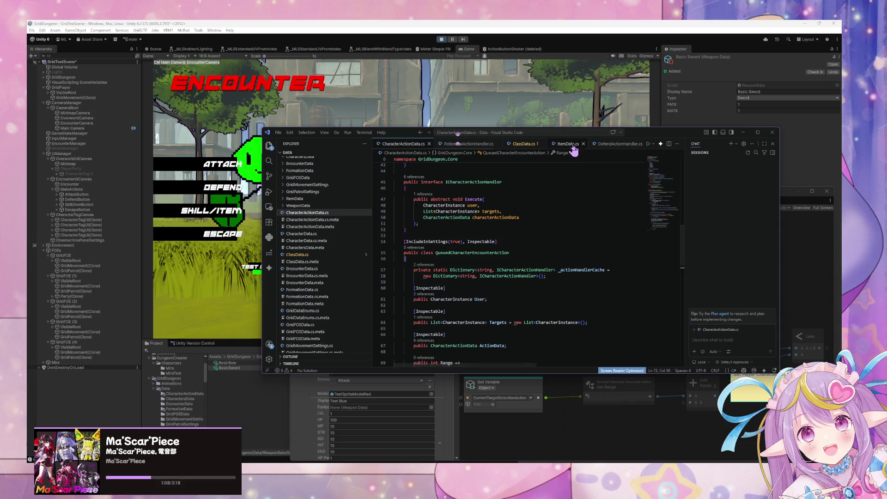
# In VS Code, look through ClassData.cs, then open WeaponData.cs at the WeaponRange dictionary.
pyautogui.click(523, 144)
pyautogui.scroll(-5, 508, 144)
pyautogui.scroll(-2, 494, 144)
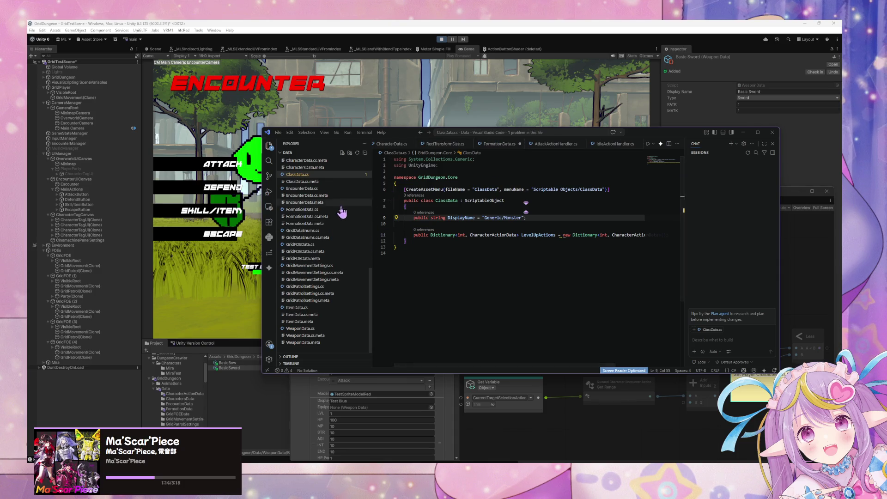
pyautogui.click(323, 329)
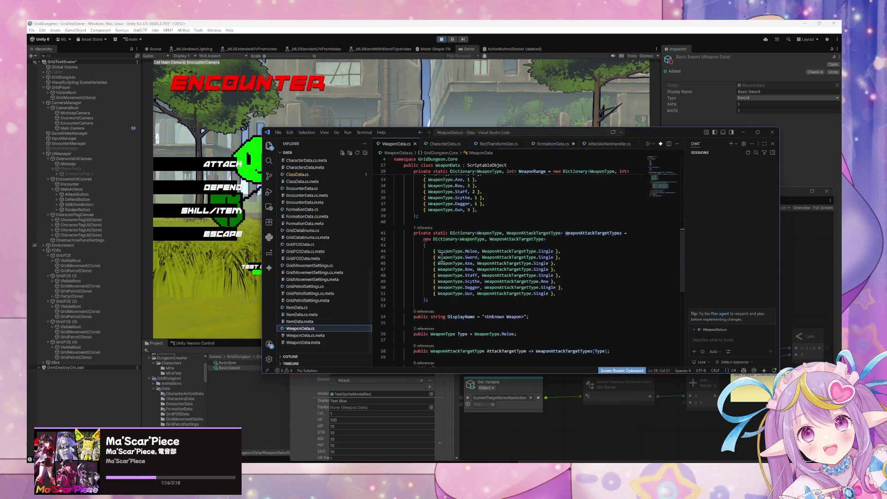
pyautogui.scroll(5, 442, 257)
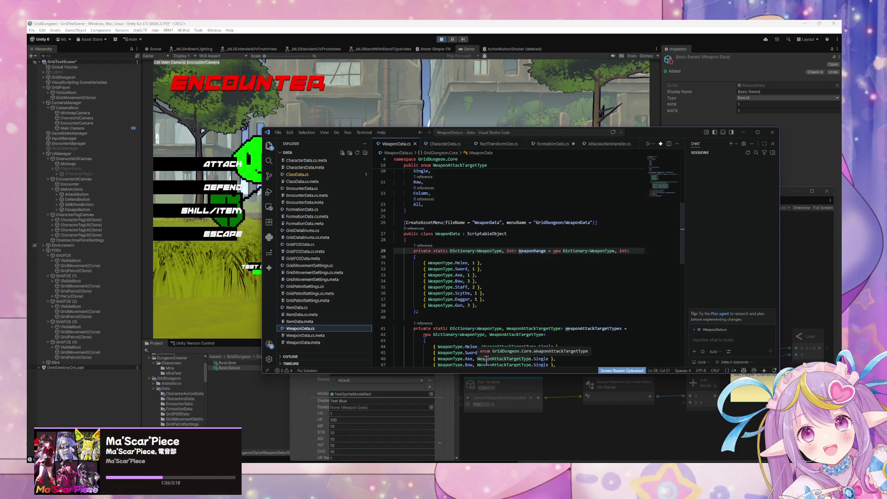
pyautogui.click(578, 424)
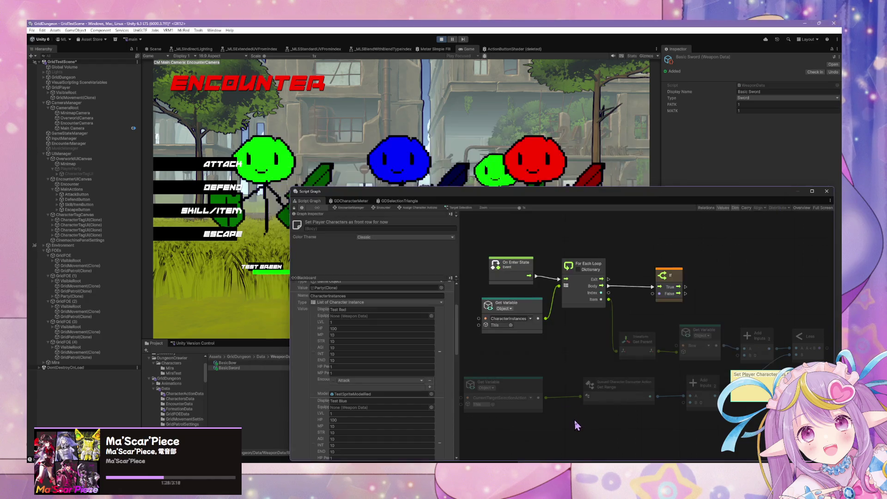
# Wire the lower Add node's output into the Less node's B input.
pyautogui.hscroll(5, 589, 346)
pyautogui.moveTo(643, 353); pyautogui.dragTo(667, 378)
pyautogui.moveTo(596, 366); pyautogui.dragTo(670, 326)
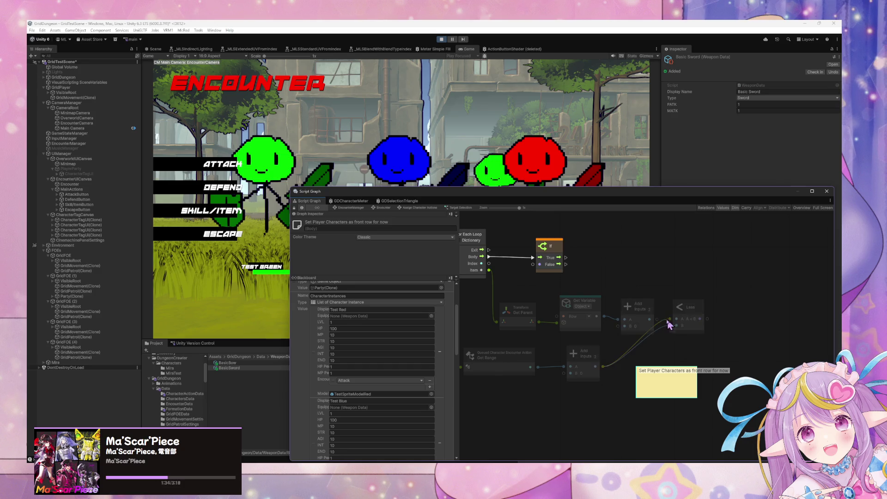
pyautogui.rightClick(664, 345)
pyautogui.click(673, 346)
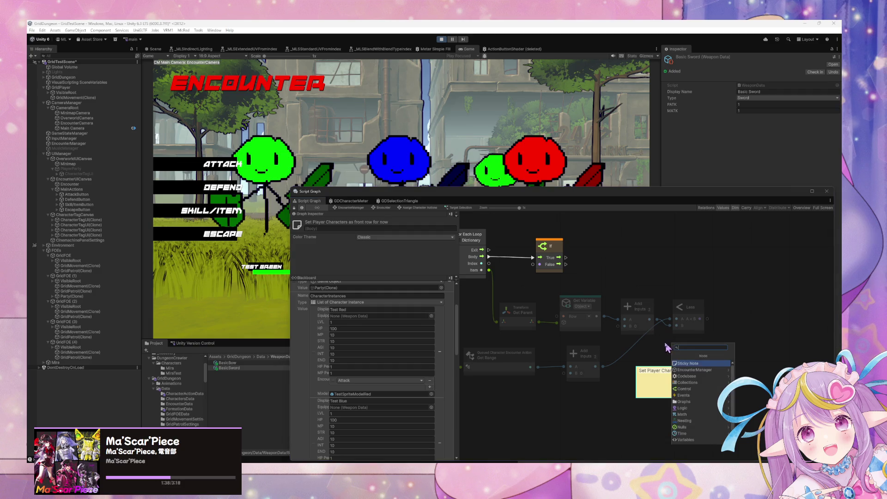
pyautogui.click(665, 347)
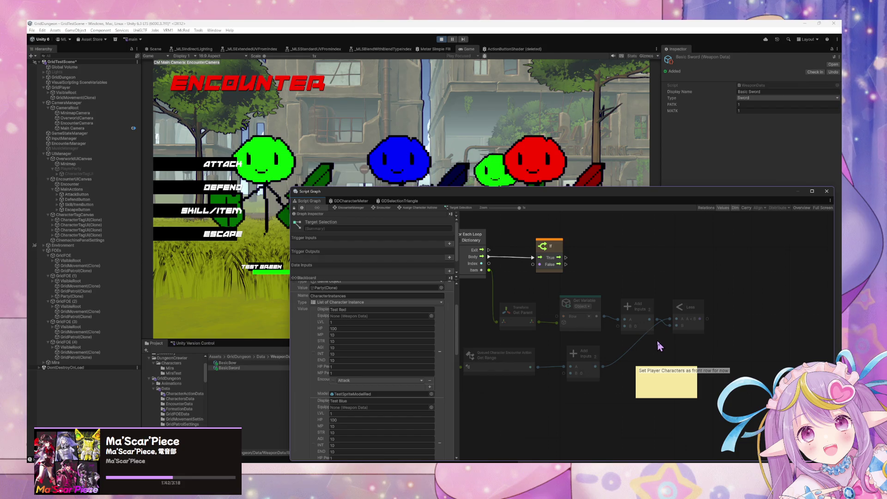
pyautogui.click(585, 306)
pyautogui.moveTo(585, 306); pyautogui.dragTo(583, 308)
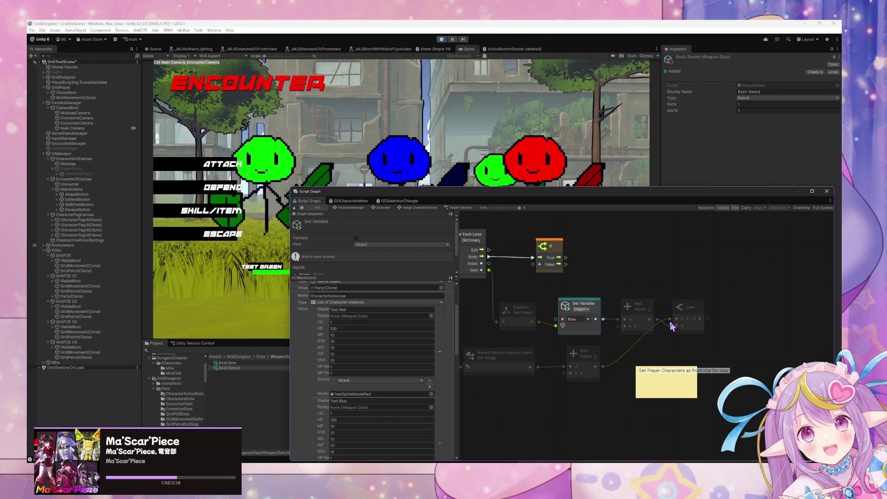
pyautogui.moveTo(670, 319)
pyautogui.mouseDown()
pyautogui.moveTo(677, 326)
pyautogui.moveTo(670, 323)
pyautogui.mouseUp()
pyautogui.moveTo(595, 366)
pyautogui.mouseDown()
pyautogui.moveTo(675, 312)
pyautogui.moveTo(677, 325)
pyautogui.mouseUp()
# Move the If node right, feed the Less result into its condition, and make the sticky note taller.
pyautogui.moveTo(563, 248); pyautogui.dragTo(744, 255)
pyautogui.moveTo(708, 319); pyautogui.dragTo(721, 270)
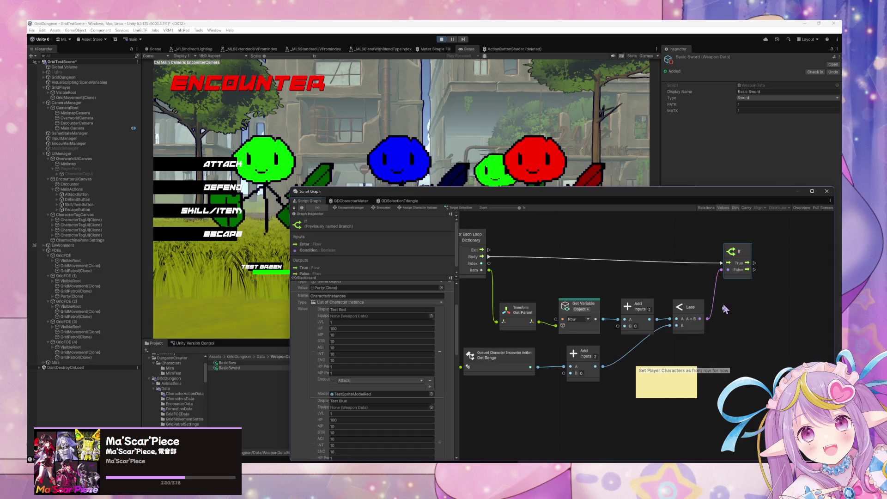
pyautogui.click(673, 371)
pyautogui.moveTo(674, 371)
pyautogui.mouseDown()
pyautogui.moveTo(704, 330)
pyautogui.moveTo(696, 358)
pyautogui.mouseUp()
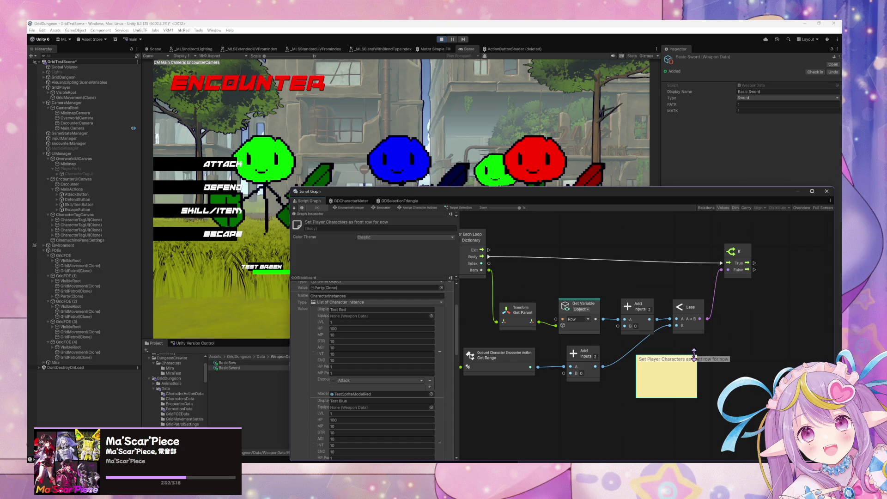
pyautogui.scroll(3, 514, 267)
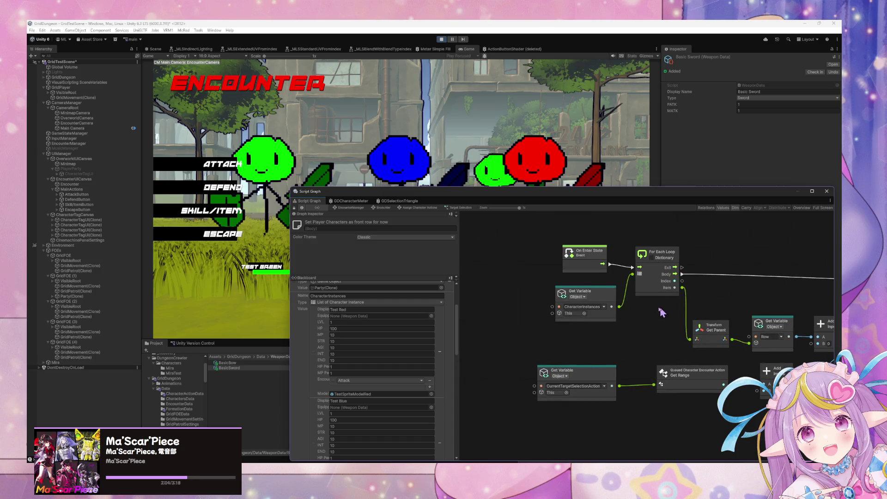
pyautogui.scroll(-3, 618, 323)
pyautogui.moveTo(619, 308); pyautogui.dragTo(626, 336)
# Add a Trigger Custom Event node right of the If node, removing a mistakenly added Custom Event.
pyautogui.rightClick(636, 334)
pyautogui.click(652, 337)
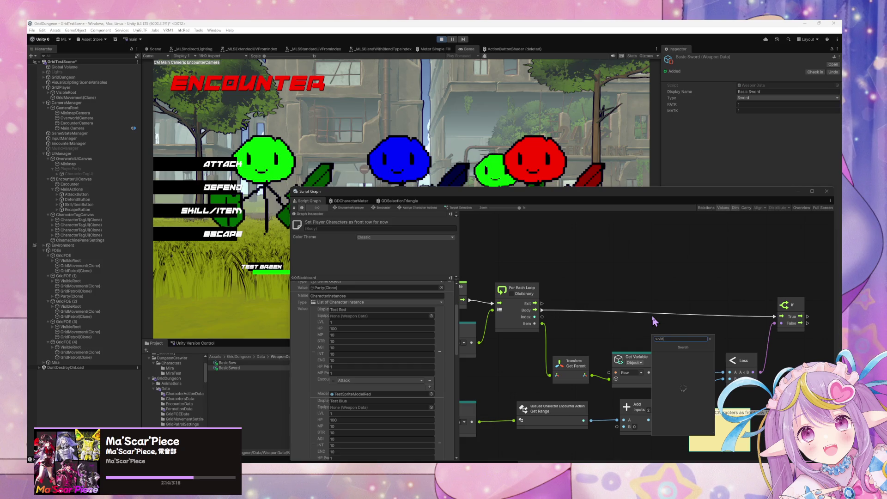
pyautogui.write('cu')
pyautogui.write('s')
pyautogui.write('tom event')
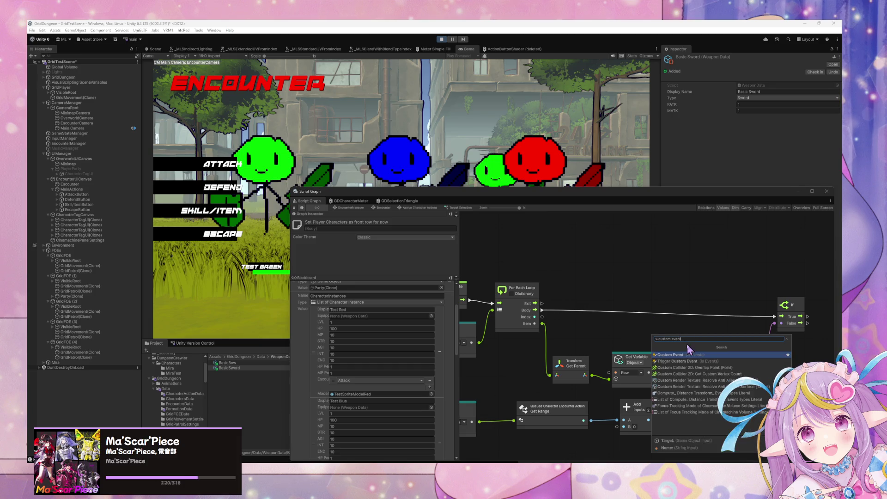
pyautogui.click(682, 356)
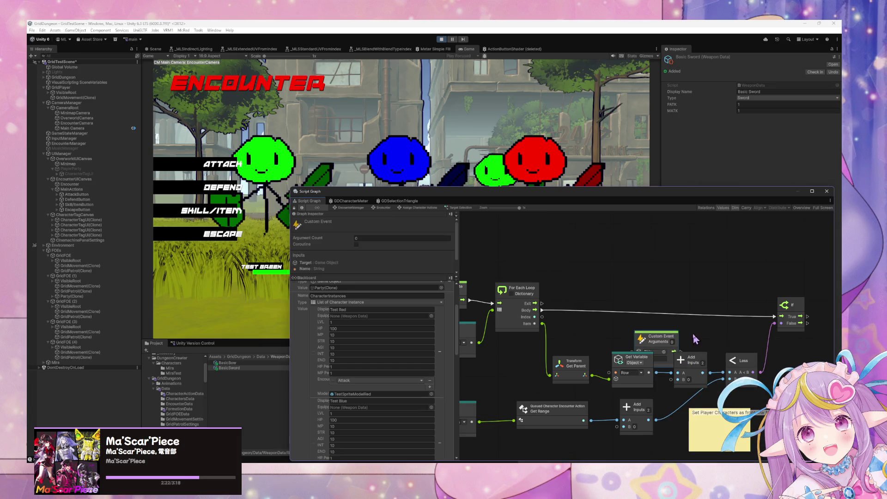
pyautogui.press('Delete')
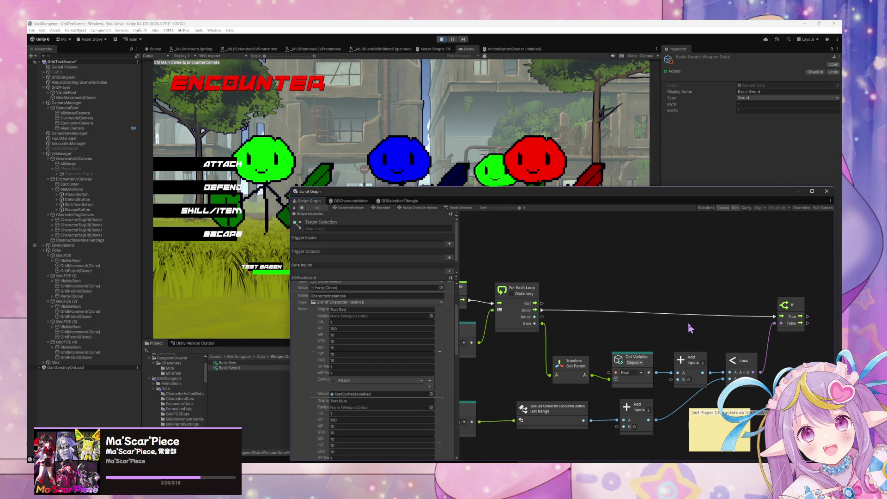
pyautogui.rightClick(688, 325)
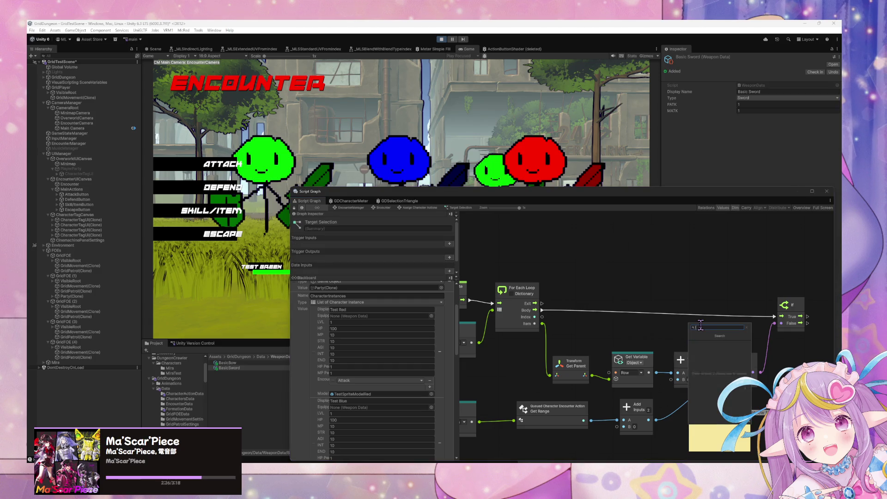
pyautogui.write('igger custom')
pyautogui.click(716, 336)
pyautogui.moveTo(716, 336)
pyautogui.mouseDown()
pyautogui.moveTo(794, 319)
pyautogui.moveTo(788, 324)
pyautogui.moveTo(797, 354)
pyautogui.mouseUp()
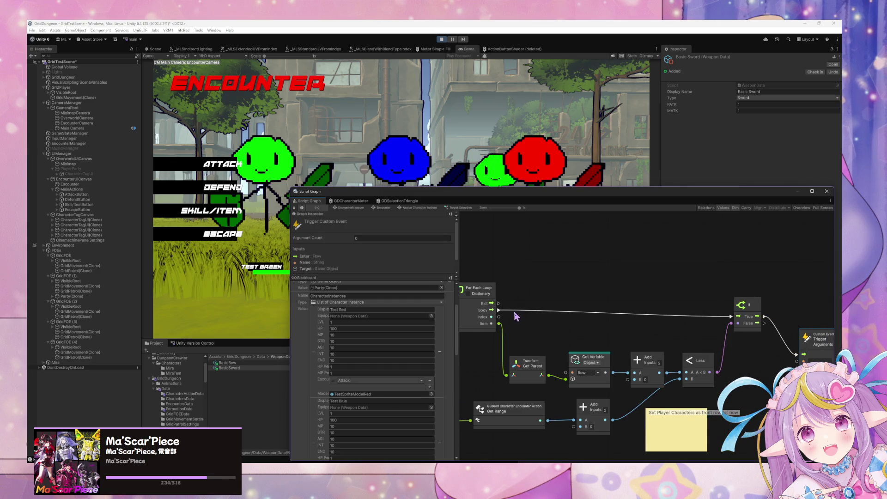
# Feed the loop's Item into Get Parent instead of Index and name the event EnableSelection.
pyautogui.moveTo(501, 320); pyautogui.dragTo(502, 324)
pyautogui.moveTo(594, 311)
pyautogui.mouseDown()
pyautogui.moveTo(690, 319)
pyautogui.moveTo(500, 298)
pyautogui.mouseUp()
pyautogui.moveTo(694, 328); pyautogui.dragTo(700, 329)
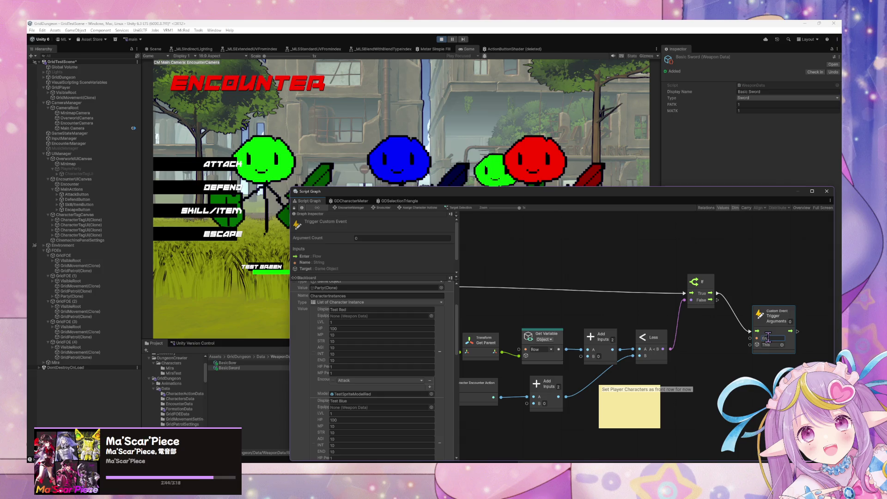
pyautogui.write('ction')
pyautogui.click(349, 203)
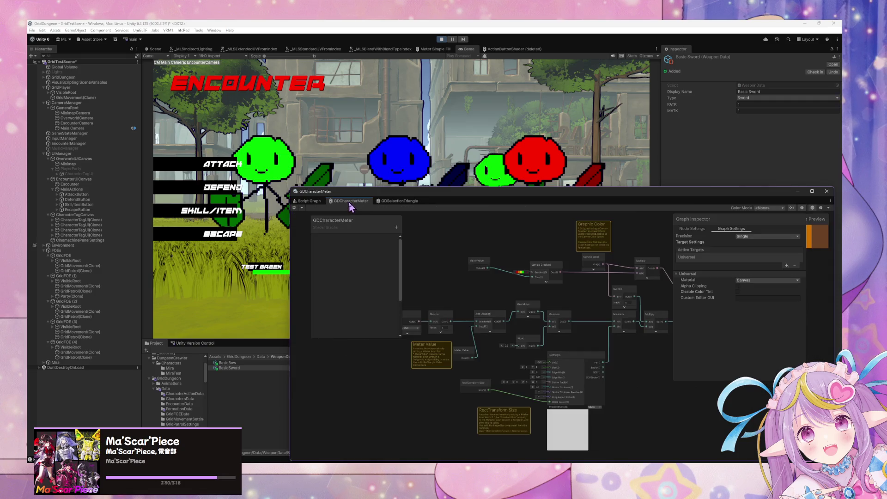
# Nudge the EnableSelection trigger and place a duplicate of the Row Get Variable node right of Less.
pyautogui.click(308, 202)
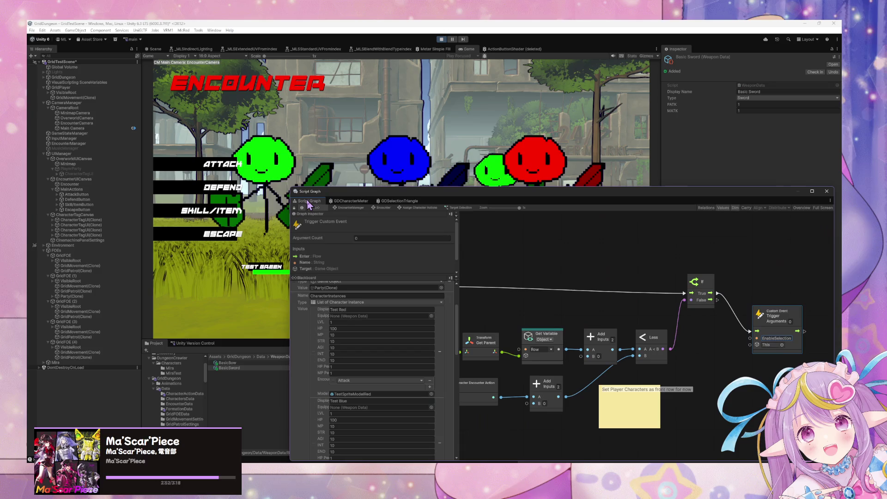
pyautogui.moveTo(591, 265)
pyautogui.mouseDown()
pyautogui.moveTo(619, 267)
pyautogui.moveTo(620, 244)
pyautogui.moveTo(730, 258)
pyautogui.moveTo(590, 253)
pyautogui.moveTo(582, 252)
pyautogui.moveTo(670, 249)
pyautogui.moveTo(552, 237)
pyautogui.mouseUp()
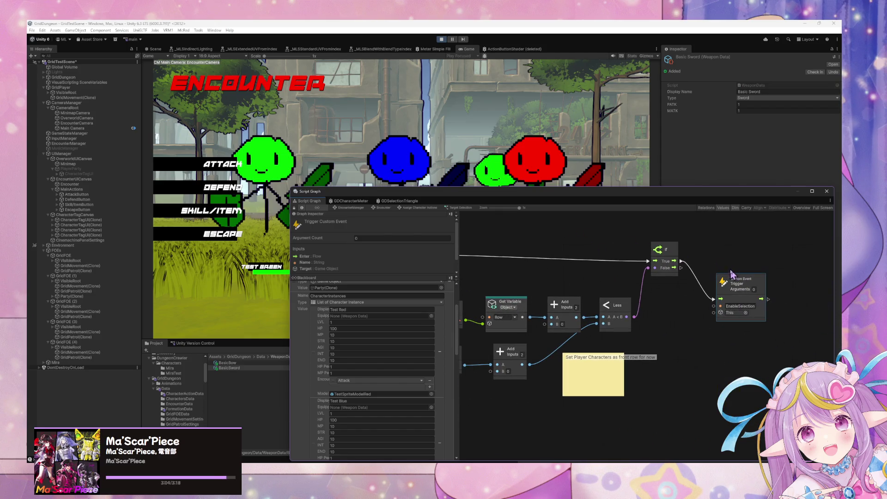
pyautogui.moveTo(728, 283); pyautogui.dragTo(732, 276)
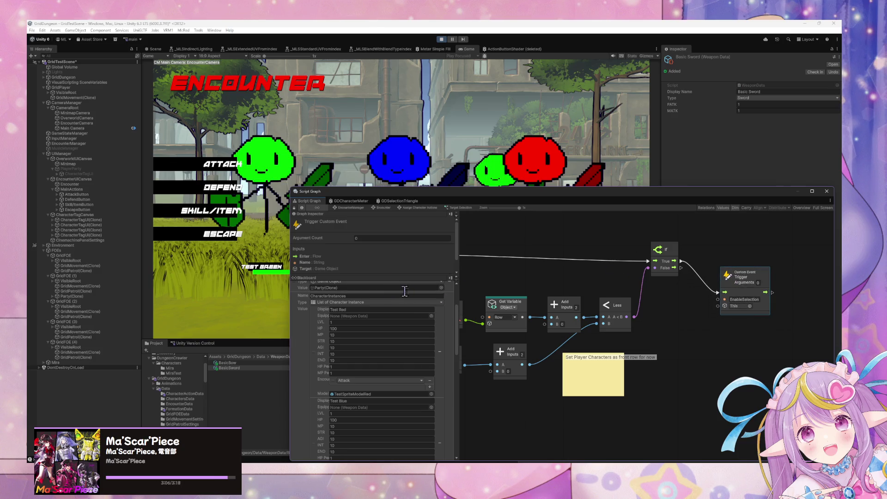
pyautogui.moveTo(634, 300); pyautogui.dragTo(743, 313)
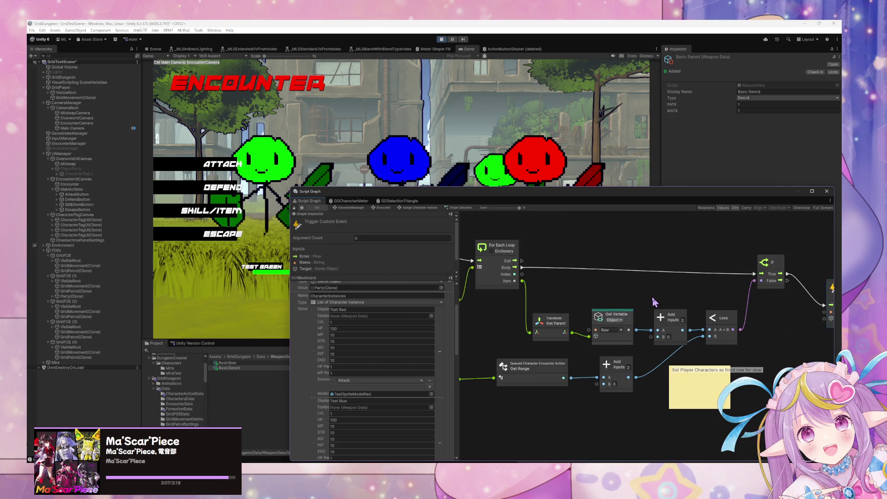
pyautogui.click(623, 318)
pyautogui.hotkey('ctrl', 'd')
pyautogui.moveTo(656, 330); pyautogui.dragTo(781, 330)
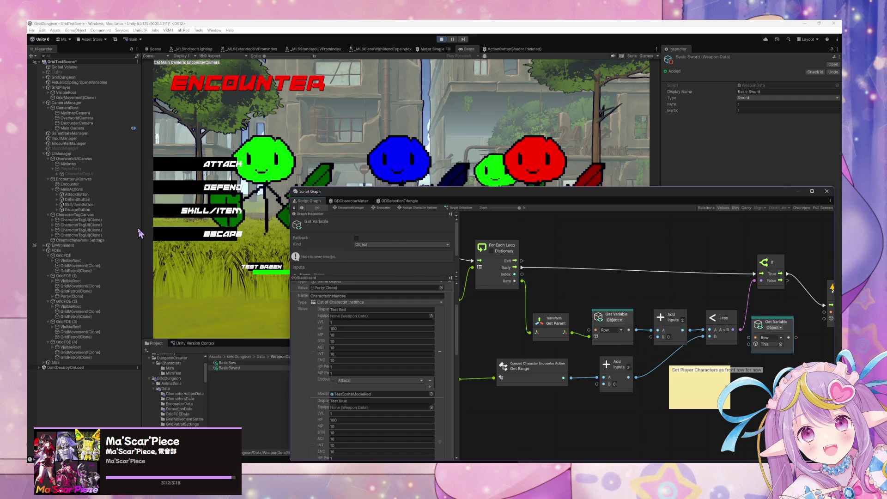
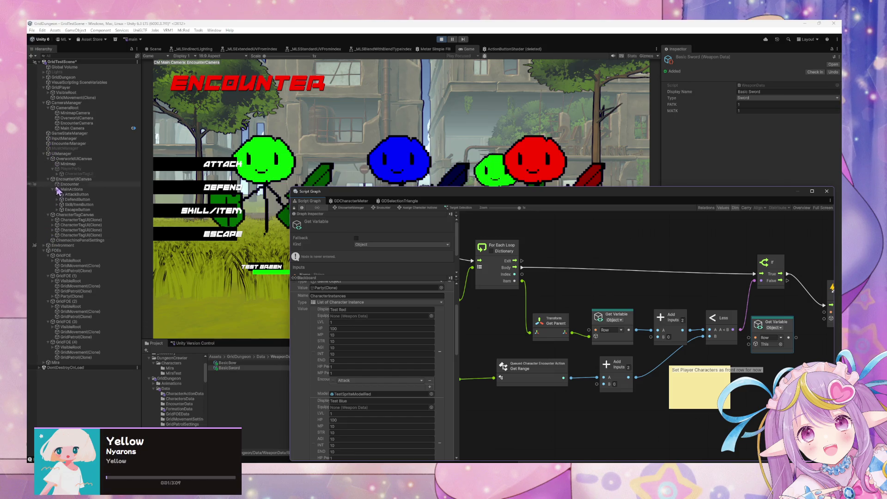
# Expand Party > Formation(Clone) > 3ColumnRow(Clone) > Left and select Test Red (Tag).
pyautogui.click(53, 296)
pyautogui.click(56, 302)
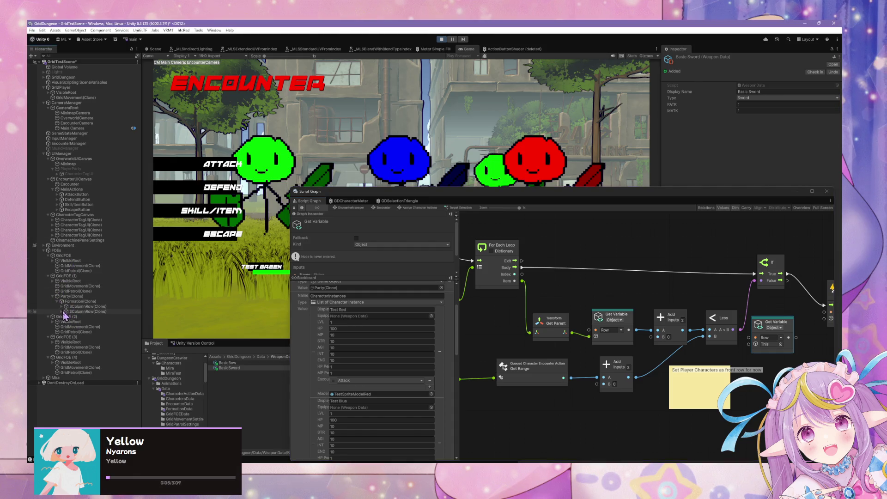
pyautogui.click(61, 306)
pyautogui.click(70, 312)
pyautogui.click(67, 312)
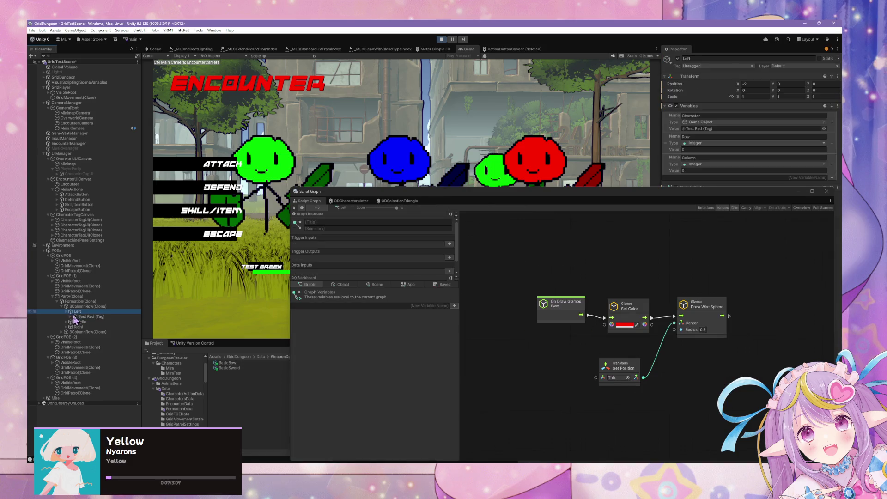
pyautogui.click(79, 317)
pyautogui.scroll(-1, 349, 360)
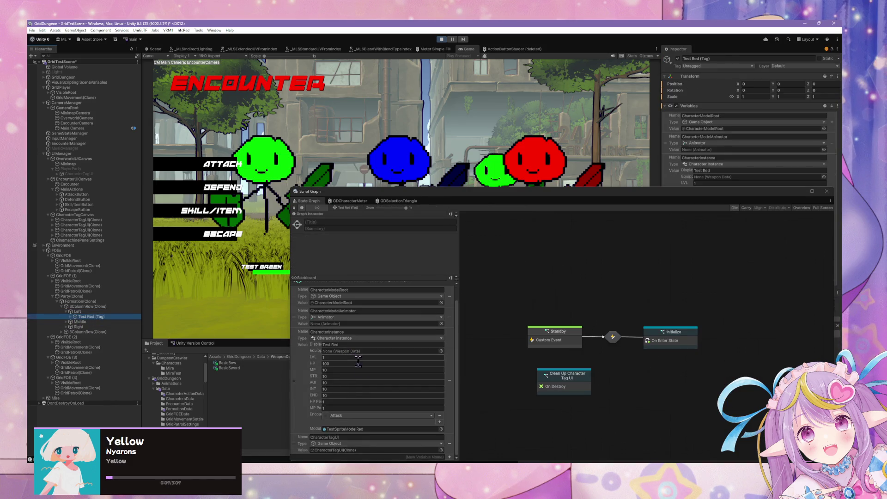
# Duplicate the Clean Up Character Tag UI state in Test Red's state graph.
pyautogui.click(576, 375)
pyautogui.hotkey('ctrl', 'd')
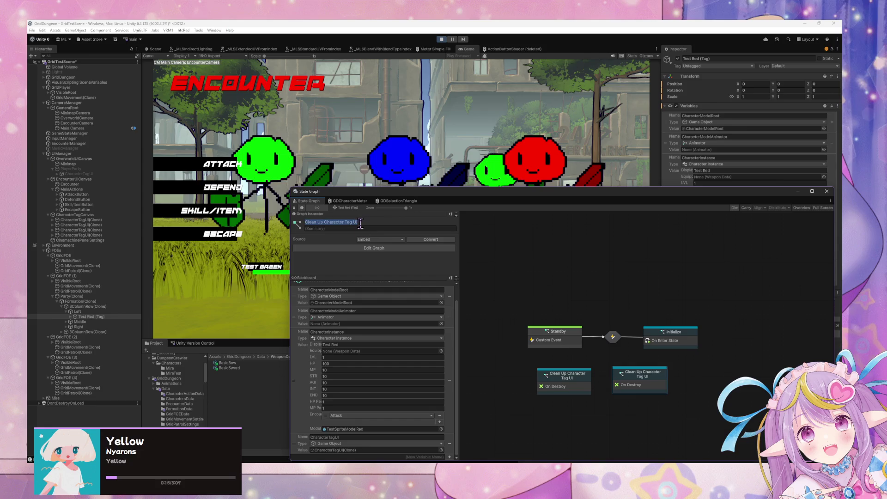
pyautogui.rightClick(648, 376)
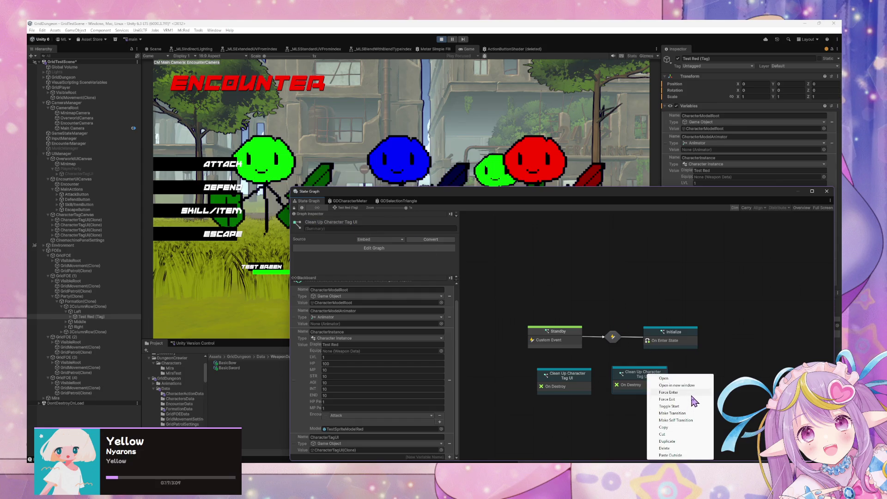
pyautogui.click(666, 392)
pyautogui.rightClick(665, 391)
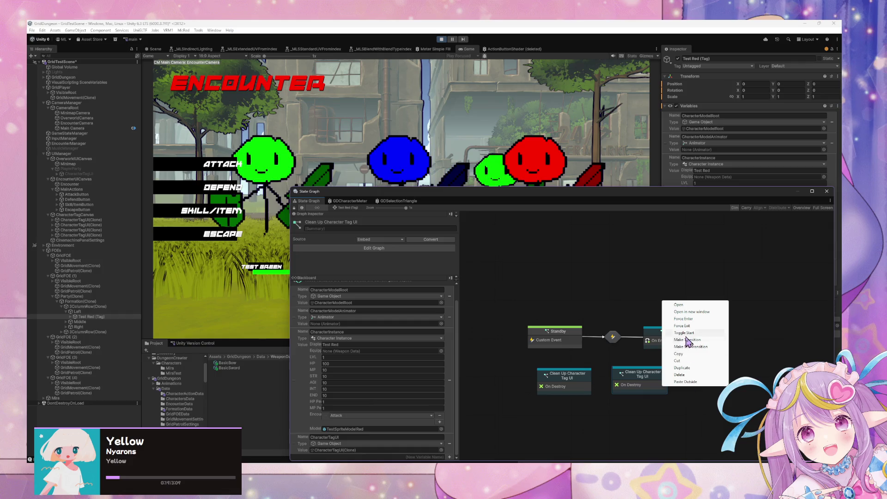
pyautogui.click(685, 340)
pyautogui.rightClick(657, 379)
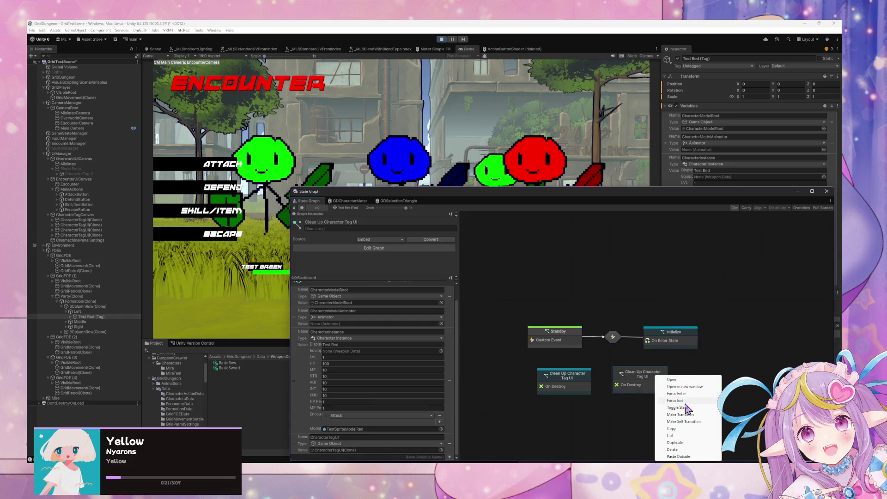
pyautogui.click(668, 393)
# Rename the duplicated state to 'Enable/Disable Selection' and enter its script graph.
pyautogui.click(364, 222)
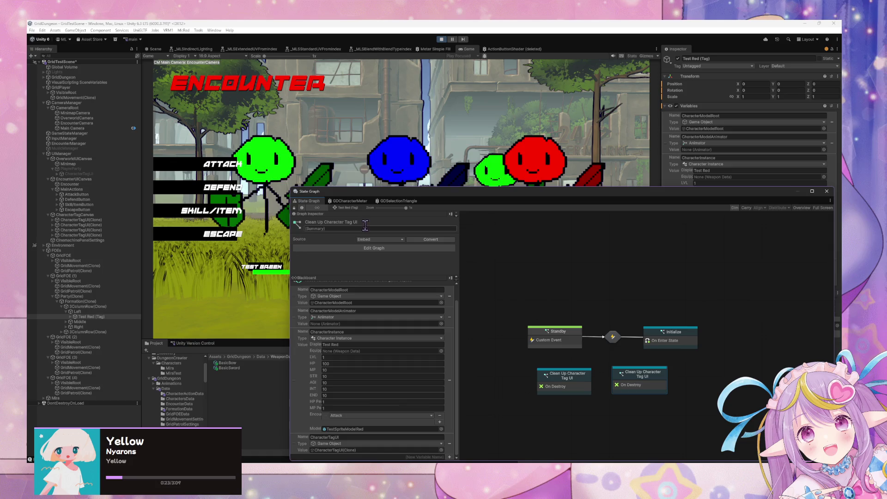
pyautogui.write('Enable/Disab')
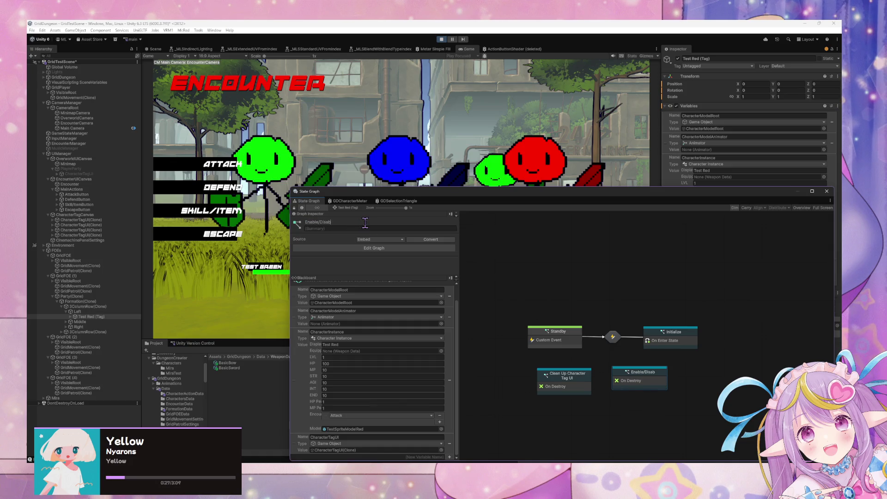
pyautogui.write('le Selection')
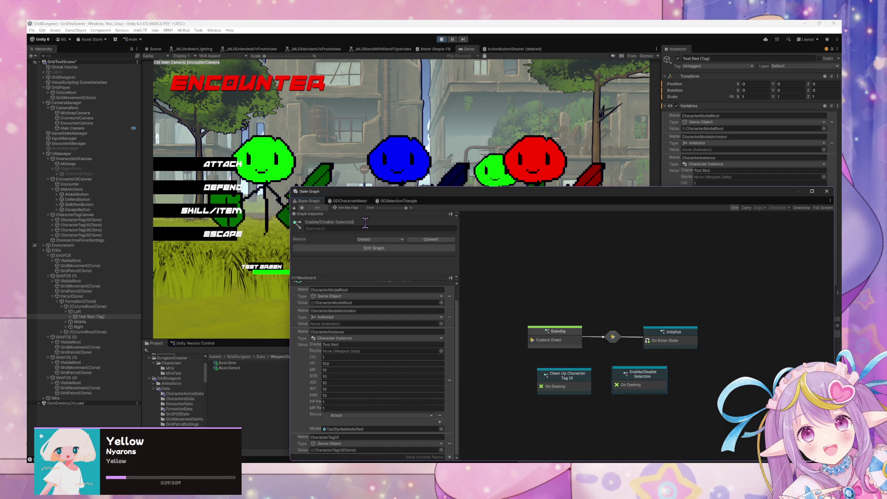
pyautogui.doubleClick(642, 387)
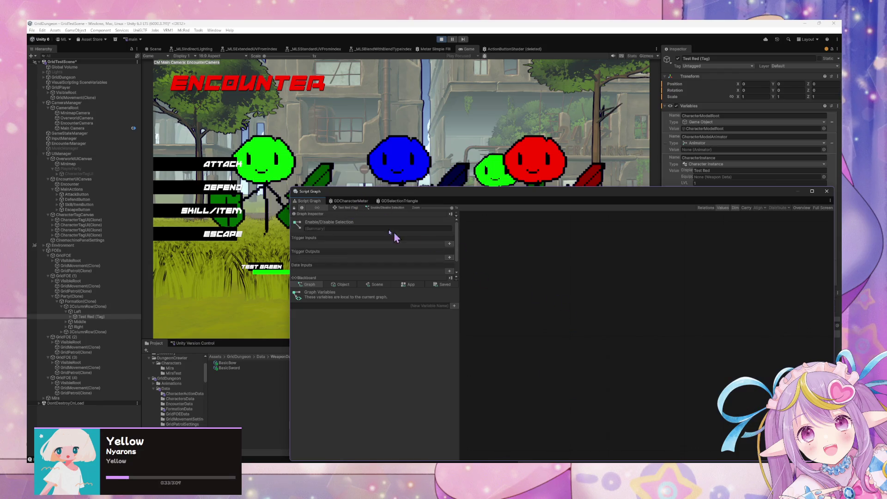
# Add a Custom Event node and a duplicate placed below it.
pyautogui.rightClick(577, 316)
pyautogui.write('custom event')
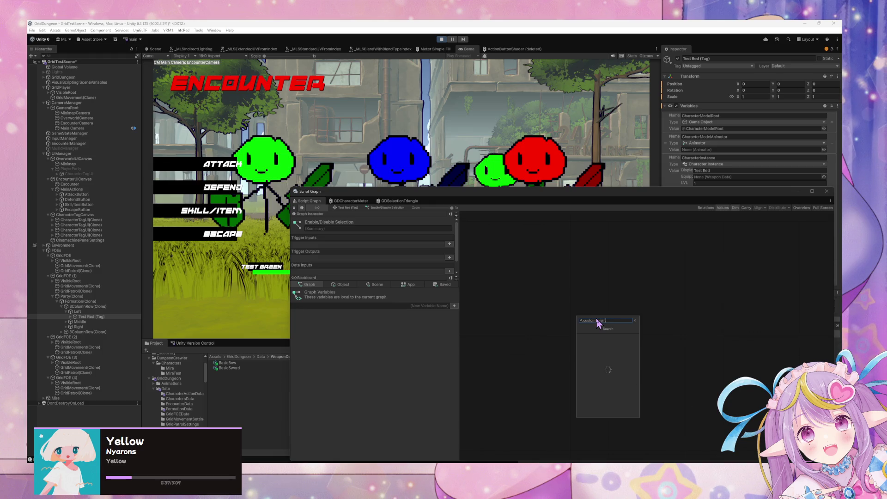
pyautogui.press('Return')
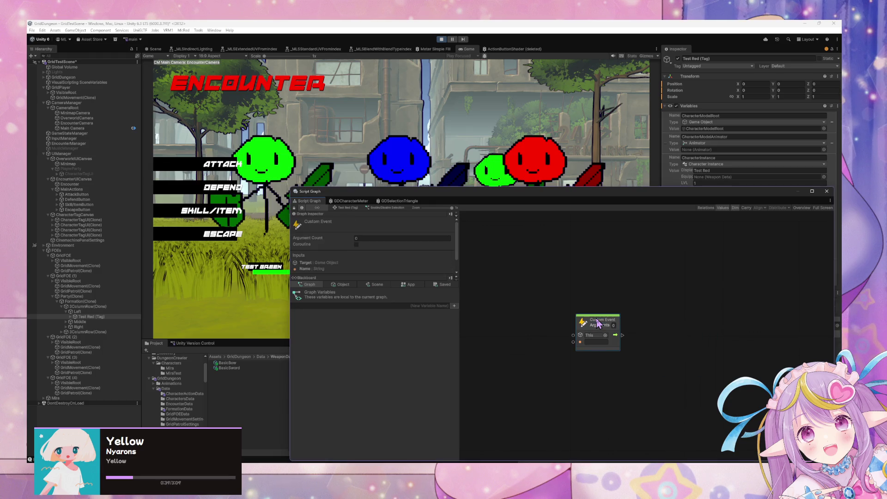
pyautogui.hotkey('ctrl', 'd')
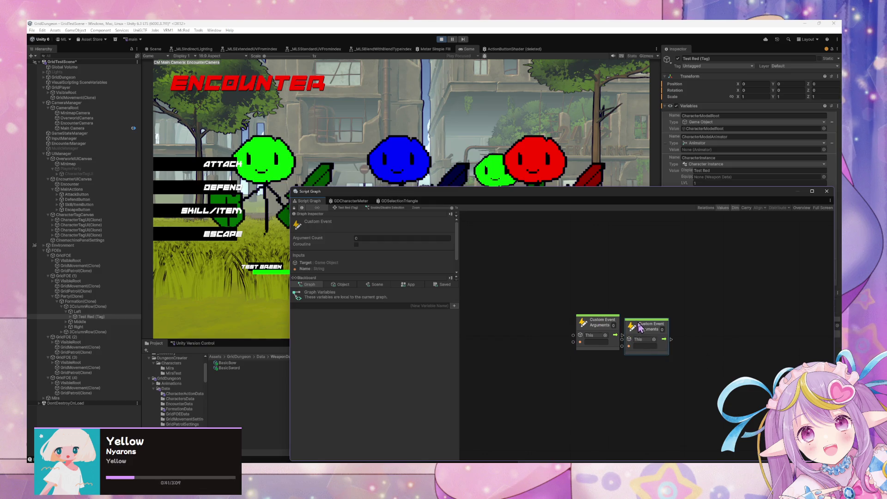
pyautogui.moveTo(639, 326); pyautogui.dragTo(595, 379)
# Name the two custom events EnableSelection and DisableSelection.
pyautogui.click(596, 342)
pyautogui.write('Enable Sele')
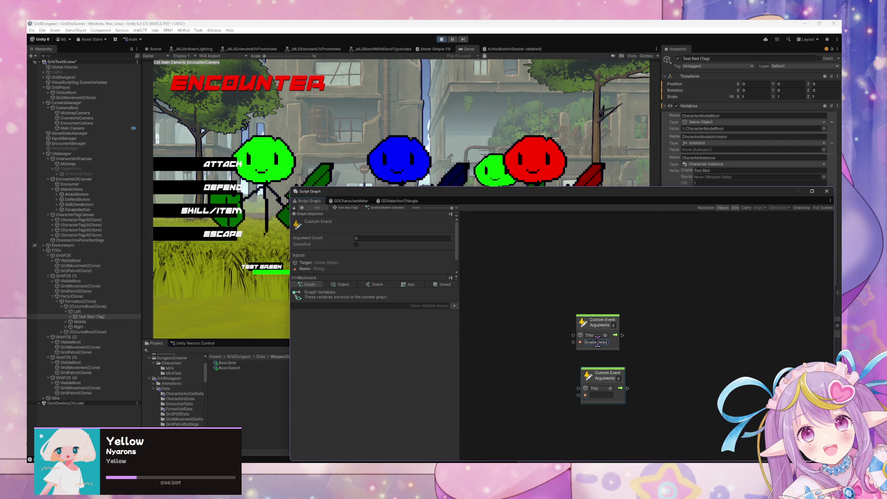
pyautogui.write('tion')
pyautogui.click(602, 395)
pyautogui.write('EnableSelection')
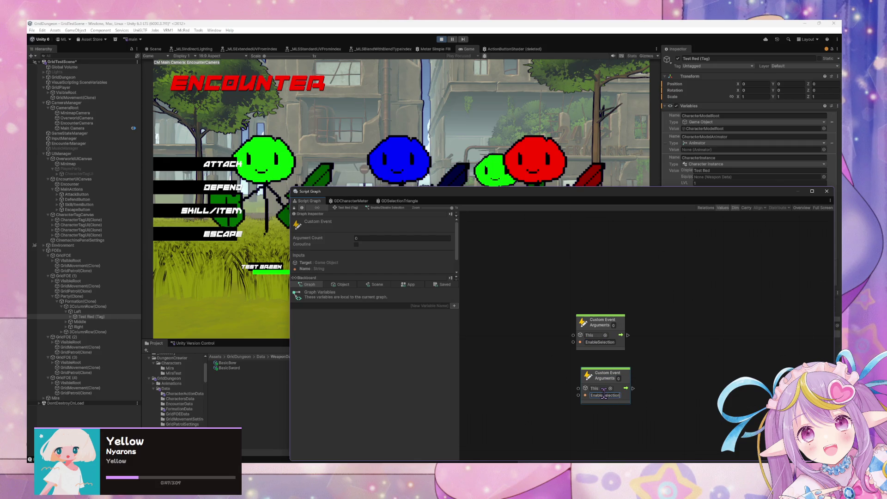
pyautogui.doubleClick(602, 395)
pyautogui.hotkey('ctrl', 'c')
pyautogui.write('Disabl')
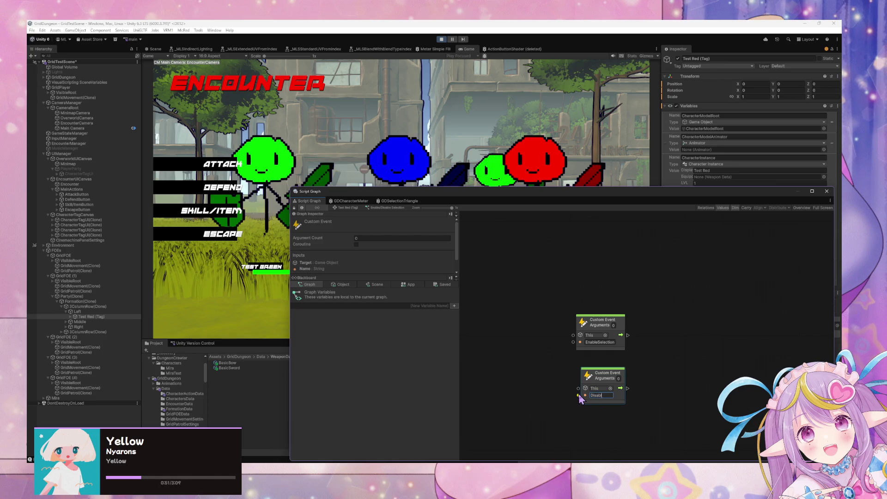
pyautogui.write('eSelection')
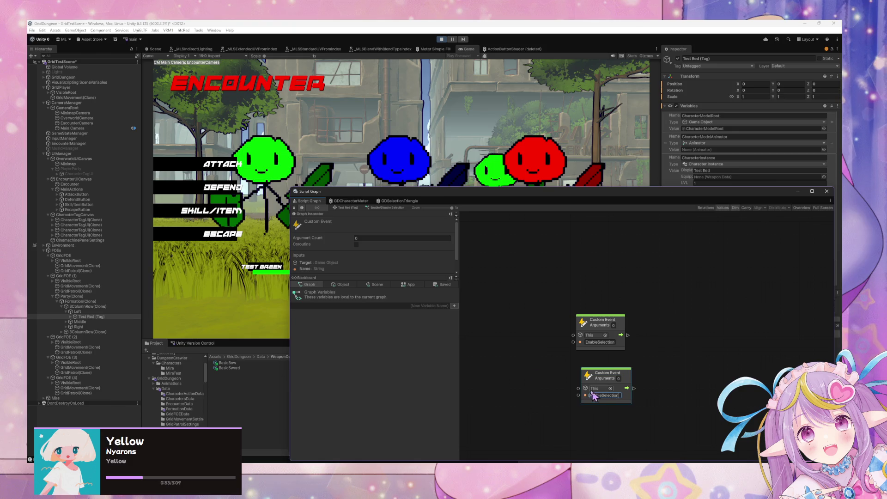
# Drag CharacterTagUI from the object variables in as a Get Variable node between the events.
pyautogui.click(343, 284)
pyautogui.scroll(-1, 338, 370)
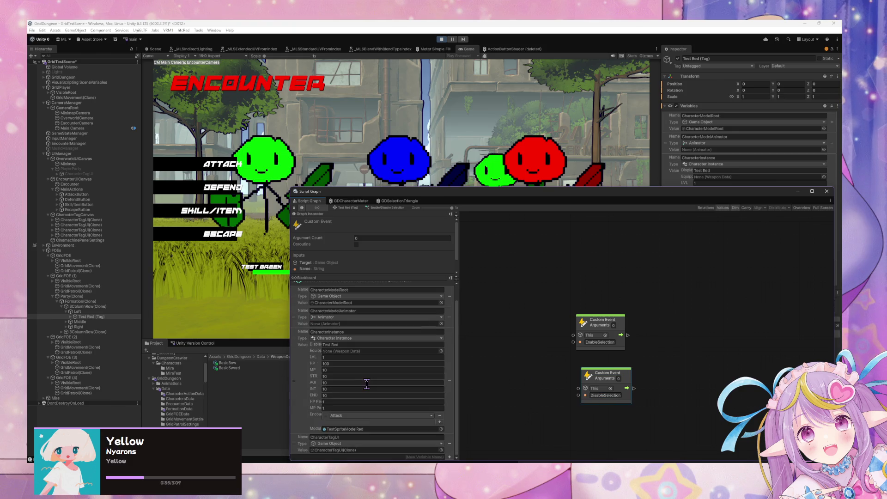
pyautogui.moveTo(512, 389)
pyautogui.mouseDown()
pyautogui.moveTo(559, 280)
pyautogui.moveTo(635, 311)
pyautogui.moveTo(614, 355)
pyautogui.mouseUp()
pyautogui.moveTo(615, 386); pyautogui.dragTo(615, 416)
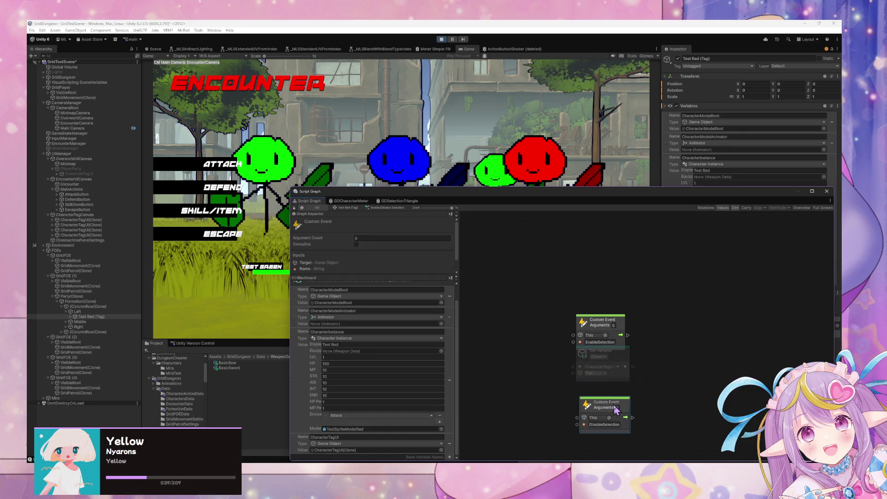
pyautogui.moveTo(615, 353); pyautogui.dragTo(615, 366)
pyautogui.rightClick(649, 354)
pyautogui.click(671, 360)
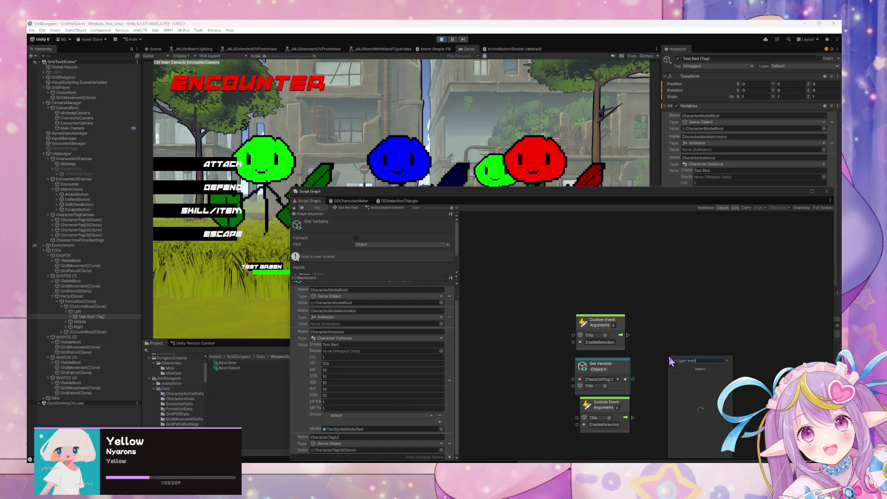
# Add a Trigger Custom Event after EnableSelection and a copy beside DisableSelection.
pyautogui.write('t')
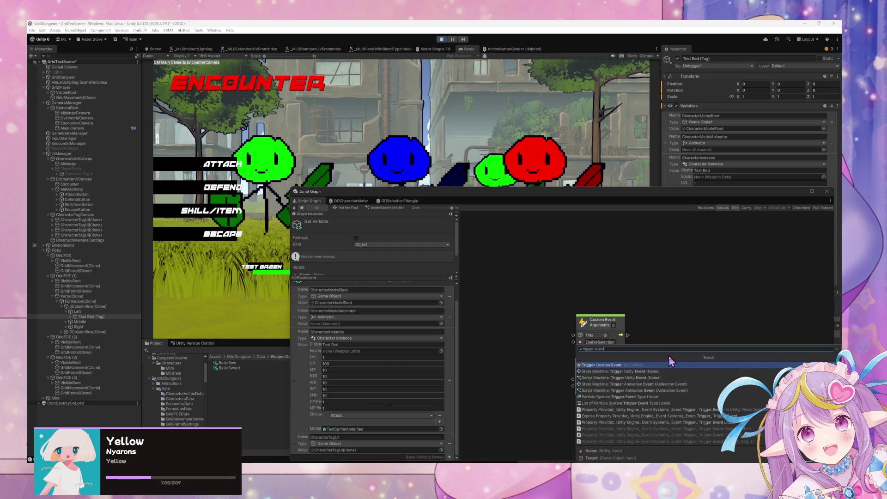
pyautogui.press('Return')
pyautogui.moveTo(677, 358); pyautogui.dragTo(682, 316)
pyautogui.moveTo(621, 335); pyautogui.dragTo(657, 331)
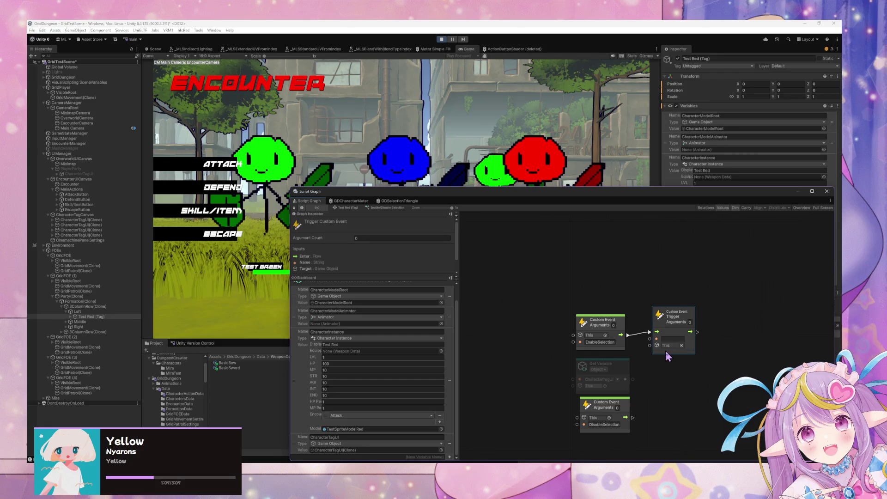
pyautogui.hotkey('ctrl', 'd')
pyautogui.moveTo(654, 416)
pyautogui.mouseDown()
pyautogui.moveTo(653, 434)
pyautogui.moveTo(642, 415)
pyautogui.moveTo(653, 411)
pyautogui.mouseUp()
# Target both triggers at CharacterTagUI, name them EnableSelection and DisableSelection, then return to Test Red.
pyautogui.moveTo(625, 379); pyautogui.dragTo(653, 425)
pyautogui.moveTo(625, 380)
pyautogui.mouseDown()
pyautogui.moveTo(653, 357)
pyautogui.moveTo(650, 346)
pyautogui.mouseUp()
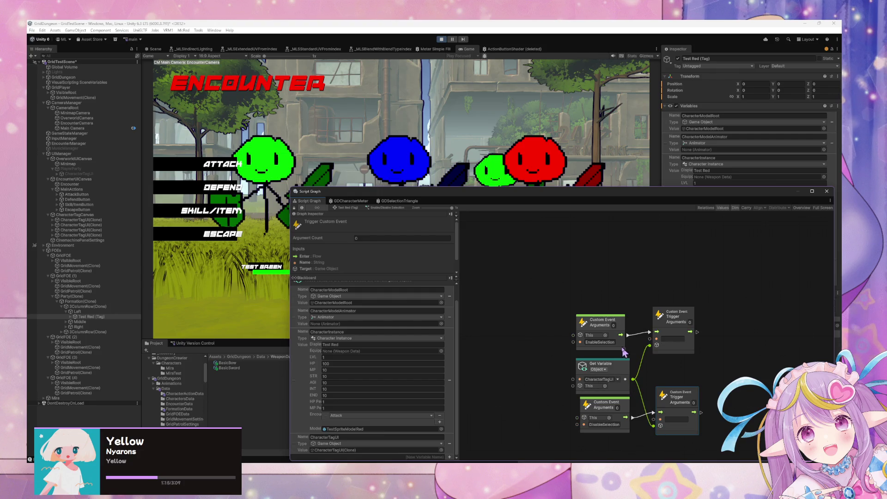
pyautogui.click(672, 340)
pyautogui.hotkey('ctrl', 'v')
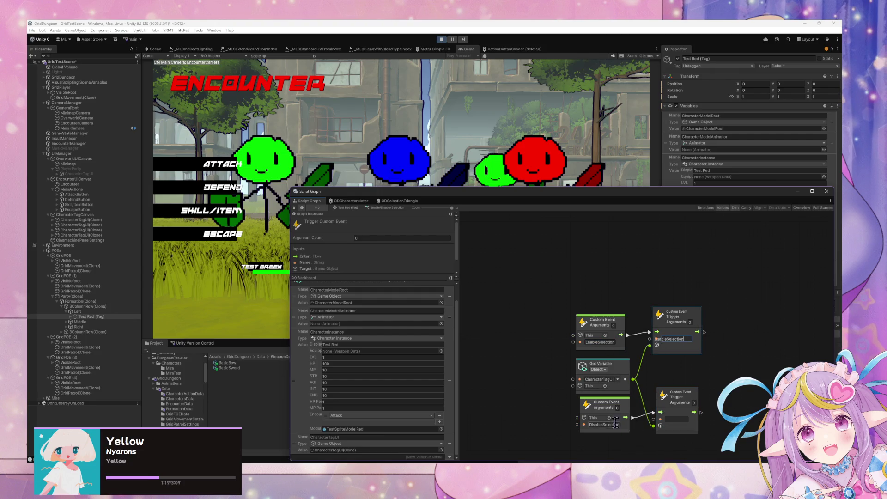
pyautogui.click(670, 418)
pyautogui.write('DisableSelection')
pyautogui.click(631, 394)
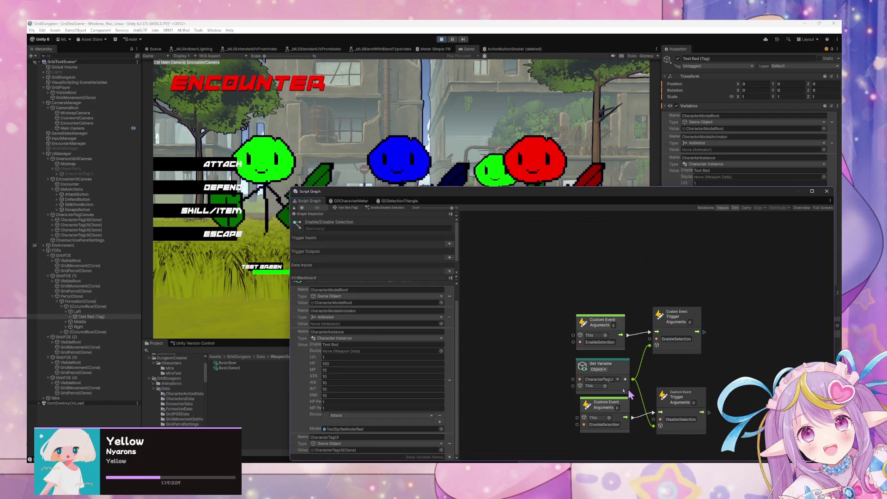
pyautogui.moveTo(586, 293); pyautogui.dragTo(603, 288)
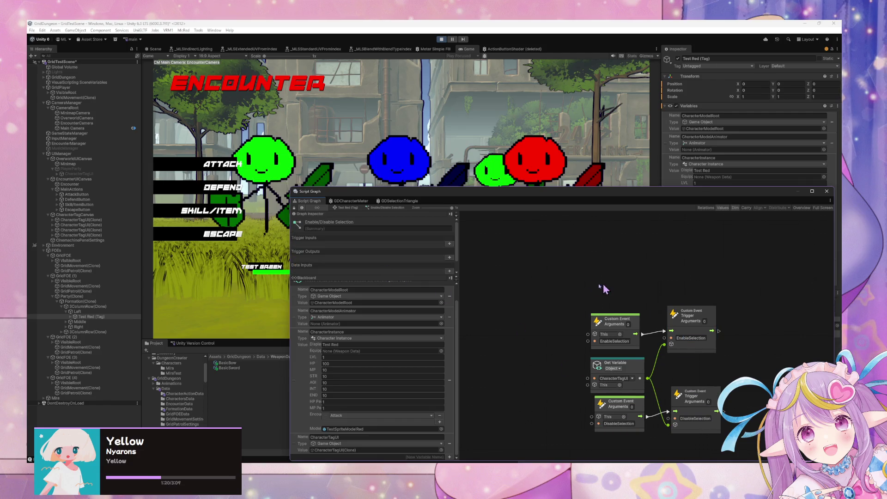
pyautogui.click(344, 208)
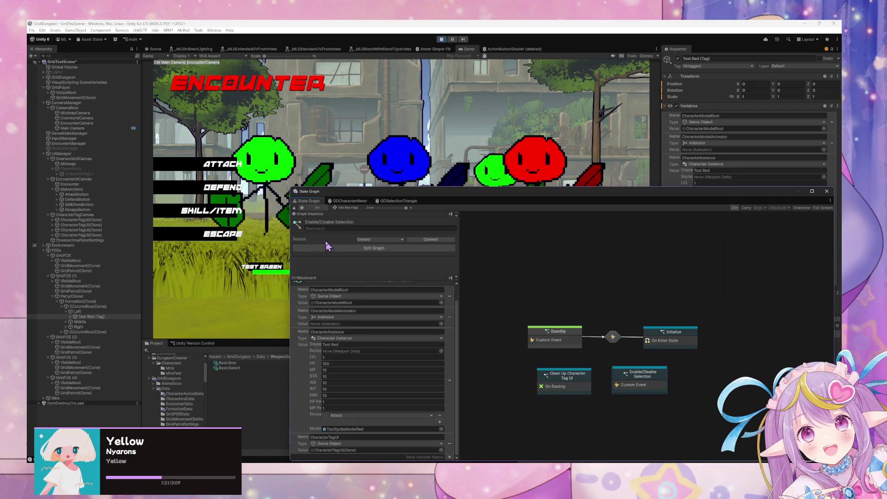
# Open EncounterManager's Encounter > Assign Character Actions > Target Selection script graph.
pyautogui.click(85, 144)
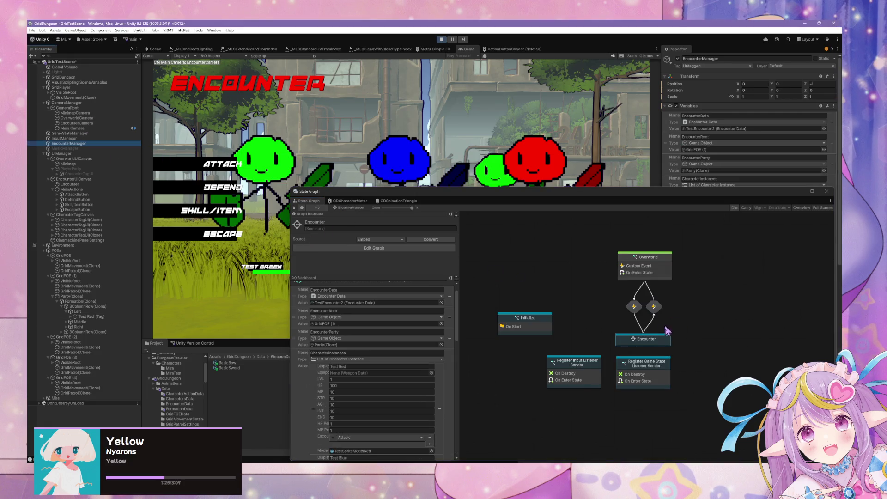
pyautogui.doubleClick(660, 343)
pyautogui.doubleClick(655, 307)
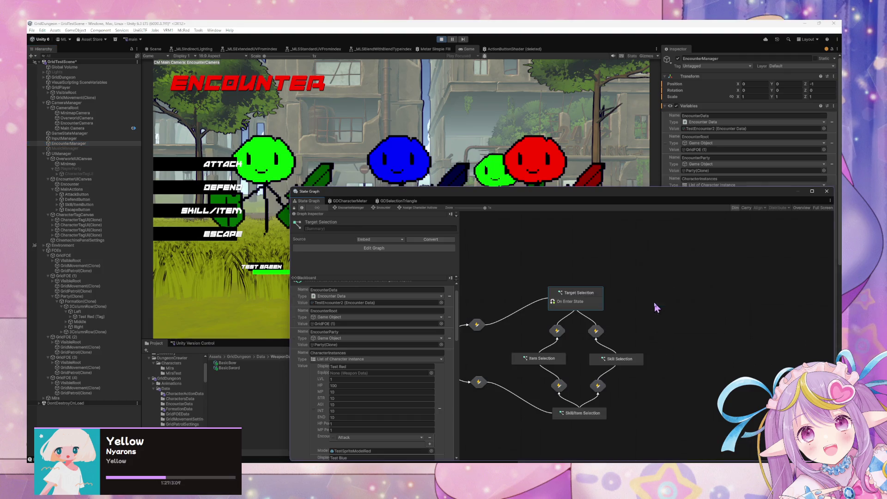
pyautogui.doubleClick(601, 303)
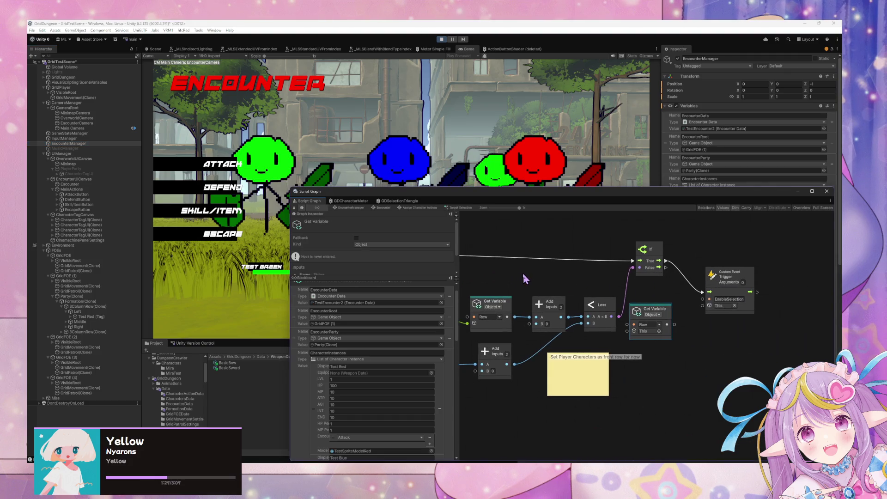
# Delete the unneeded Get Variable node next to the For Each Loop.
pyautogui.moveTo(523, 275); pyautogui.dragTo(547, 287)
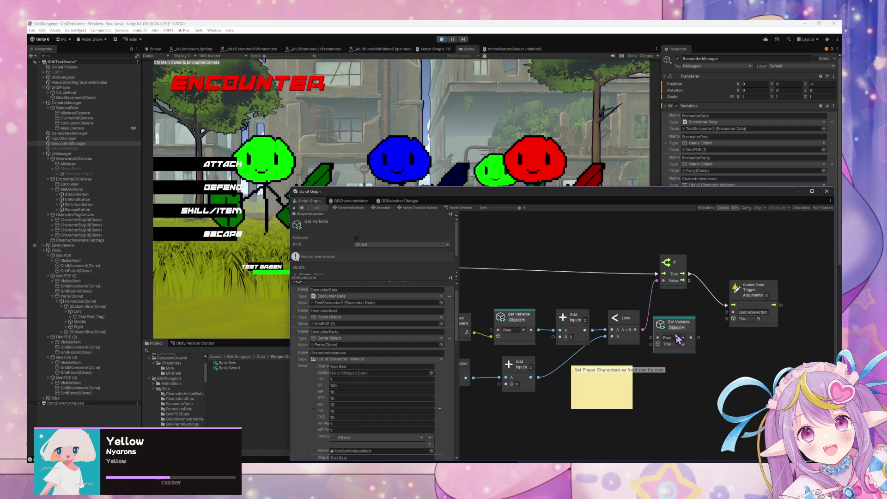
pyautogui.moveTo(602, 295)
pyautogui.mouseDown()
pyautogui.moveTo(647, 293)
pyautogui.moveTo(708, 322)
pyautogui.moveTo(769, 330)
pyautogui.moveTo(752, 329)
pyautogui.mouseUp()
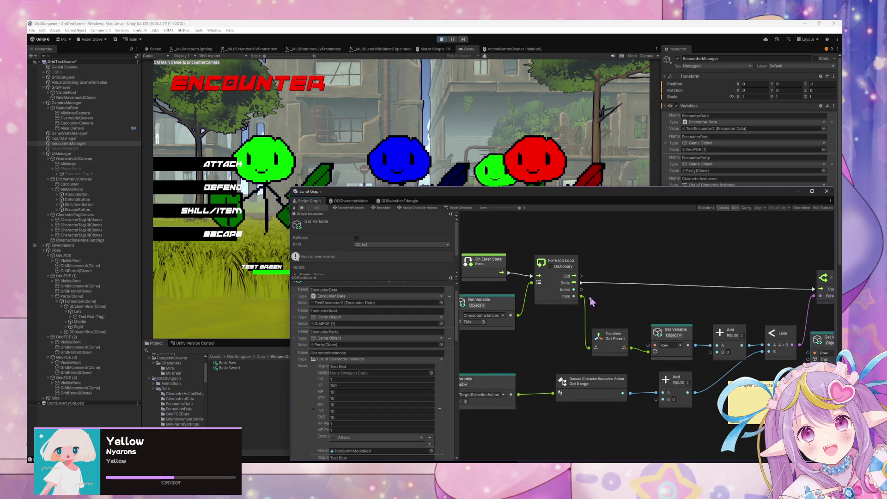
pyautogui.moveTo(573, 296)
pyautogui.mouseDown()
pyautogui.moveTo(774, 320)
pyautogui.moveTo(614, 332)
pyautogui.moveTo(619, 349)
pyautogui.mouseUp()
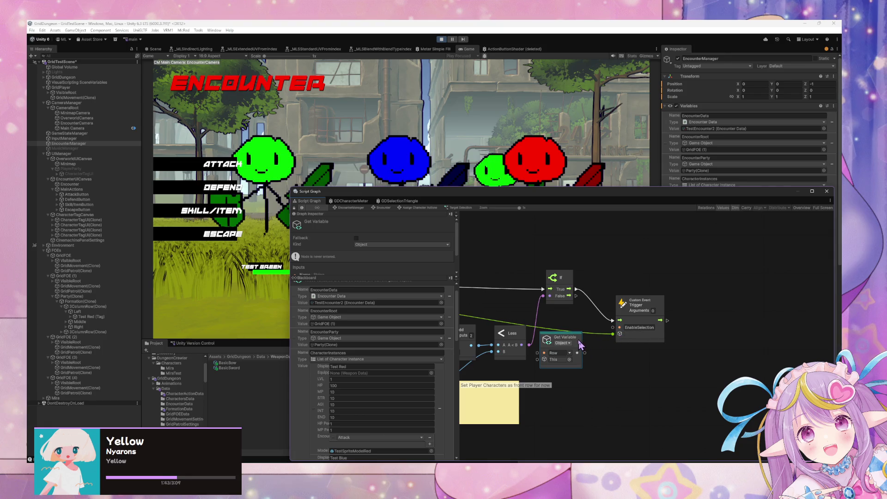
pyautogui.press('Delete')
pyautogui.moveTo(629, 303); pyautogui.dragTo(725, 326)
# Duplicate the EnableSelection trigger, feeding it from If False with the loop Item as target.
pyautogui.click(726, 326)
pyautogui.hotkey('ctrl', 'd')
pyautogui.moveTo(668, 324)
pyautogui.mouseDown()
pyautogui.moveTo(701, 333)
pyautogui.moveTo(728, 320)
pyautogui.mouseUp()
pyautogui.moveTo(673, 324)
pyautogui.mouseDown()
pyautogui.moveTo(726, 353)
pyautogui.moveTo(734, 387)
pyautogui.mouseUp()
pyautogui.moveTo(471, 332)
pyautogui.mouseDown()
pyautogui.moveTo(620, 323)
pyautogui.moveTo(575, 318)
pyautogui.mouseUp()
pyautogui.moveTo(510, 304); pyautogui.dragTo(737, 376)
# Rename the duplicate trigger's event to DisableSelection.
pyautogui.moveTo(785, 347); pyautogui.dragTo(689, 325)
pyautogui.click(745, 367)
pyautogui.write('Disabl')
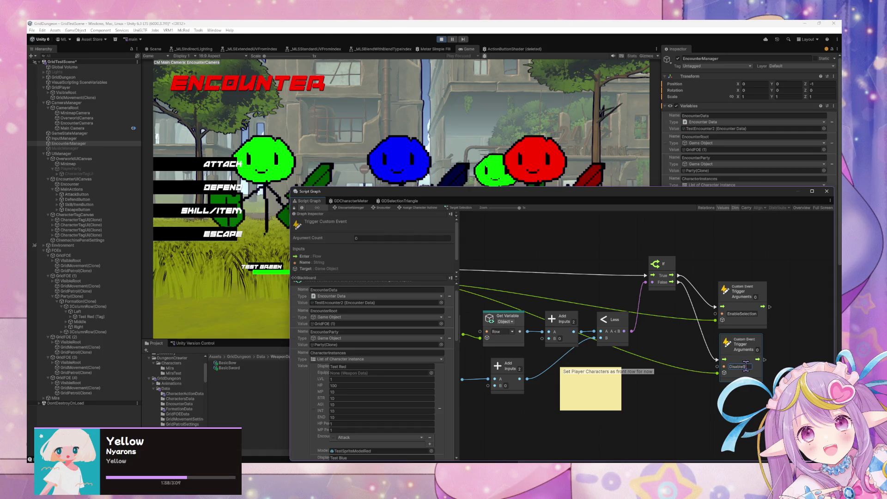
pyautogui.write('election')
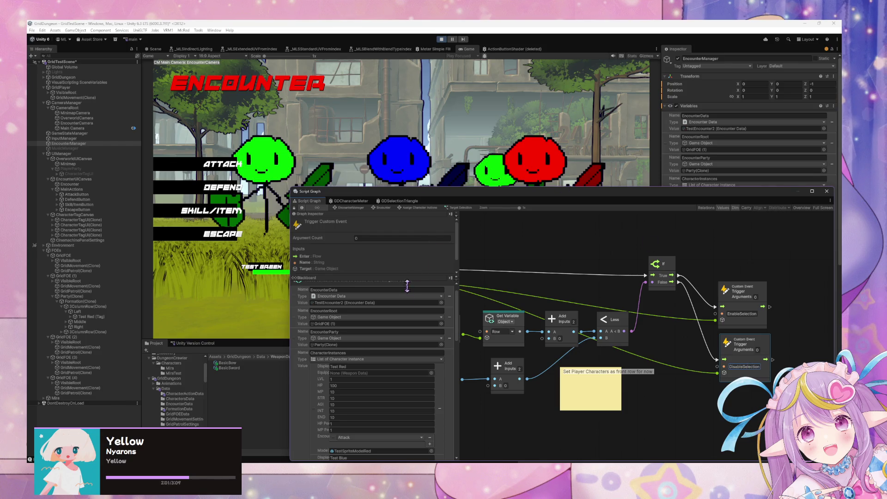
pyautogui.scroll(2, 409, 296)
pyautogui.scroll(-2, 428, 328)
pyautogui.scroll(2, 429, 328)
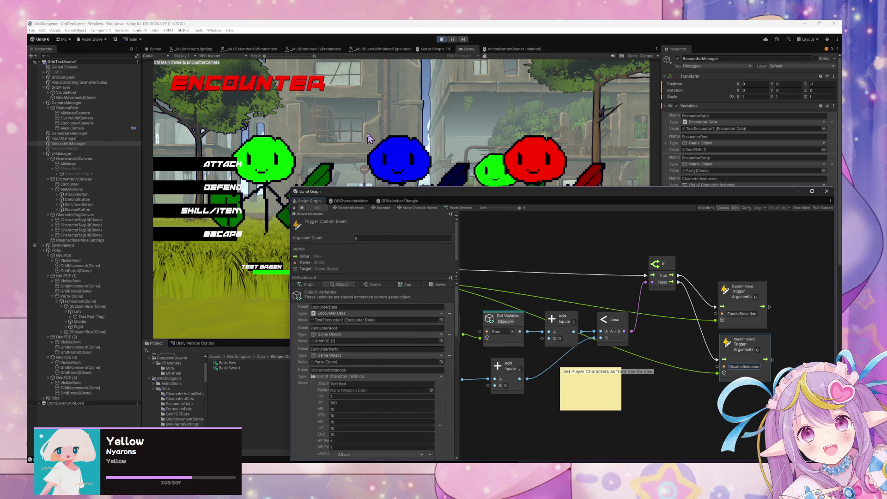
# Stop play mode and select all four character assets in the CharactersData folder.
pyautogui.click(442, 41)
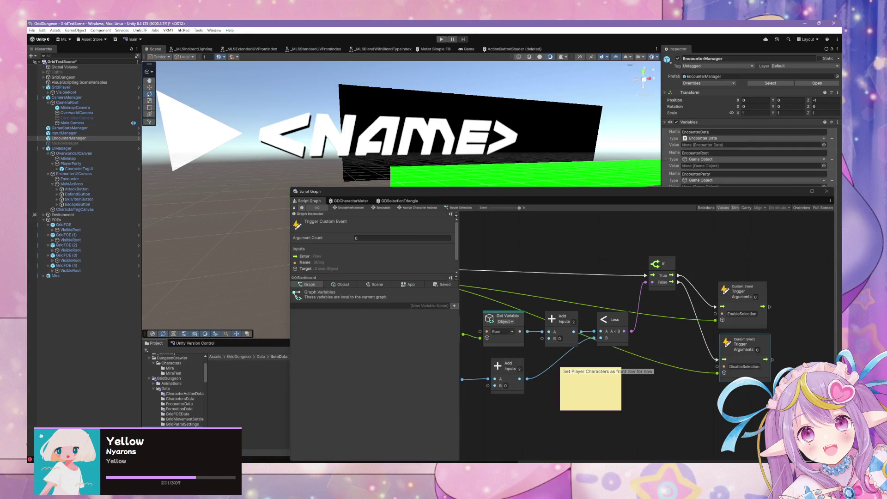
pyautogui.click(190, 414)
pyautogui.click(190, 403)
pyautogui.click(192, 399)
pyautogui.click(187, 394)
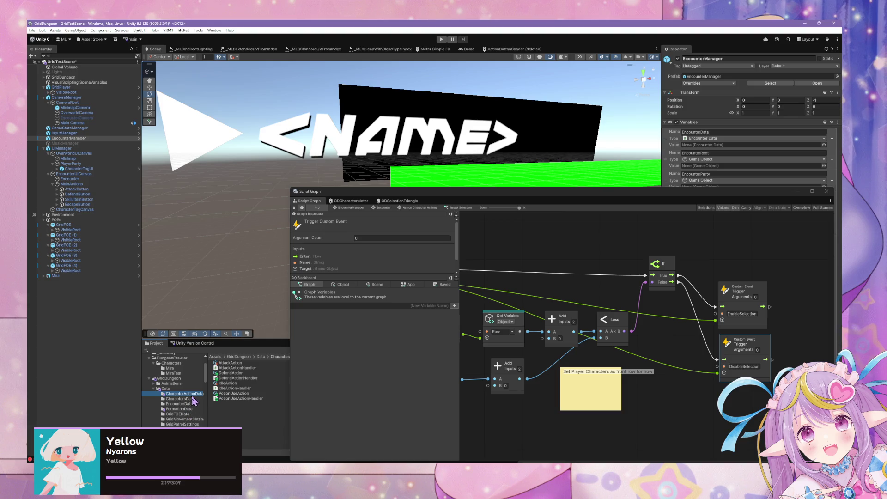
pyautogui.click(185, 399)
pyautogui.click(228, 363)
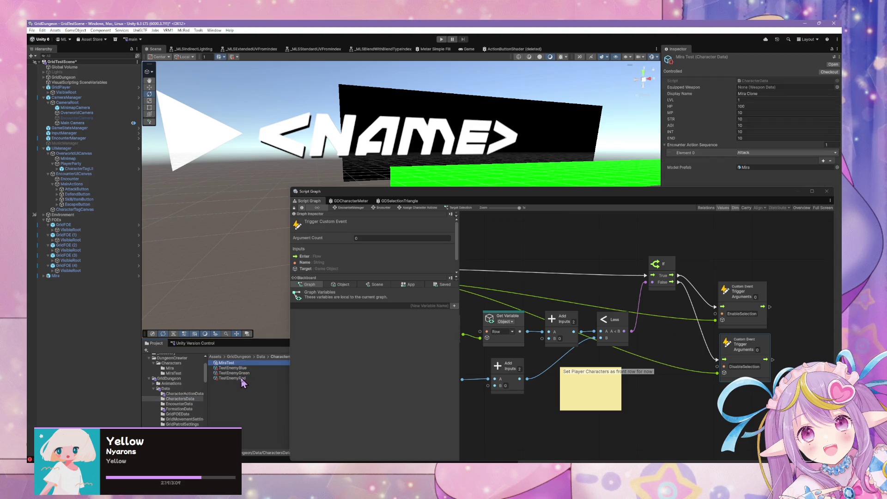
pyautogui.keyDown('shift'); pyautogui.click(243, 378); pyautogui.keyUp('shift')
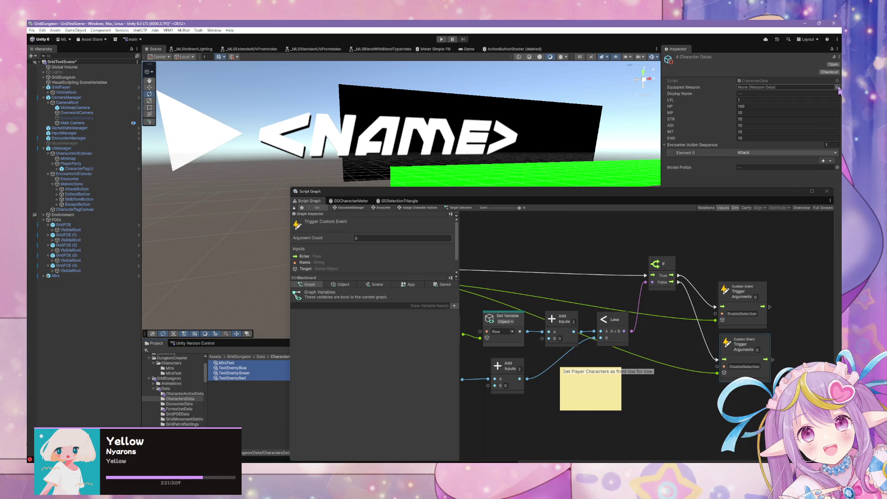
# Set Equipped Weapon to BasicSword for all four characters, then switch to VS Code.
pyautogui.click(837, 87)
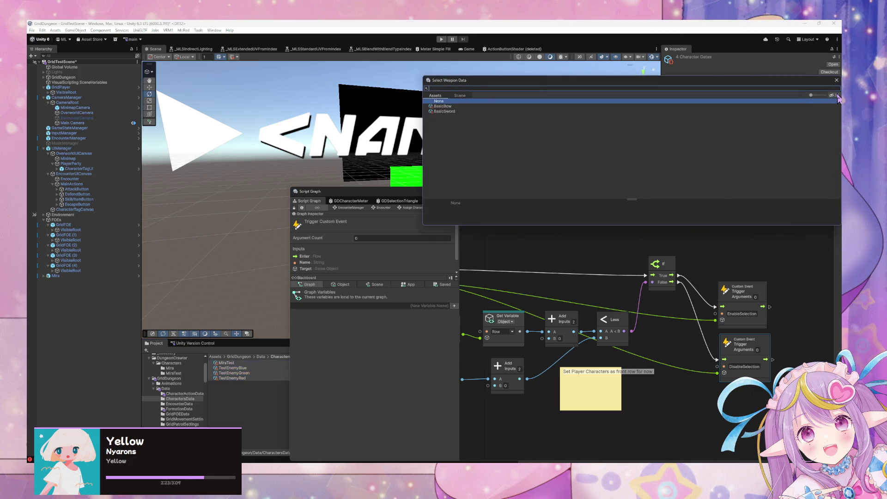
pyautogui.write('melee')
pyautogui.moveTo(602, 79)
pyautogui.mouseDown()
pyautogui.moveTo(620, 200)
pyautogui.moveTo(586, 276)
pyautogui.mouseUp()
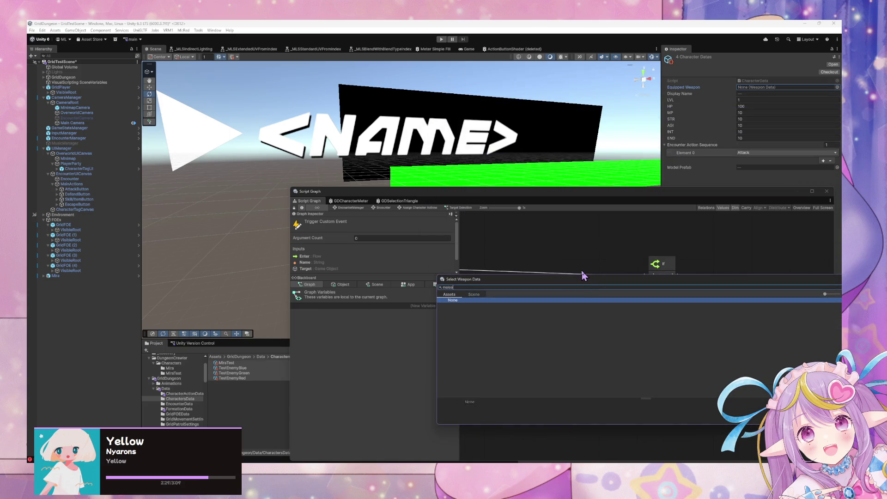
pyautogui.press('BackSpace')
pyautogui.press('BackSpace')
pyautogui.doubleClick(461, 311)
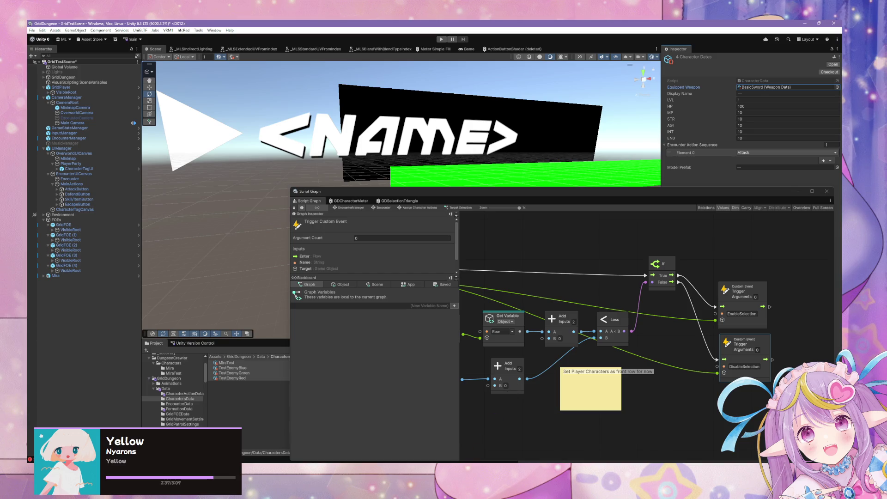
pyautogui.hotkey('alt', 'Tab')
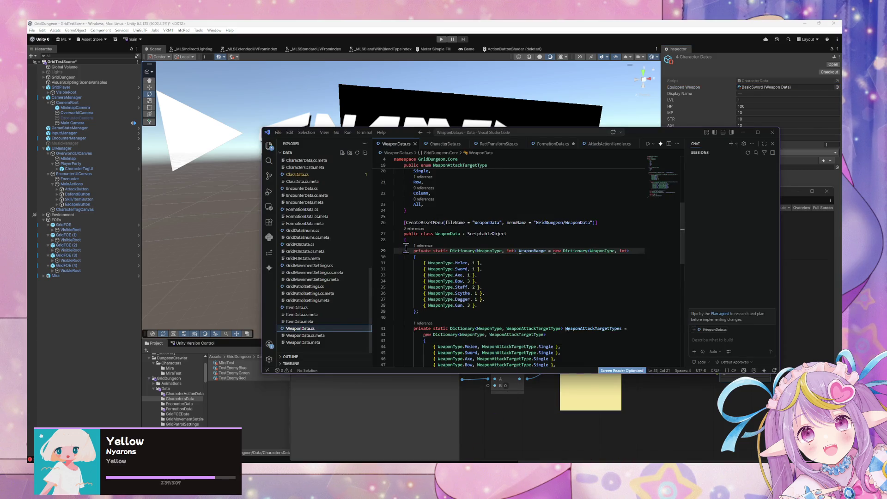
# Review the WeaponRange Sword entry and the rest of WeaponData.cs.
pyautogui.click(449, 269)
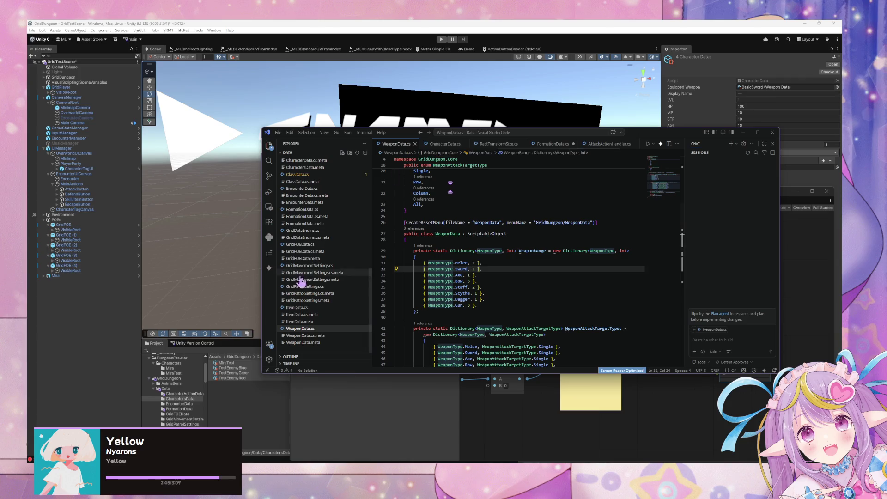
pyautogui.click(319, 321)
pyautogui.click(312, 329)
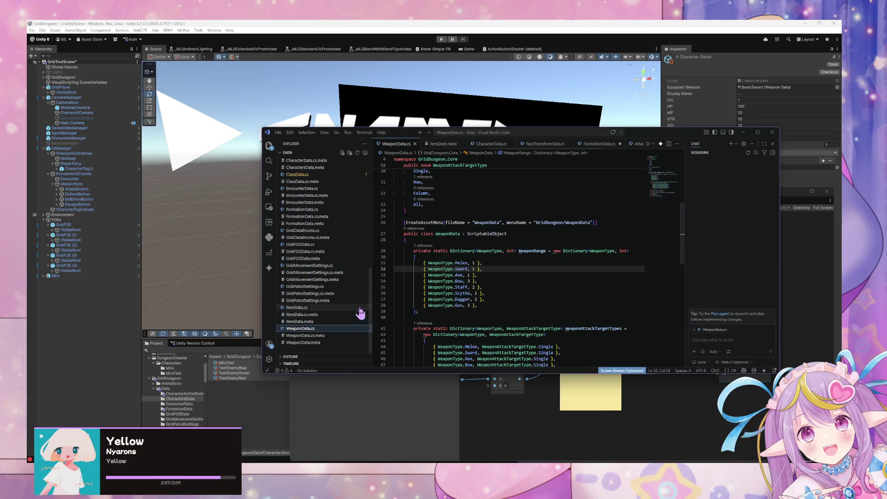
pyautogui.scroll(3, 607, 148)
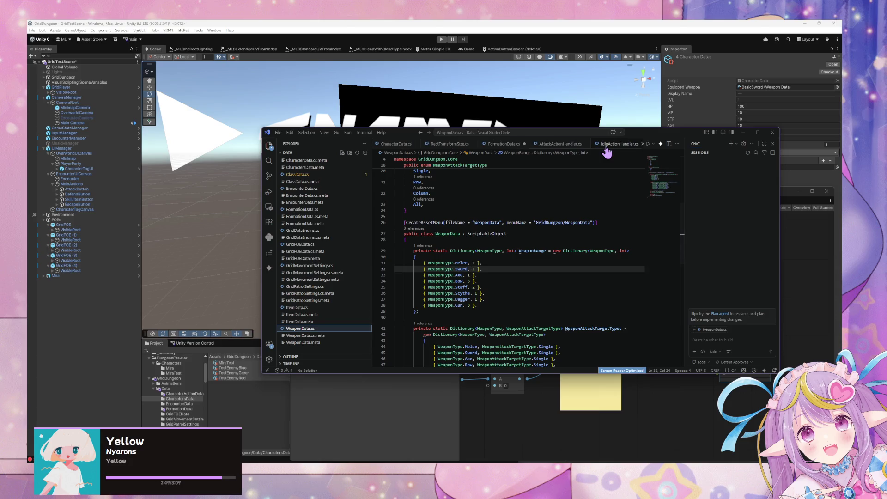
pyautogui.scroll(2, 590, 147)
pyautogui.scroll(2, 347, 266)
# Look through EncounterData.cs and CharacterData.cs, then open CharacterActionData.cs.
pyautogui.click(340, 220)
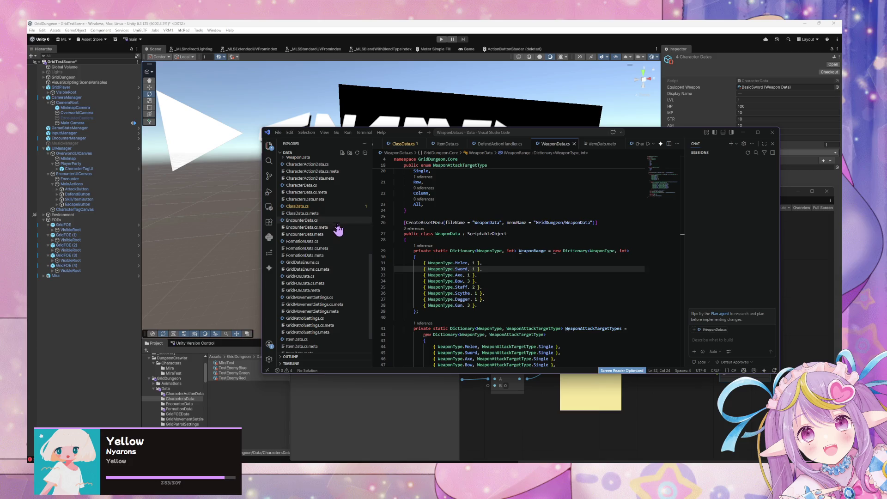
pyautogui.click(346, 193)
pyautogui.click(336, 186)
pyautogui.scroll(-5, 430, 266)
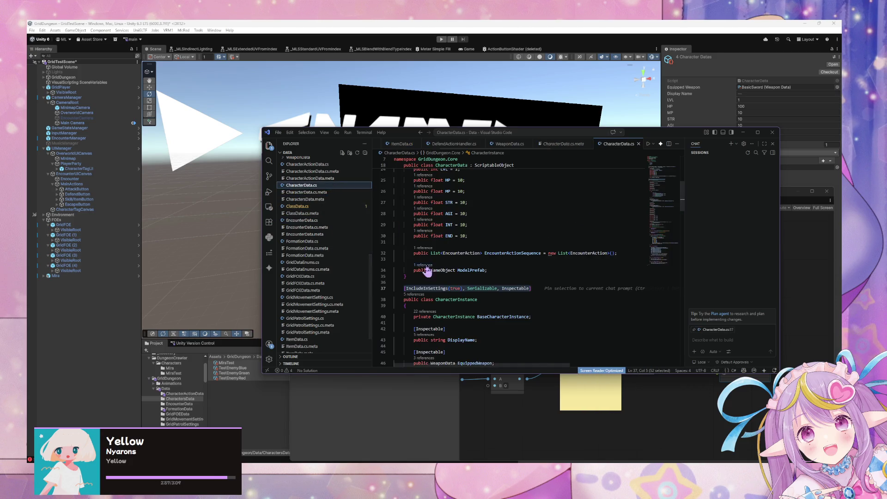
pyautogui.scroll(12, 433, 263)
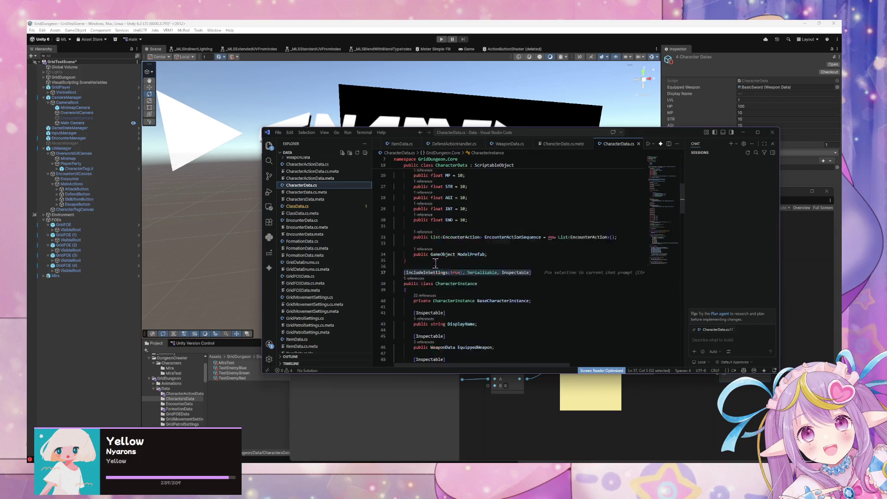
pyautogui.scroll(-10, 436, 264)
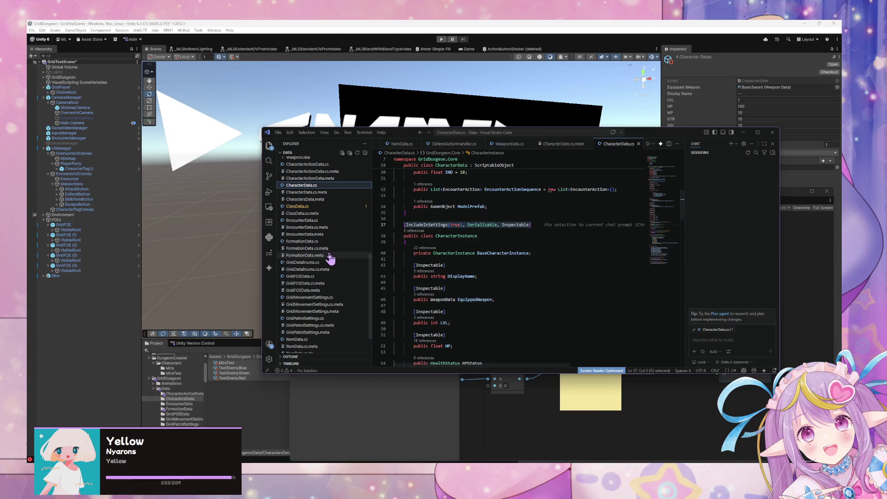
pyautogui.click(340, 164)
pyautogui.scroll(9, 530, 288)
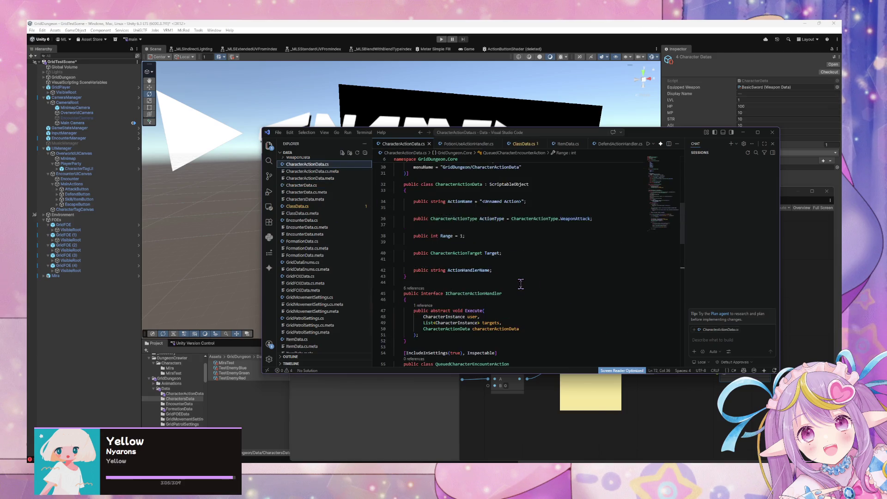
# Scroll through CharacterActionData.cs's enums and class, and move the VS Code window lower-right.
pyautogui.scroll(-1, 520, 283)
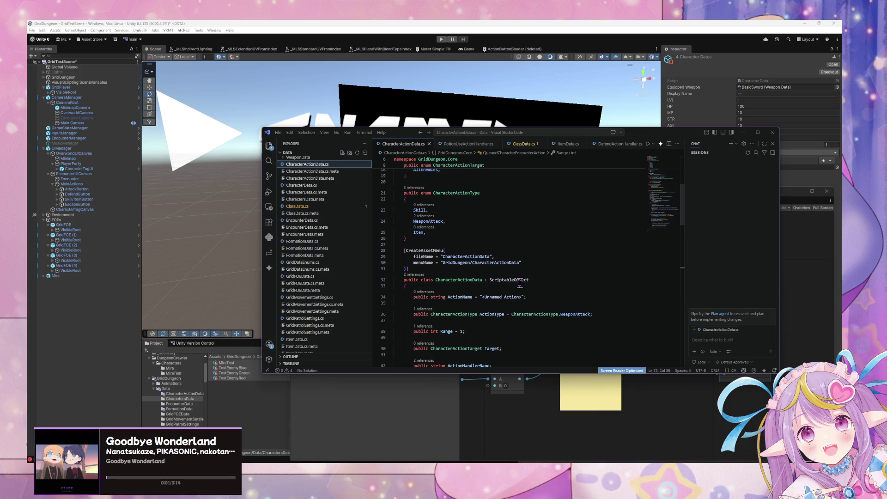
pyautogui.scroll(-1, 520, 283)
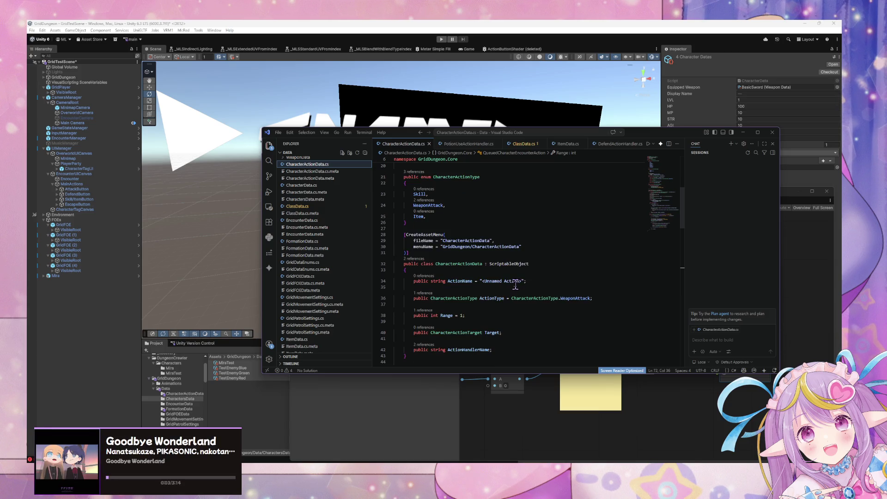
pyautogui.scroll(-5, 514, 284)
pyautogui.scroll(-3, 513, 283)
pyautogui.scroll(6, 513, 284)
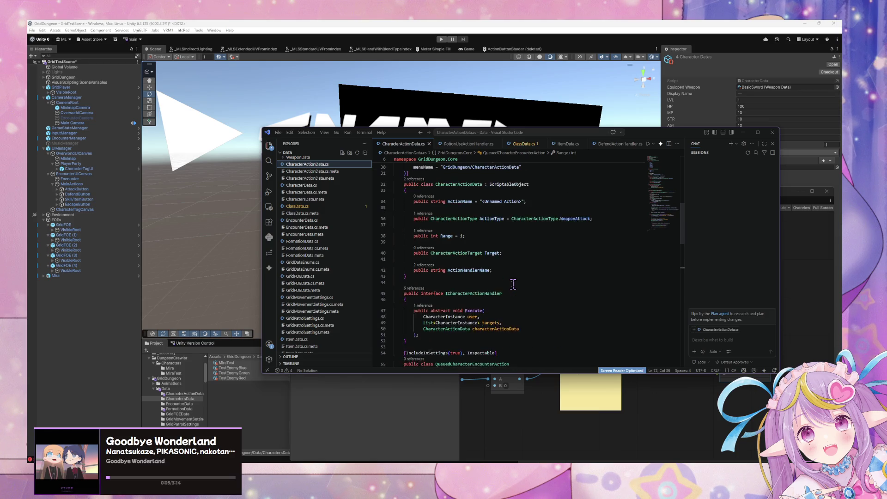
pyautogui.scroll(-3, 513, 283)
pyautogui.scroll(-4, 512, 284)
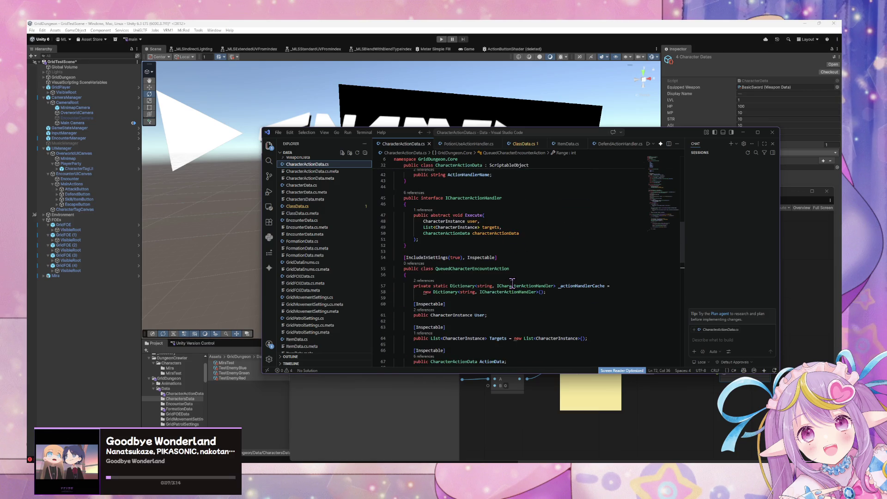
pyautogui.scroll(-4, 512, 283)
pyautogui.scroll(10, 511, 284)
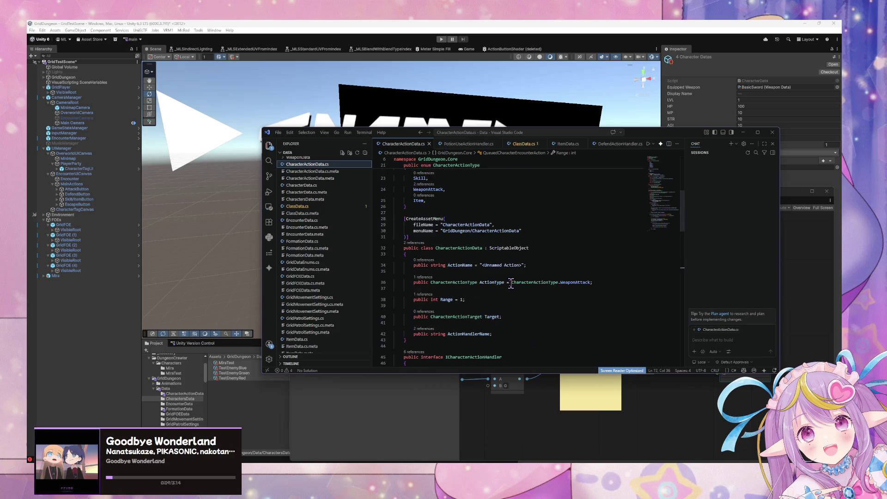
pyautogui.scroll(4, 487, 281)
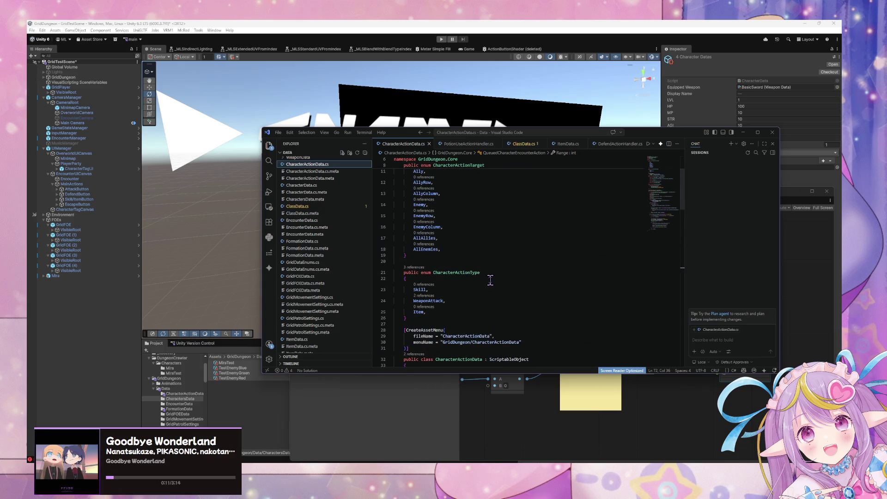
pyautogui.scroll(3, 490, 280)
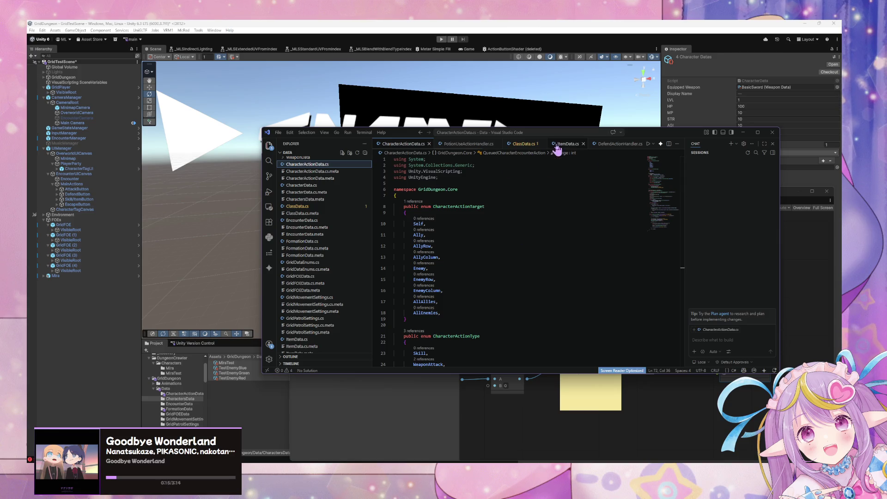
pyautogui.moveTo(660, 135)
pyautogui.mouseDown()
pyautogui.moveTo(557, 196)
pyautogui.moveTo(691, 162)
pyautogui.mouseUp()
pyautogui.scroll(3, 375, 279)
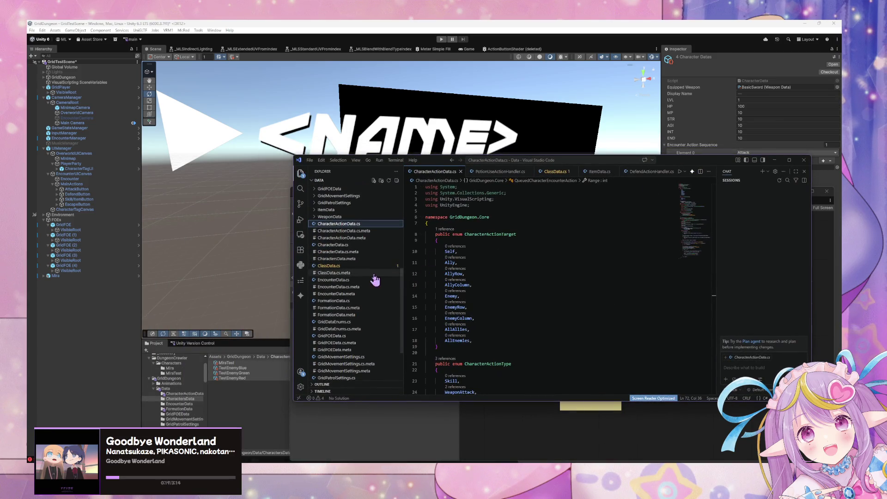
# Reopen CharacterData.cs and select the EncounterAction type of CharacterInstance's EncounterActionSequence on line 104.
pyautogui.click(378, 245)
pyautogui.scroll(5, 494, 305)
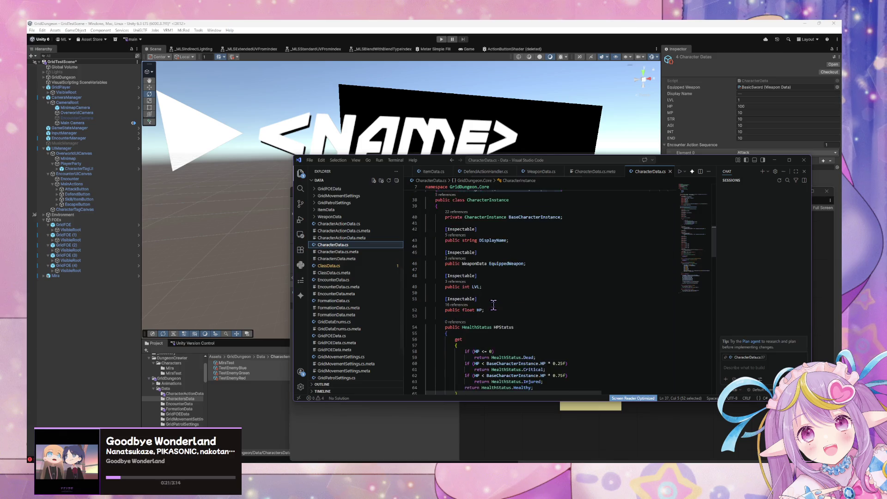
pyautogui.scroll(2, 493, 305)
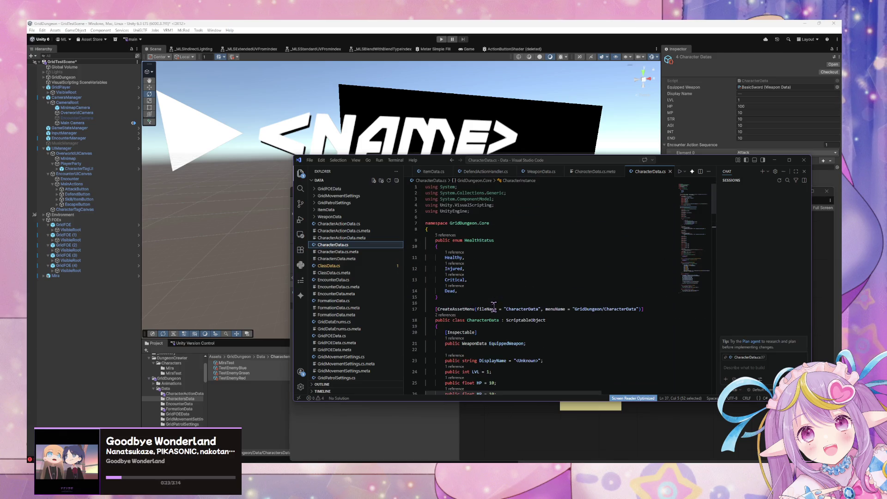
pyautogui.scroll(-12, 494, 306)
pyautogui.scroll(-8, 493, 305)
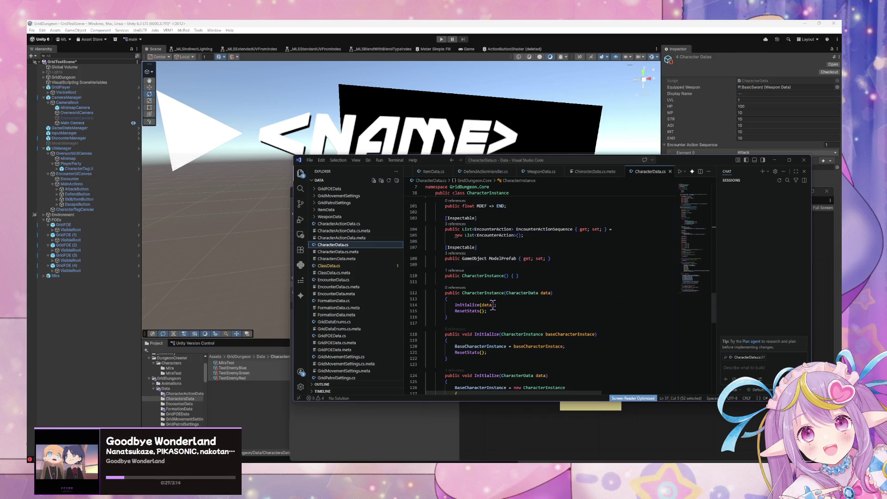
pyautogui.scroll(2, 486, 281)
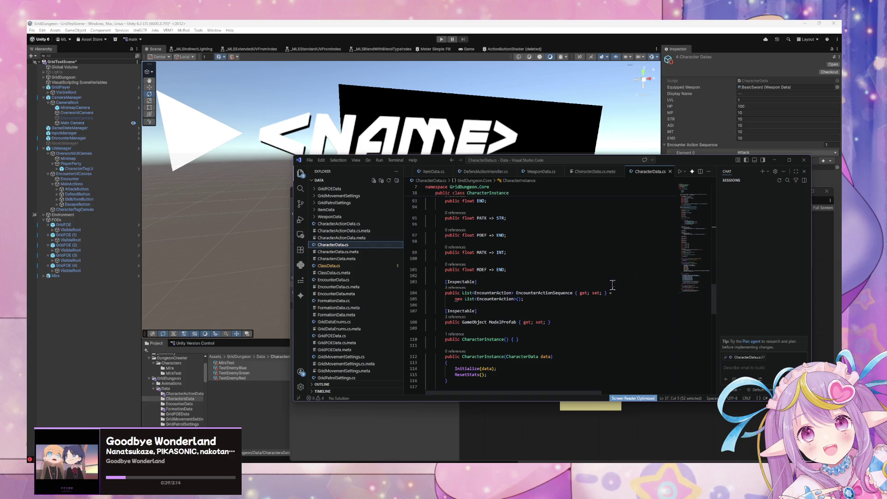
pyautogui.scroll(20, 613, 285)
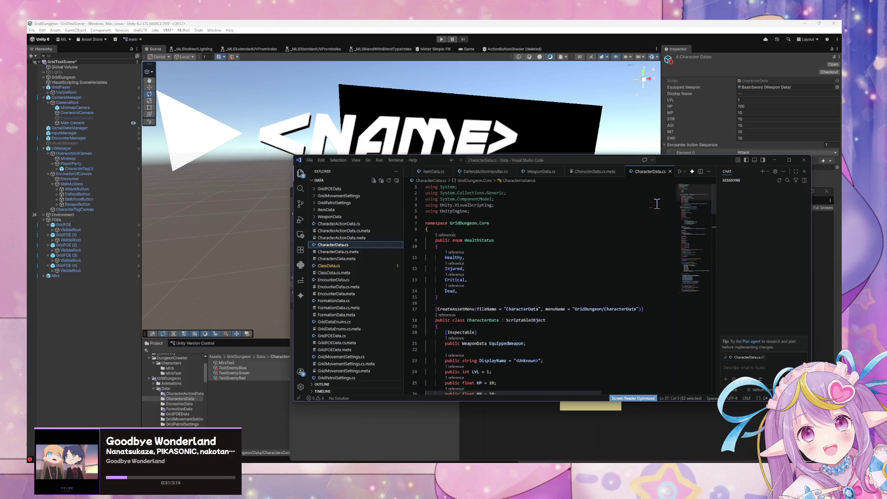
pyautogui.scroll(-5, 459, 293)
pyautogui.scroll(-8, 459, 293)
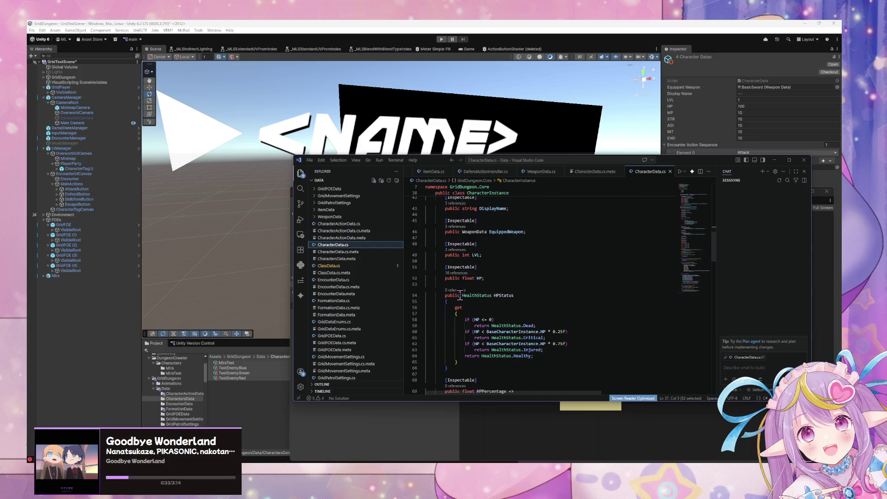
pyautogui.scroll(-12, 460, 293)
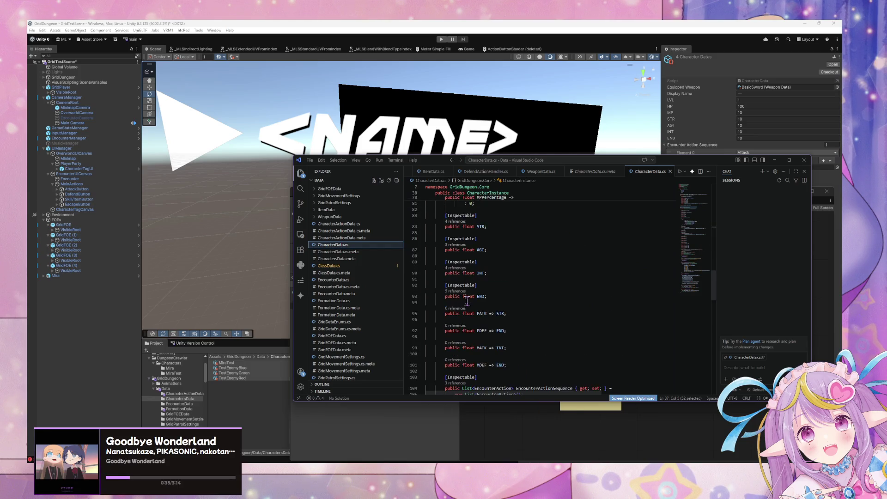
pyautogui.scroll(-1, 468, 307)
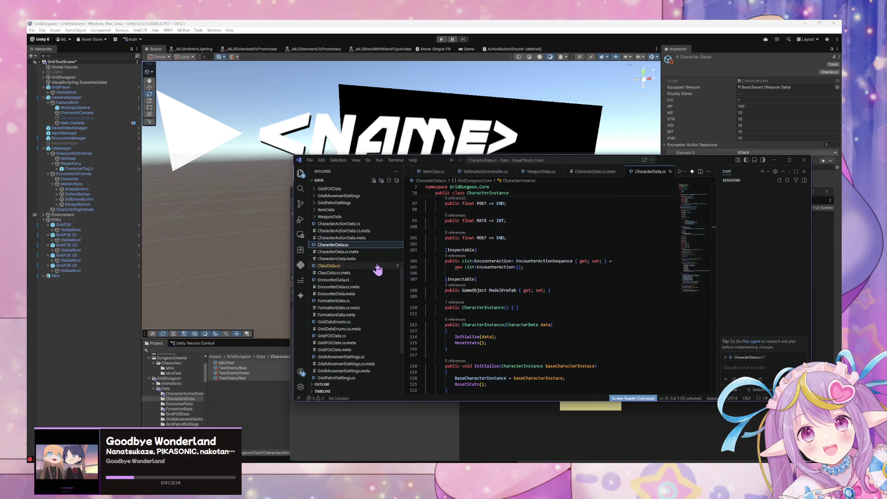
pyautogui.scroll(1, 369, 266)
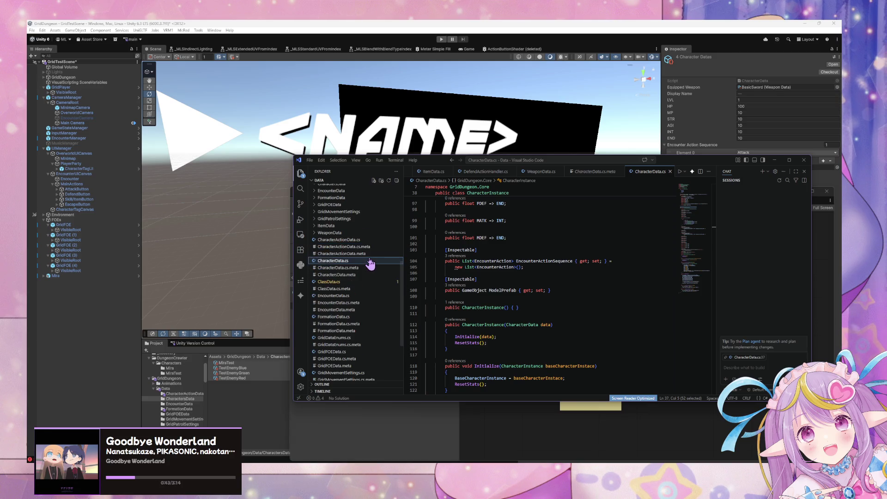
pyautogui.doubleClick(547, 261)
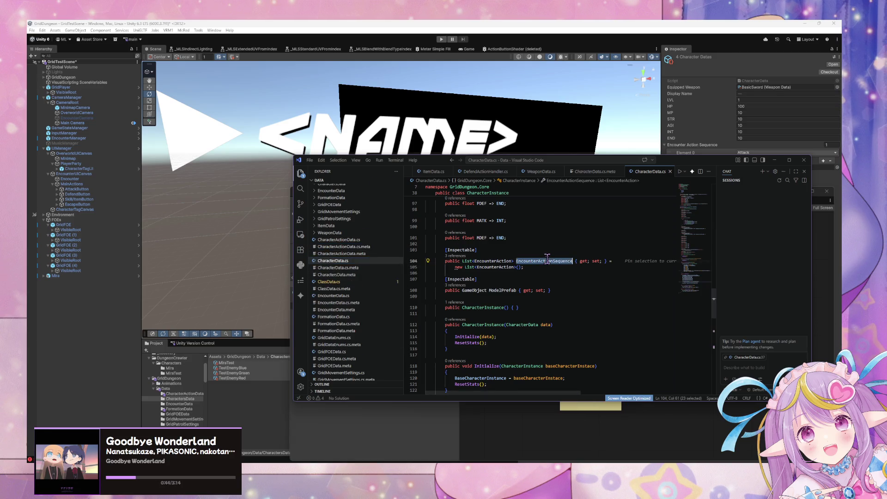
pyautogui.doubleClick(500, 261)
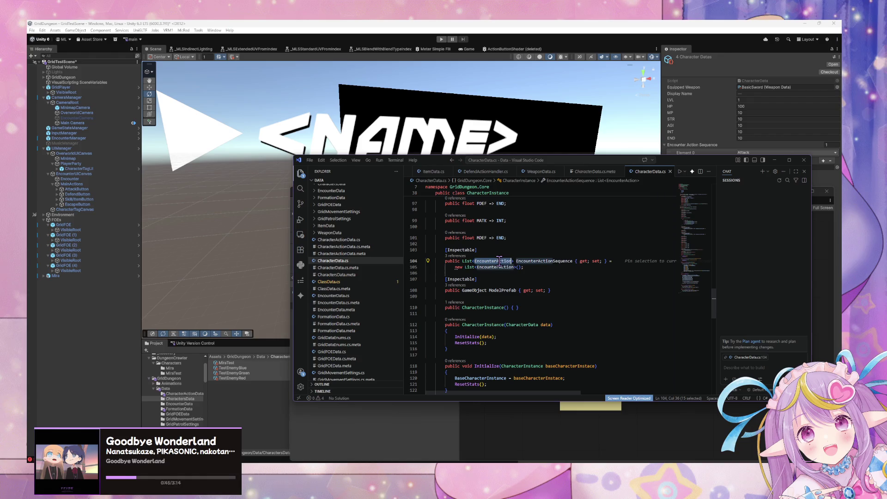
# Find 'enum EncounterAction', delete it from GridDataEnums.cs leaving MoveAction, save, and return to CharacterData.cs.
pyautogui.click(300, 189)
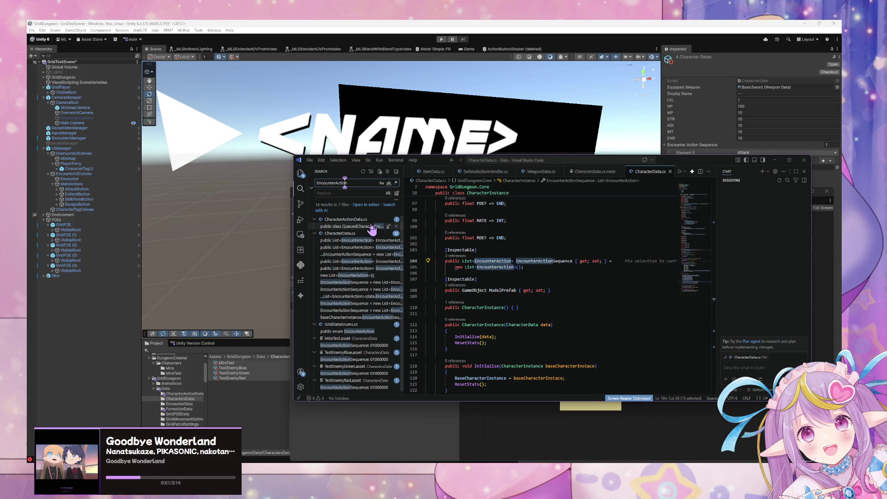
pyautogui.write('enum')
pyautogui.click(363, 233)
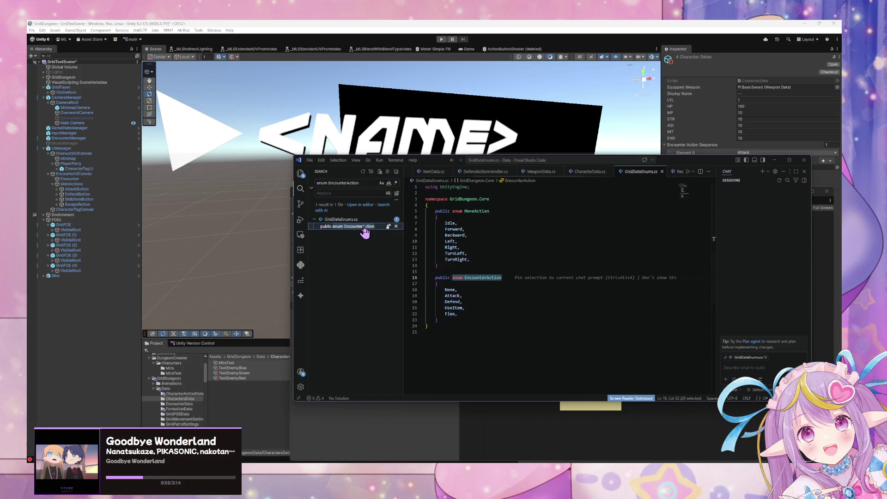
pyautogui.moveTo(444, 346); pyautogui.dragTo(439, 259)
pyautogui.press('Delete')
pyautogui.hotkey('ctrl', 's')
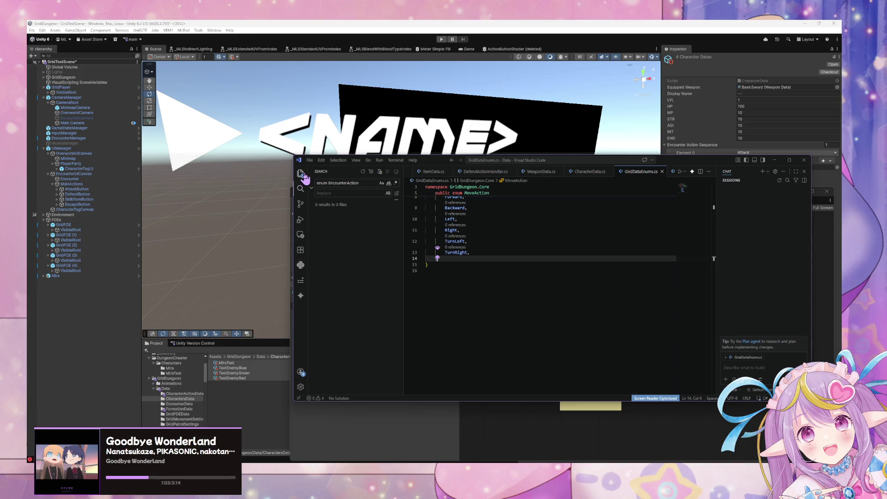
pyautogui.click(547, 172)
pyautogui.click(578, 172)
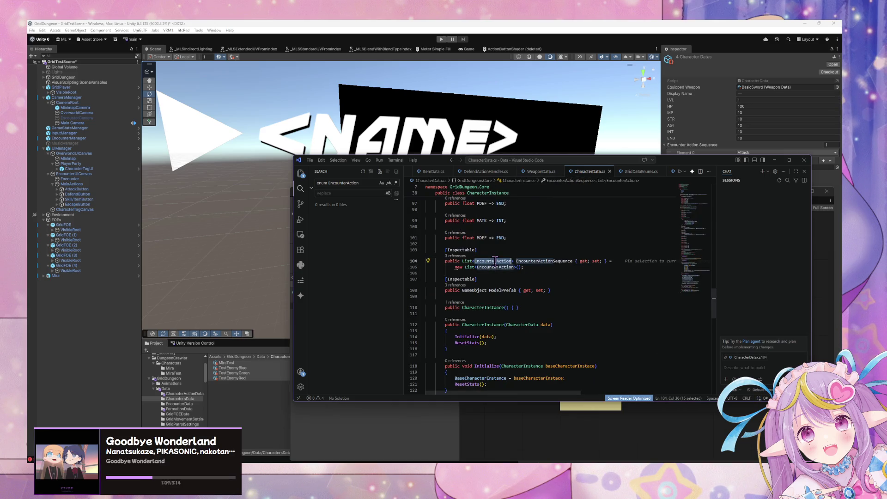
# Change line 104 to List<CharacterActionData> named ActionDataSequence and save CharacterData.cs.
pyautogui.write('Chara')
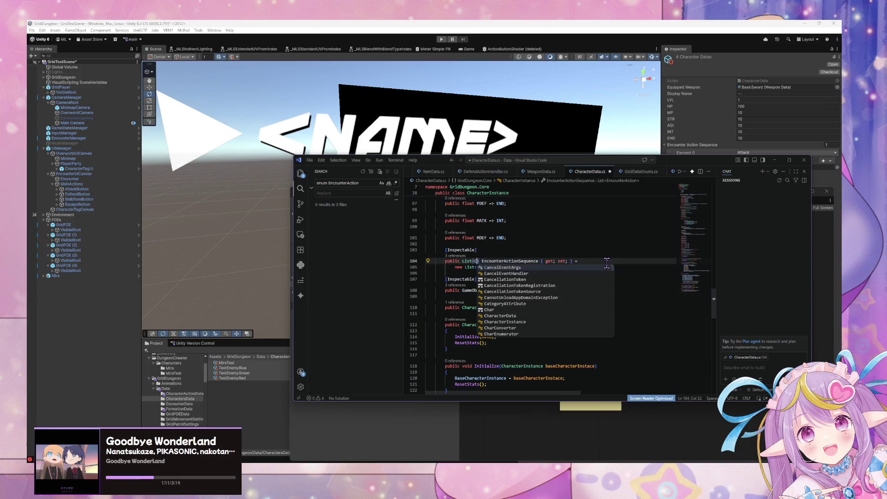
pyautogui.write('c')
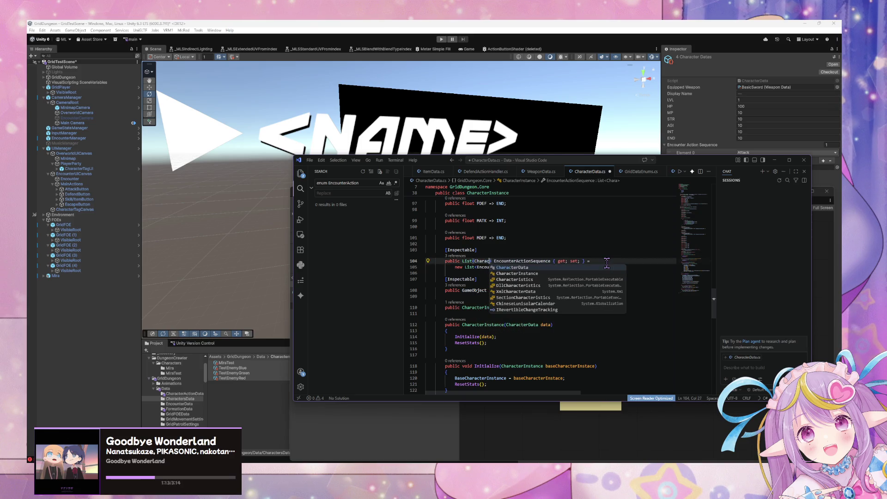
pyautogui.write('ter')
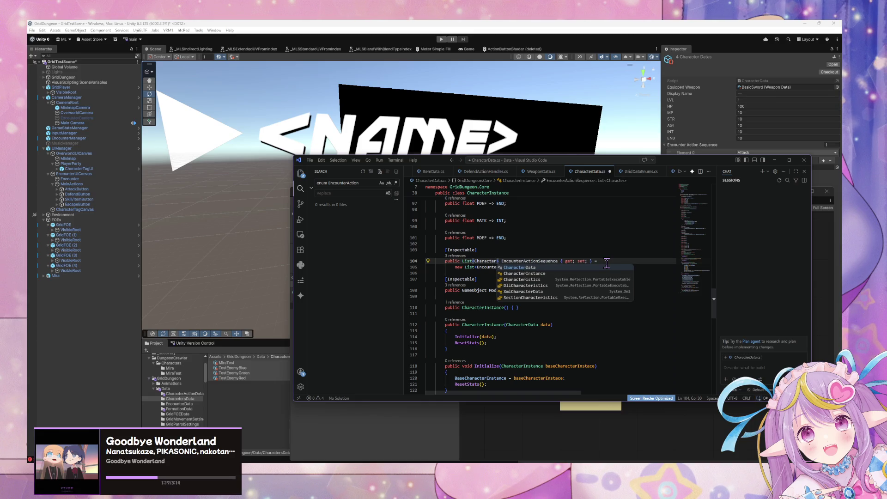
pyautogui.write('ActionData')
pyautogui.press('Tab')
pyautogui.doubleClick(553, 261)
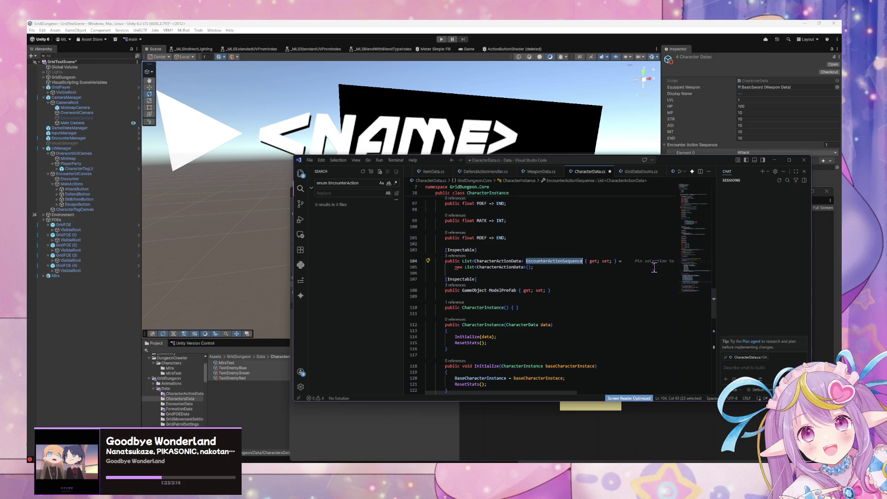
pyautogui.click(557, 261)
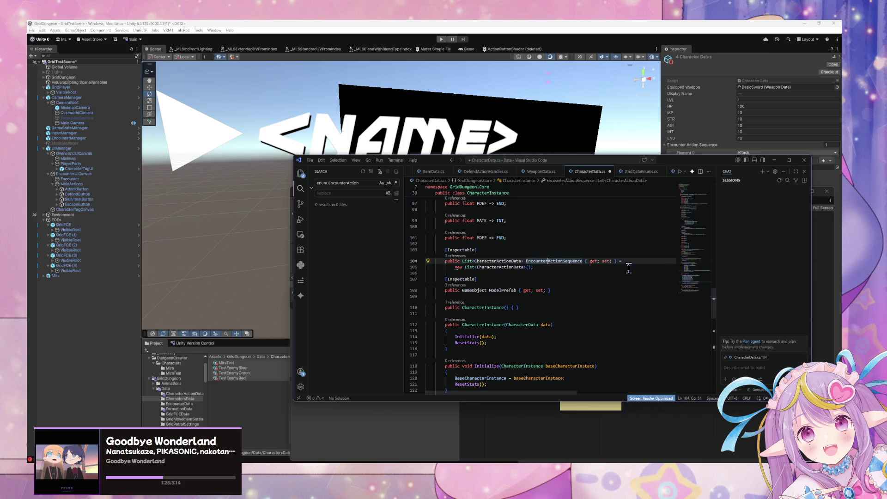
pyautogui.press('BackSpace')
pyautogui.press('BackSpace')
pyautogui.press('BackSpace')
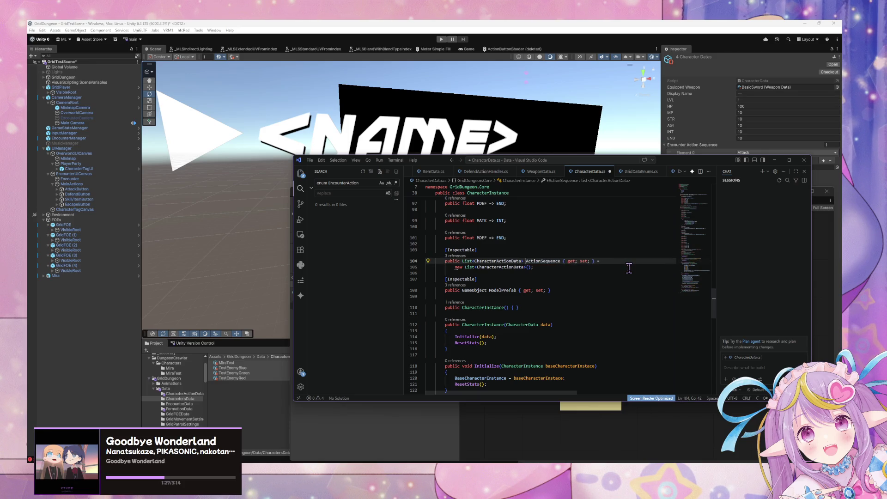
pyautogui.write('Data')
pyautogui.hotkey('ctrl', 's')
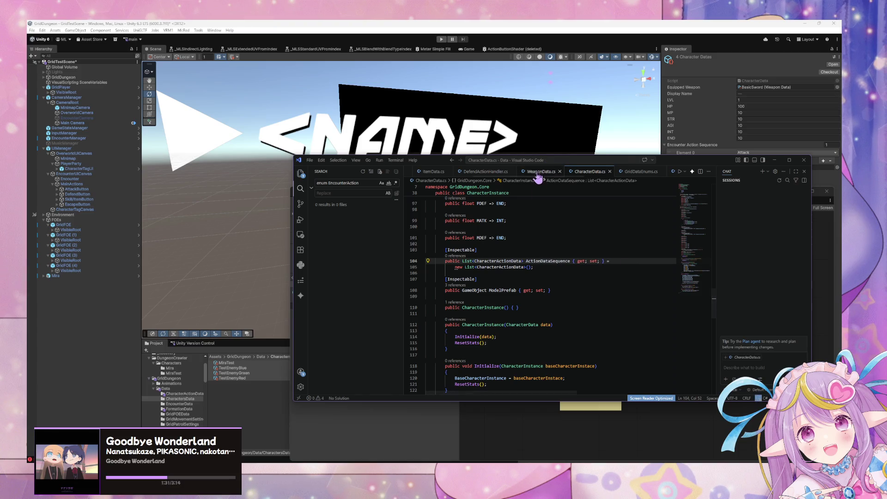
pyautogui.doubleClick(554, 261)
pyautogui.scroll(-10, 565, 261)
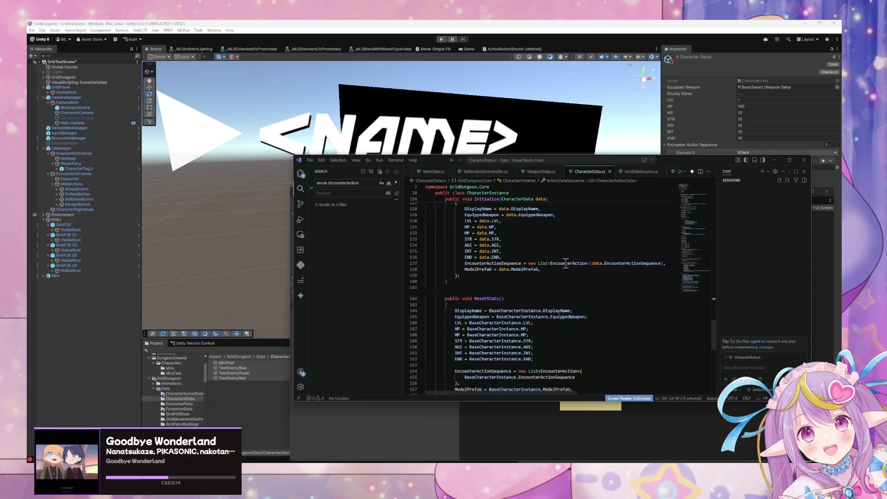
pyautogui.scroll(9, 566, 259)
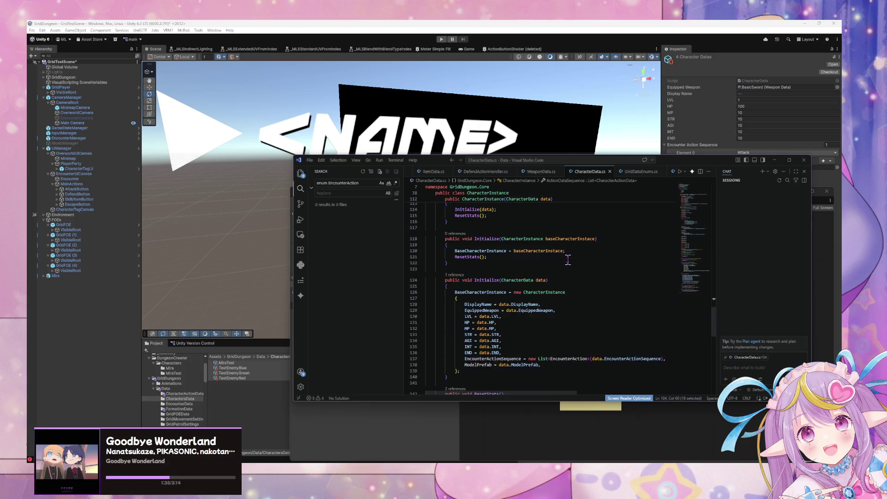
pyautogui.write('ActionData')
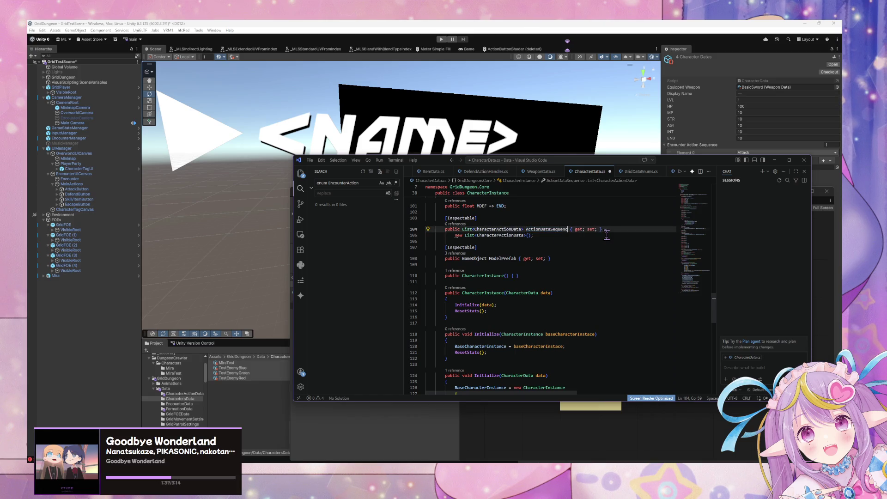
pyautogui.write('Rotation')
pyautogui.scroll(-9, 600, 241)
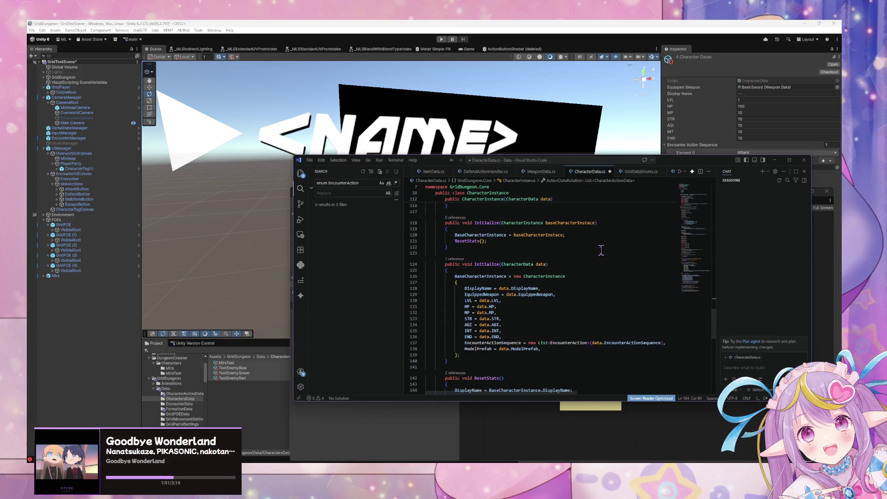
pyautogui.click(509, 262)
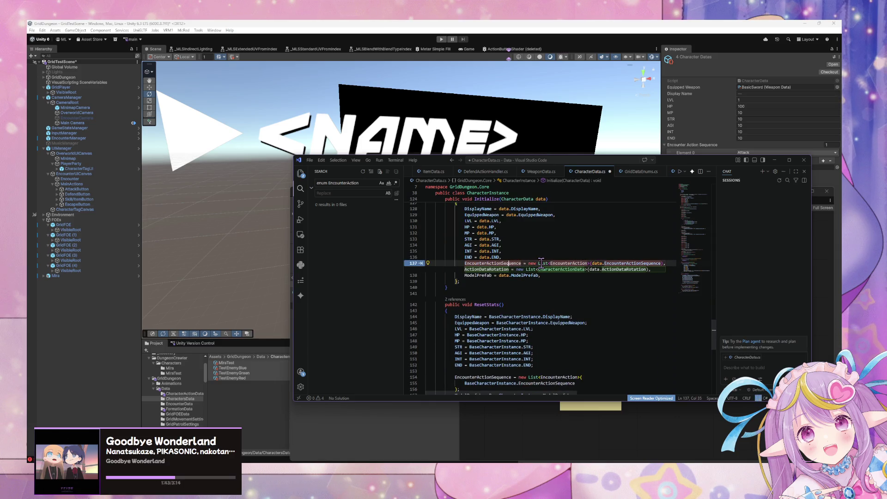
pyautogui.press('Tab')
pyautogui.scroll(-2, 528, 340)
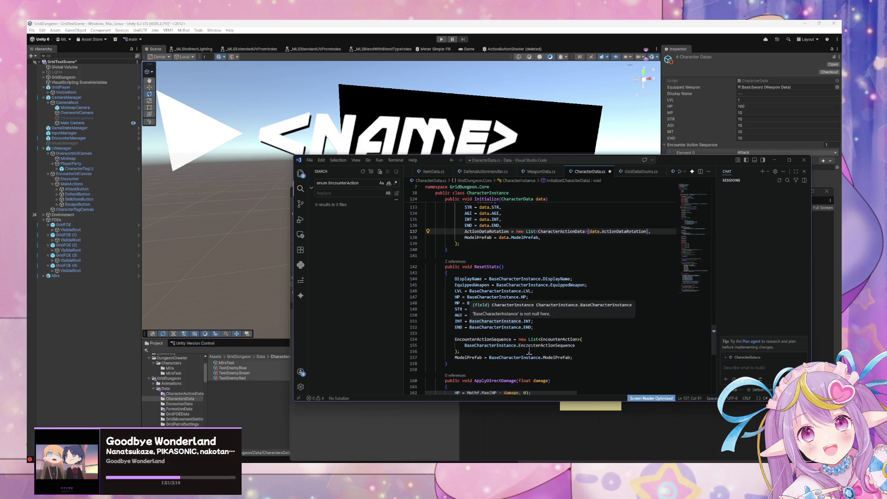
pyautogui.moveTo(455, 339); pyautogui.dragTo(575, 345)
pyautogui.write('ActionDataRotation = new List<CharacterActionData>(                 BaseCharacterInstance.ActionDataRotation')
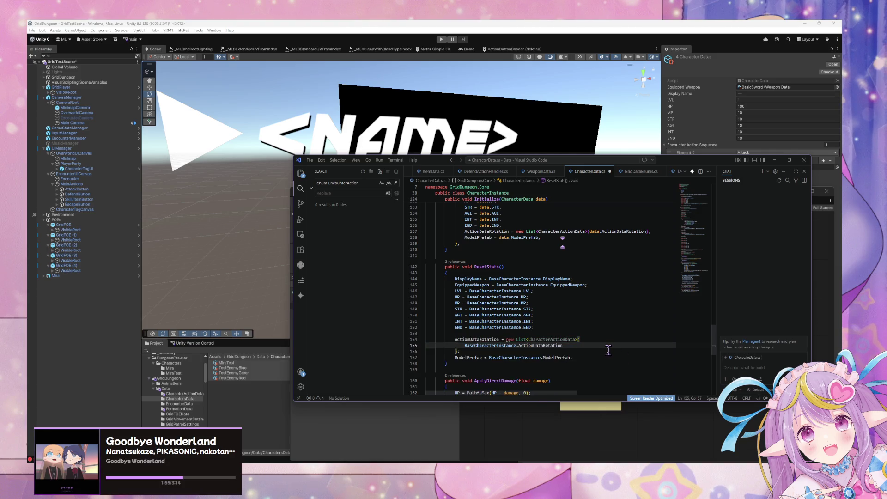
pyautogui.scroll(10, 545, 289)
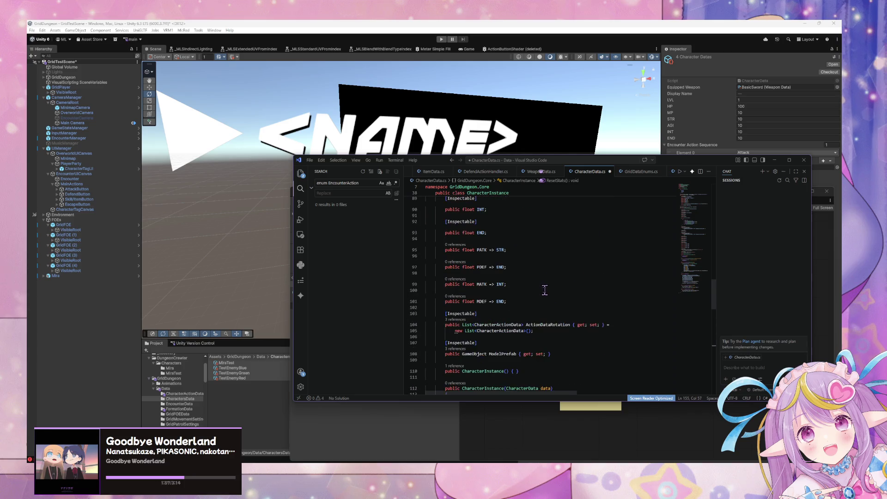
pyautogui.scroll(-1, 545, 290)
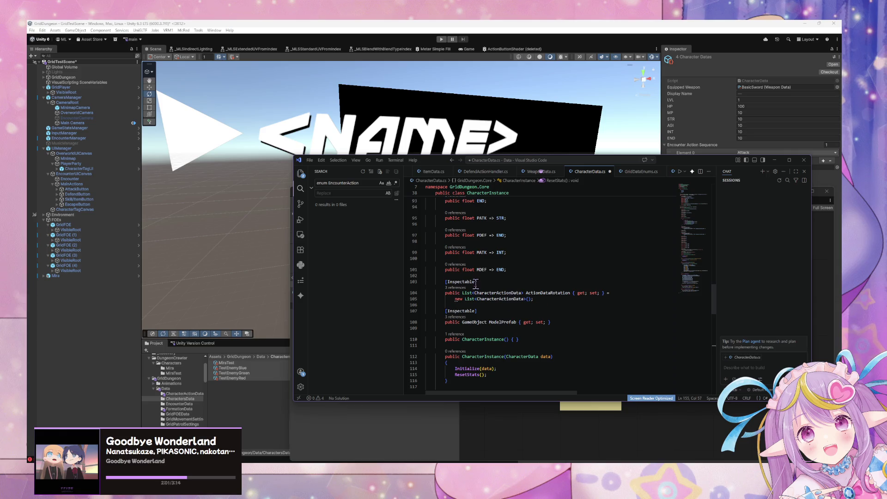
pyautogui.scroll(20, 591, 303)
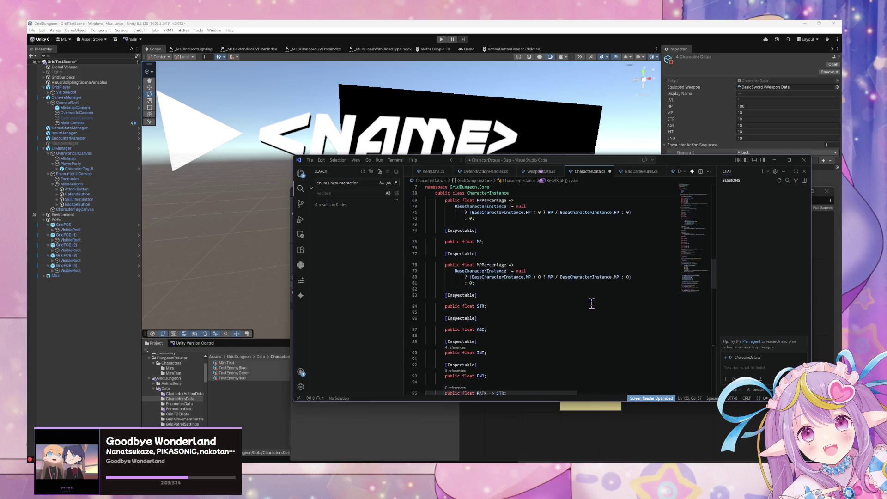
pyautogui.scroll(3, 591, 303)
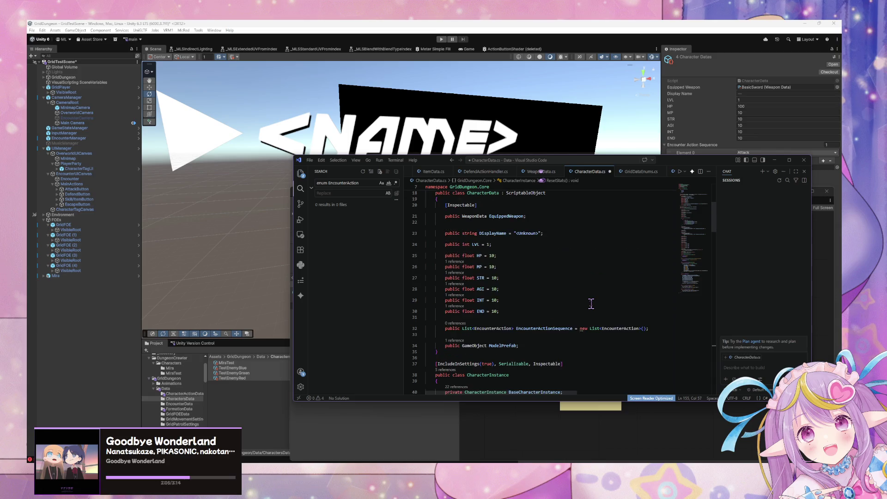
pyautogui.click(491, 328)
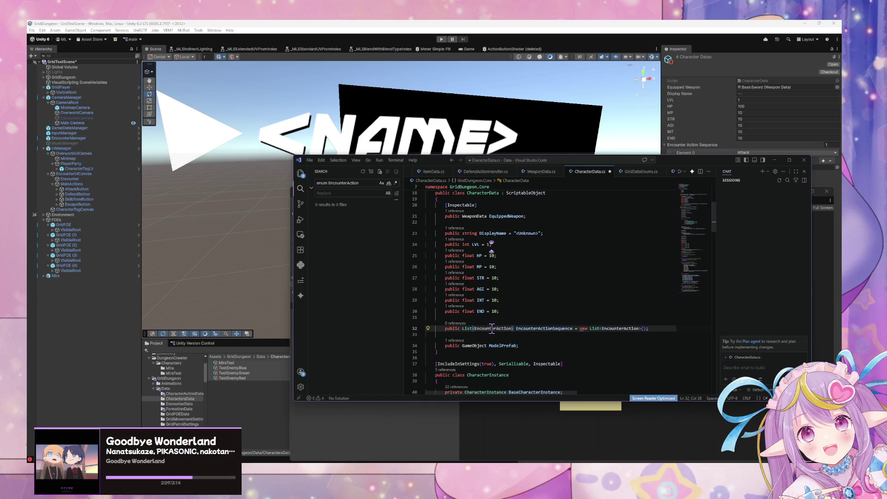
pyautogui.doubleClick(491, 328)
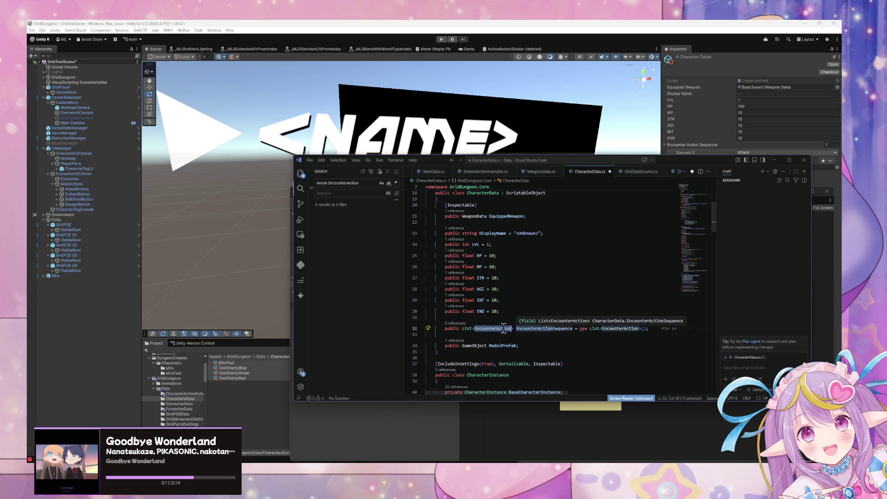
pyautogui.scroll(-10, 536, 319)
pyautogui.scroll(-10, 534, 309)
pyautogui.scroll(-5, 496, 314)
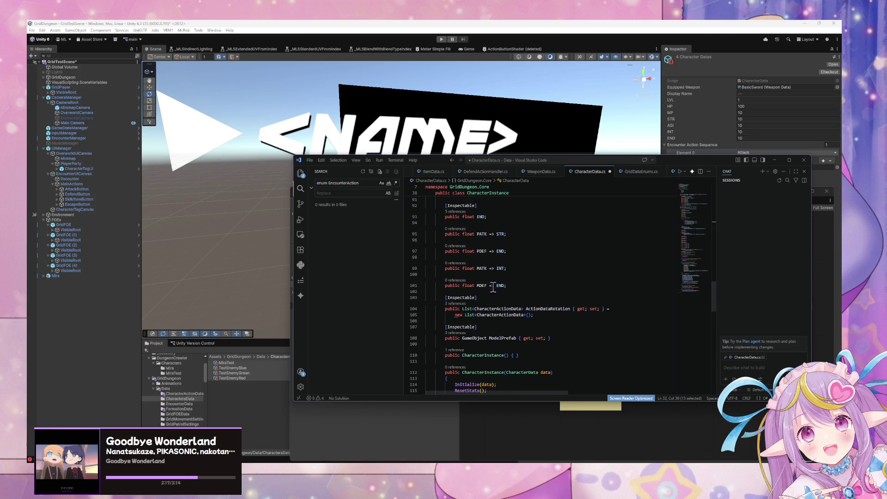
pyautogui.scroll(2, 554, 290)
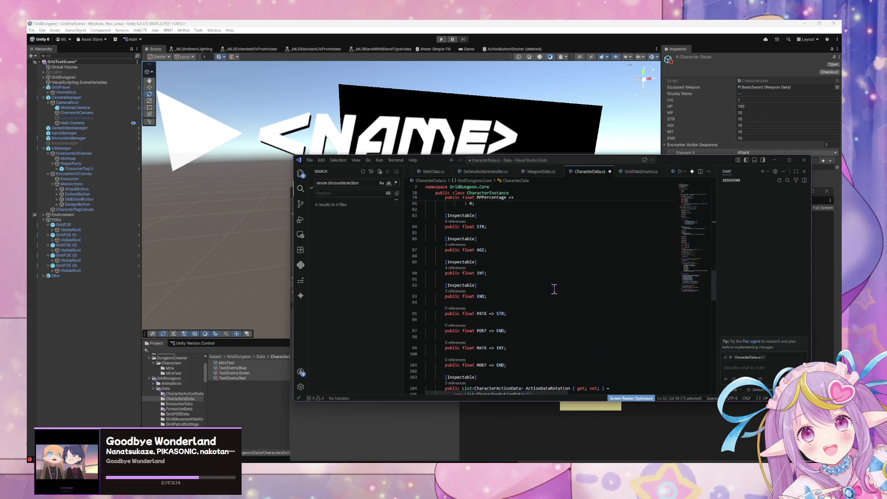
pyautogui.moveTo(570, 340); pyautogui.dragTo(464, 343)
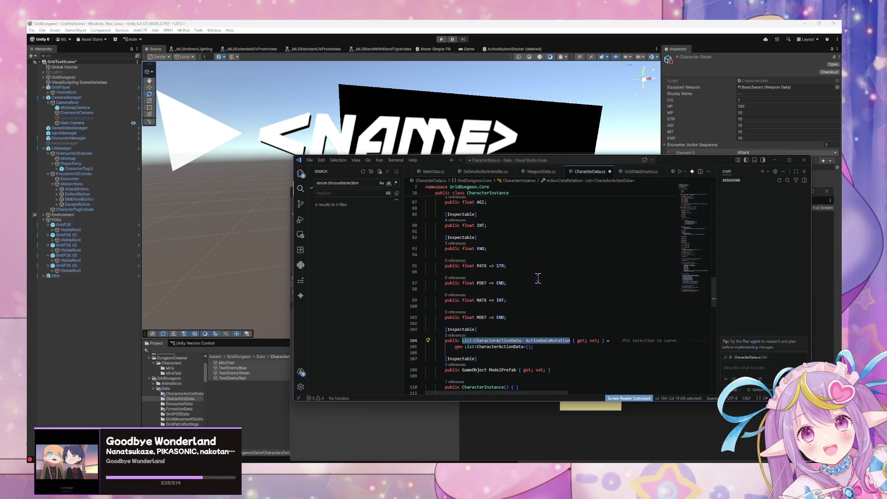
pyautogui.scroll(-2, 538, 278)
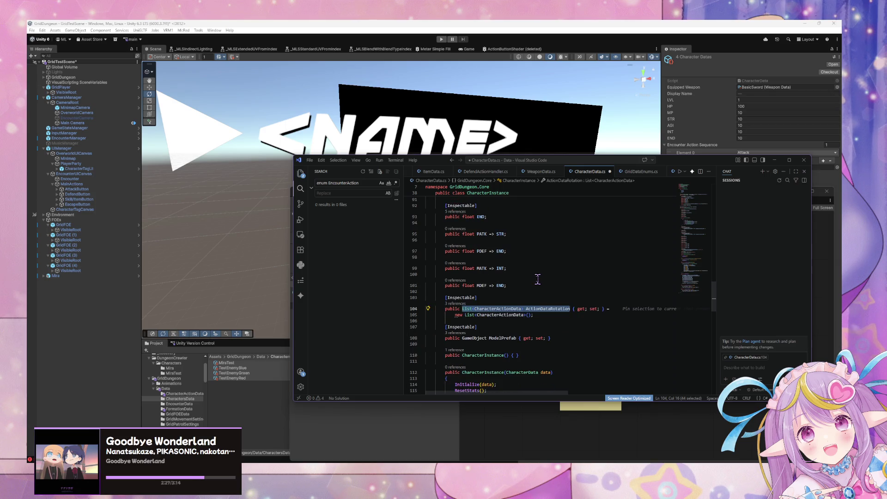
pyautogui.moveTo(533, 314)
pyautogui.mouseDown()
pyautogui.moveTo(430, 307)
pyautogui.moveTo(401, 295)
pyautogui.mouseUp()
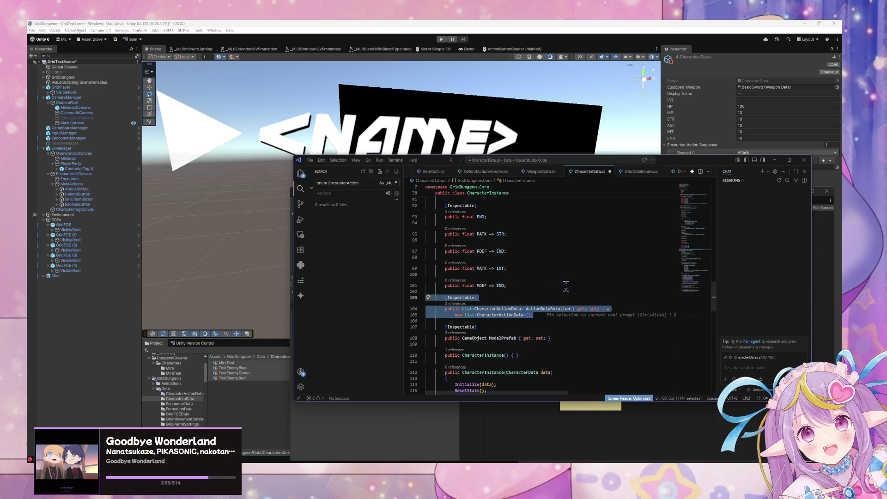
pyautogui.scroll(7, 565, 285)
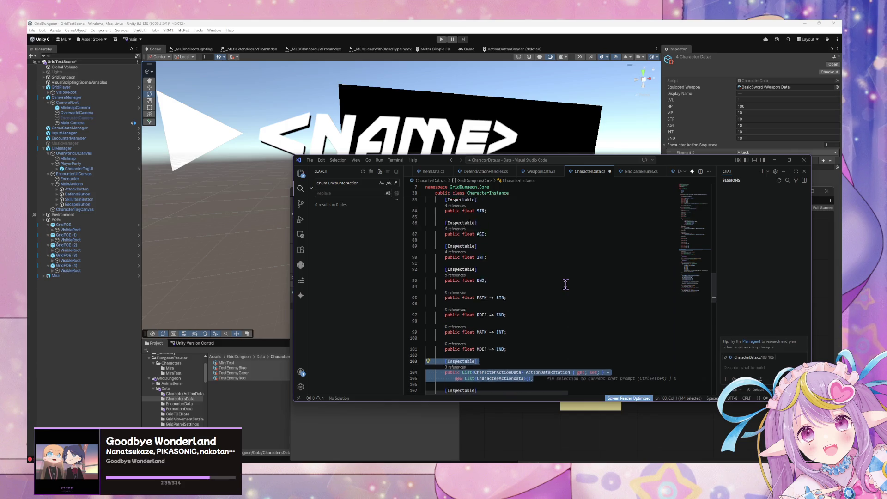
pyautogui.scroll(-2, 566, 284)
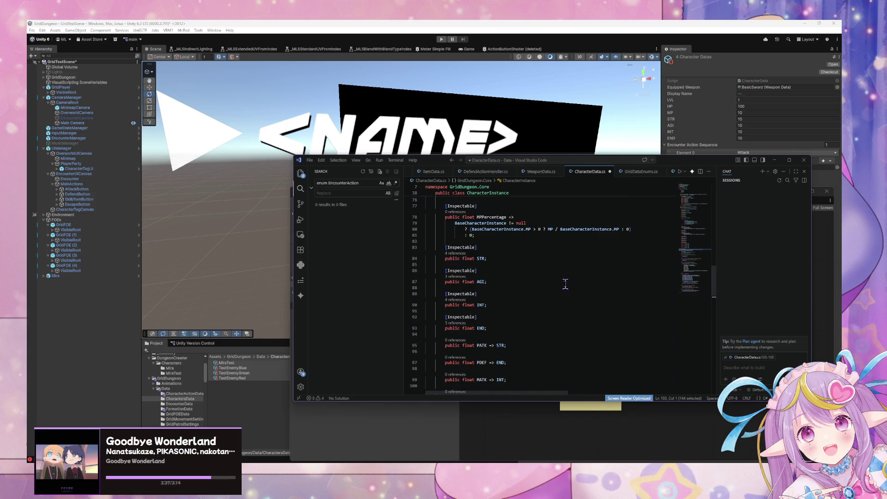
pyautogui.scroll(-4, 566, 285)
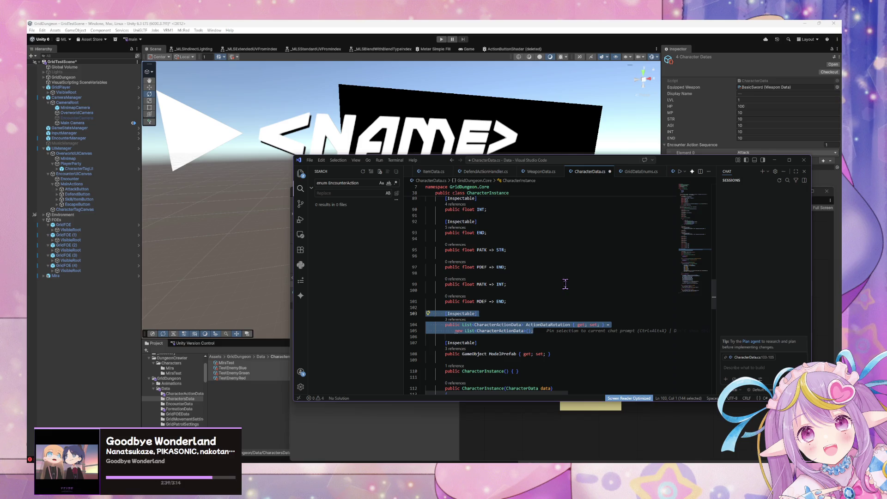
pyautogui.scroll(20, 519, 280)
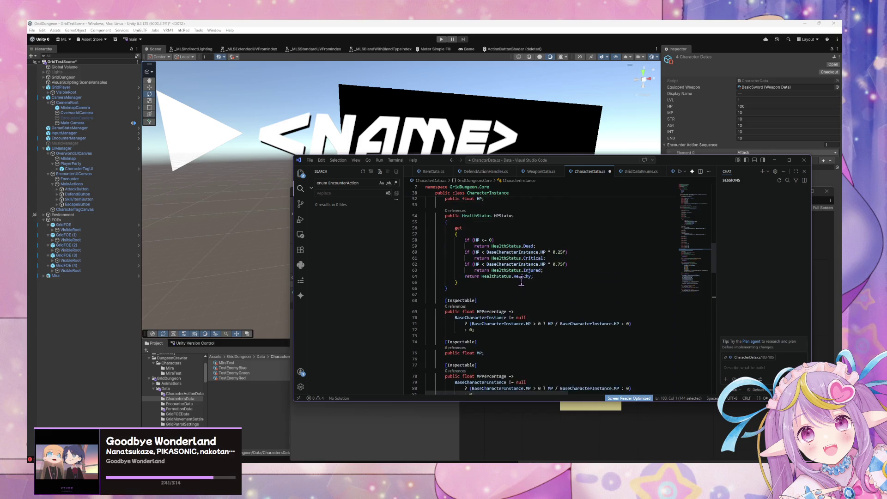
pyautogui.scroll(-10, 522, 281)
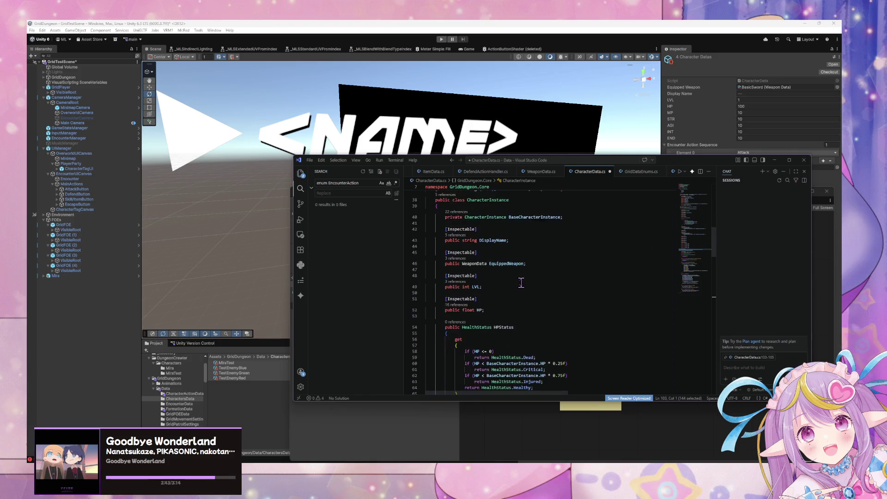
pyautogui.scroll(6, 522, 283)
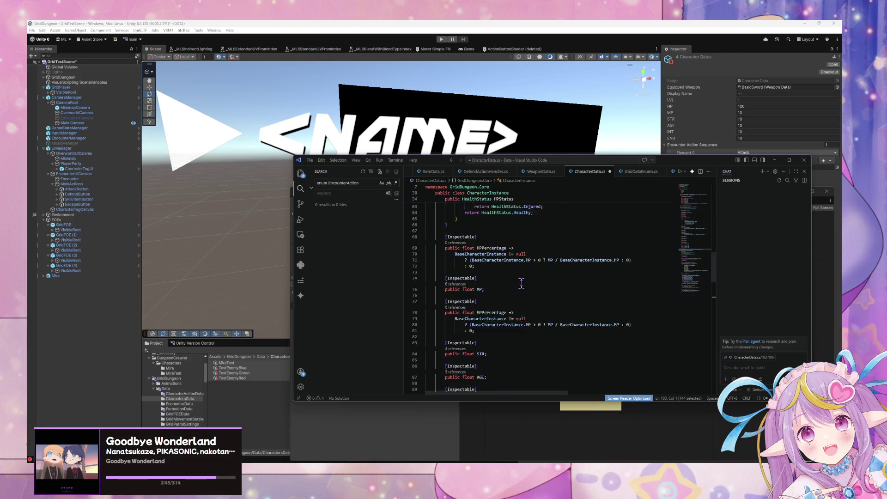
pyautogui.scroll(-5, 521, 283)
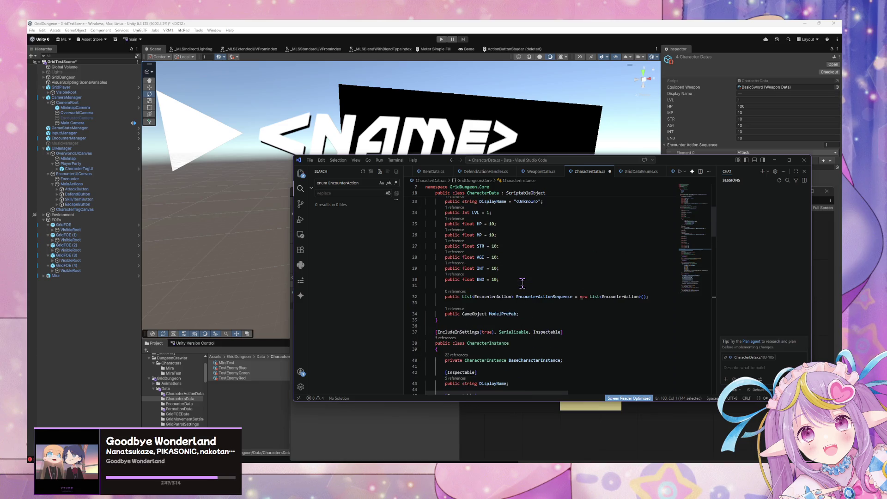
pyautogui.scroll(-2, 522, 284)
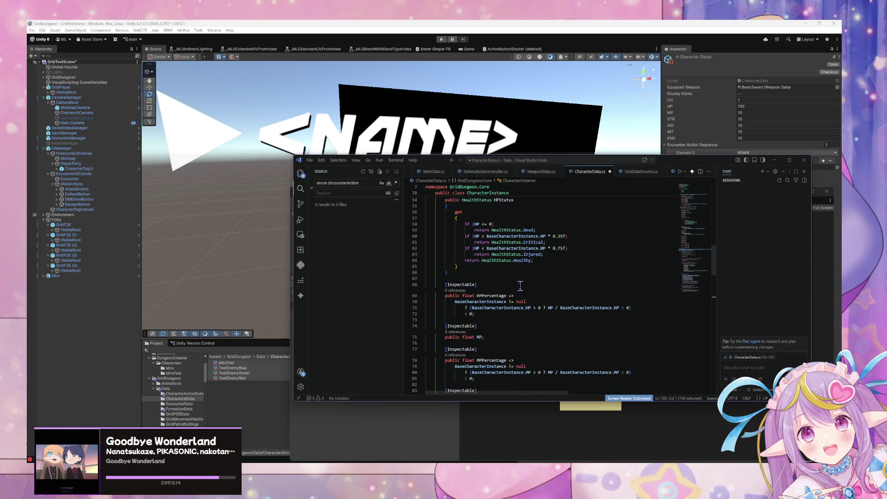
pyautogui.scroll(-13, 512, 297)
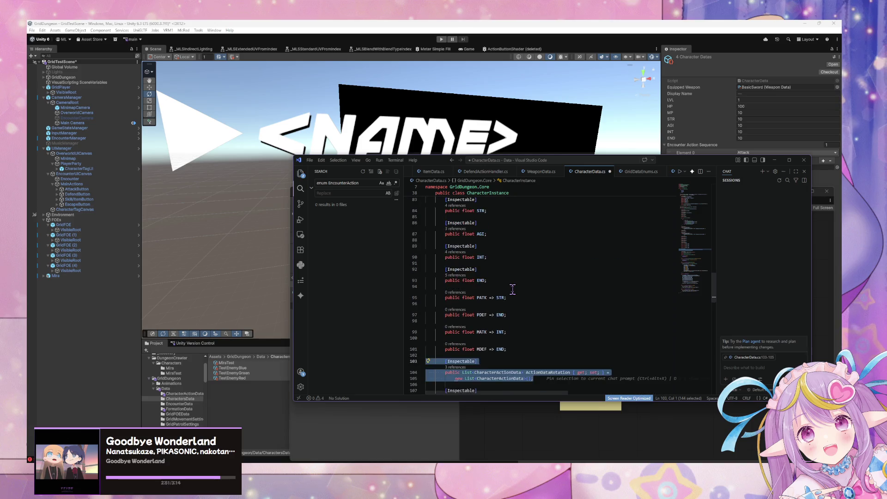
pyautogui.doubleClick(507, 294)
pyautogui.scroll(16, 532, 288)
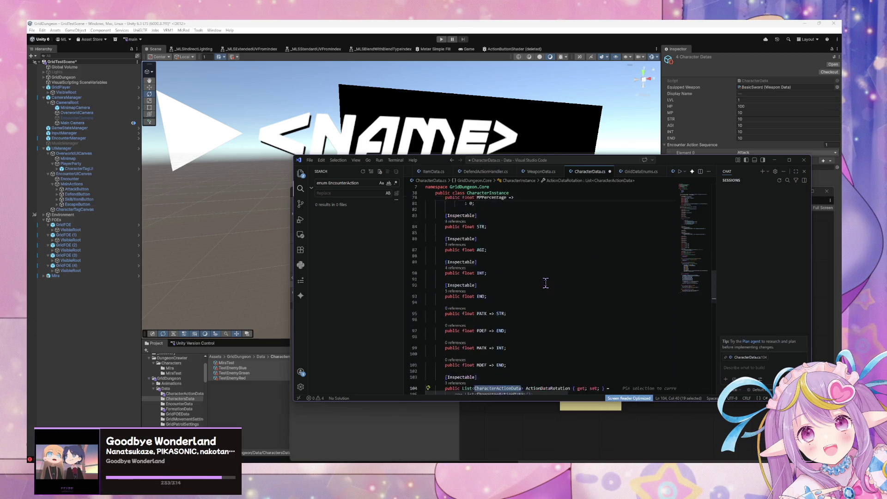
pyautogui.scroll(1, 546, 282)
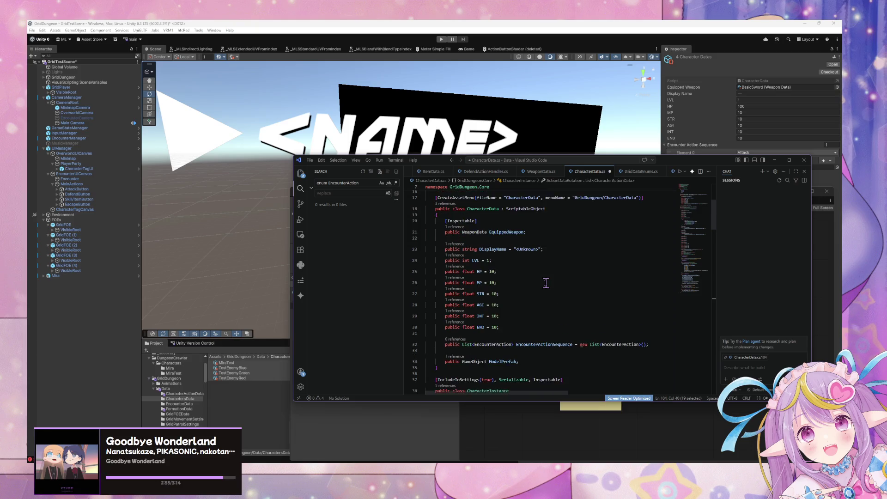
# Replace line 32's EncounterAction with a CharacterActionData list, delete the leftover line, and return to Unity.
pyautogui.doubleClick(504, 297)
pyautogui.write('CharacterActionData')
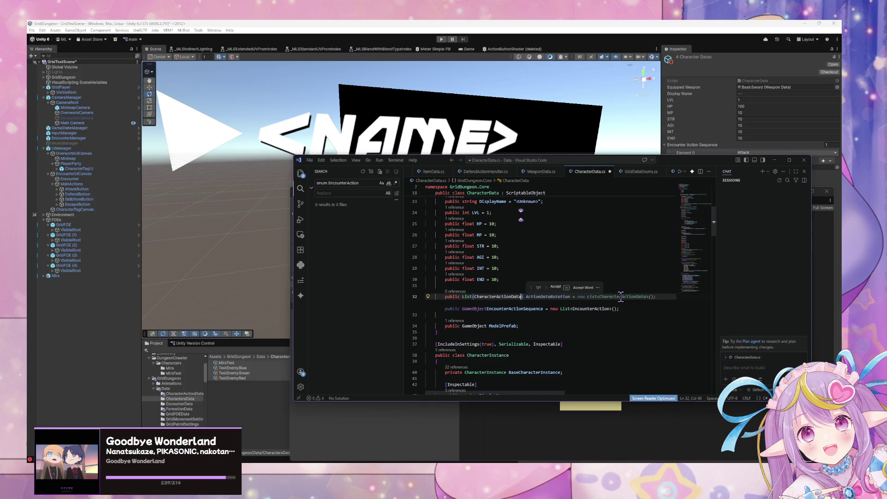
pyautogui.press('Tab')
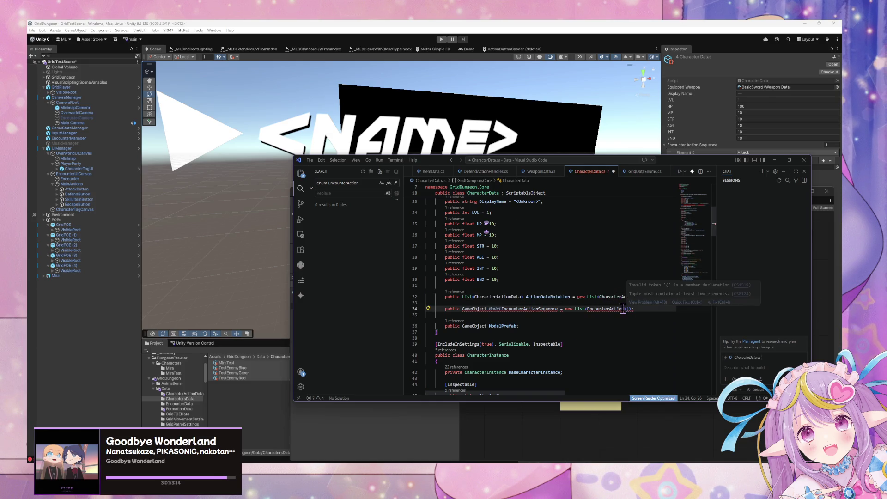
pyautogui.moveTo(620, 309); pyautogui.dragTo(426, 301)
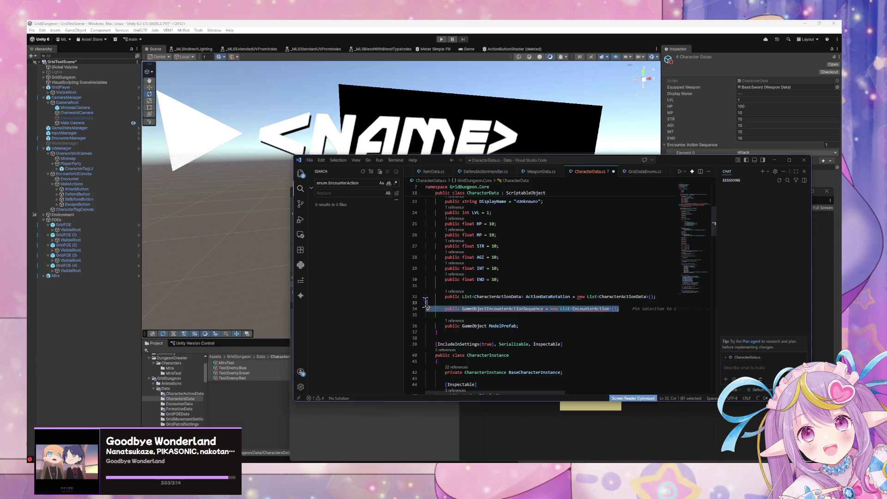
pyautogui.press('BackSpace')
pyautogui.press('BackSpace')
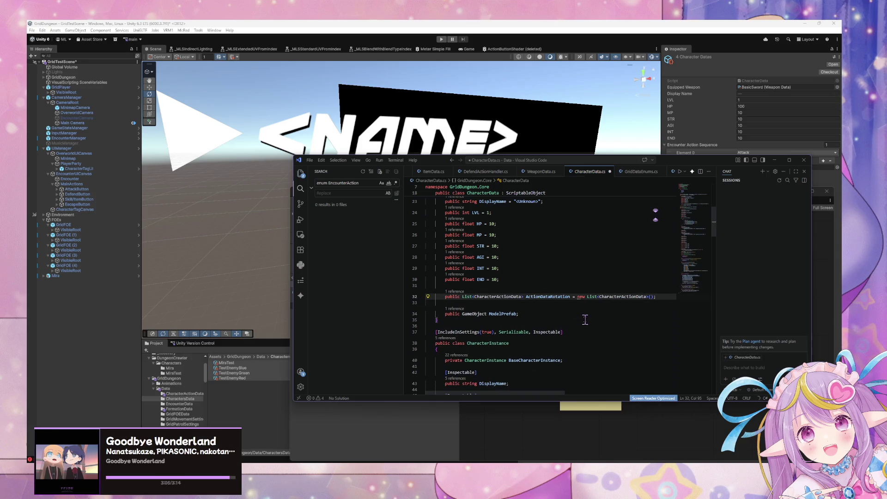
pyautogui.click(434, 141)
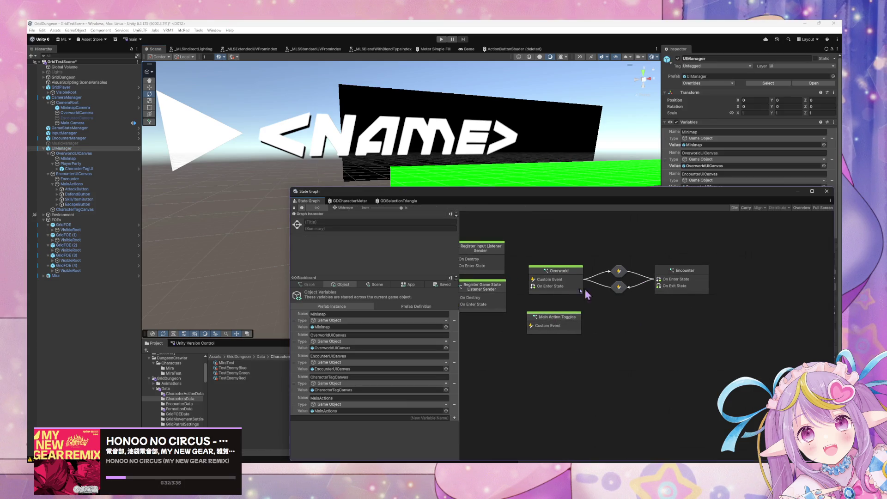
# Look through the Overworld state graph and the GDCharacterMeter tab, then return to Script Graph.
pyautogui.doubleClick(571, 290)
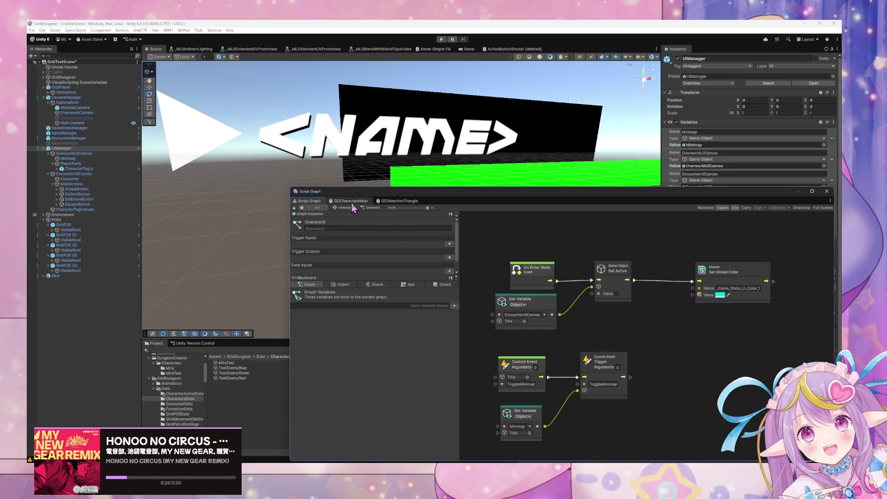
pyautogui.click(346, 208)
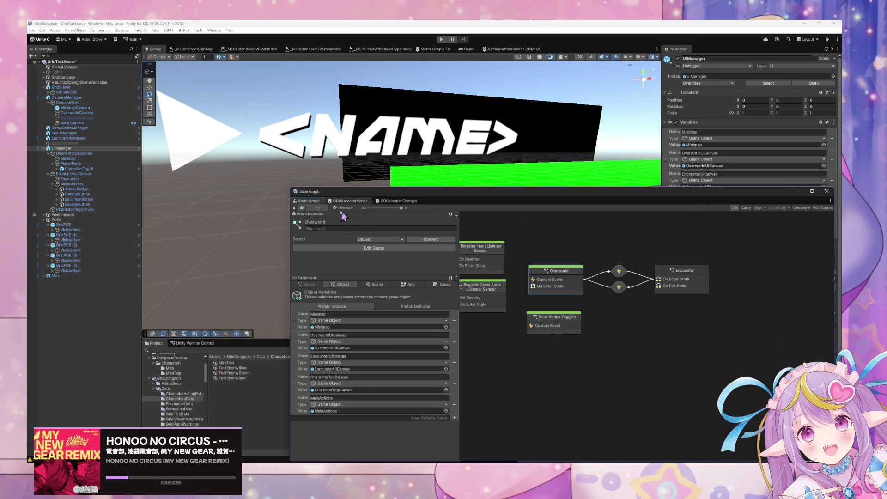
pyautogui.click(349, 202)
pyautogui.click(309, 201)
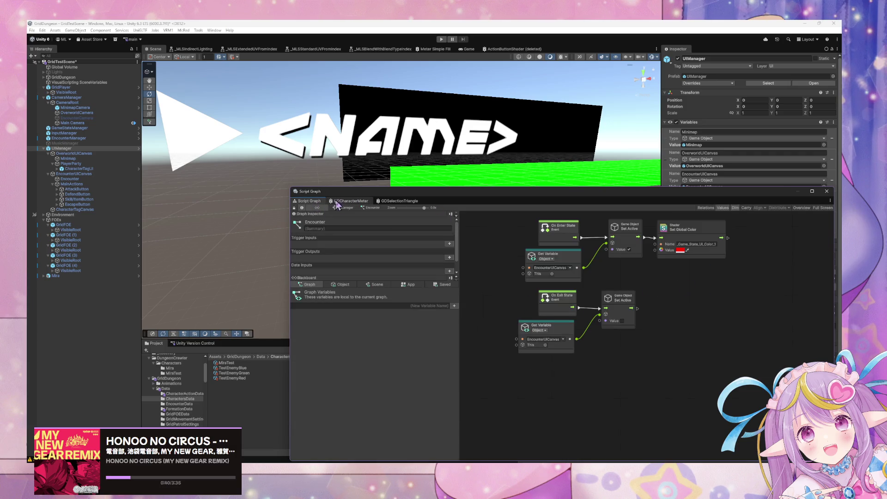
pyautogui.click(350, 201)
pyautogui.click(308, 202)
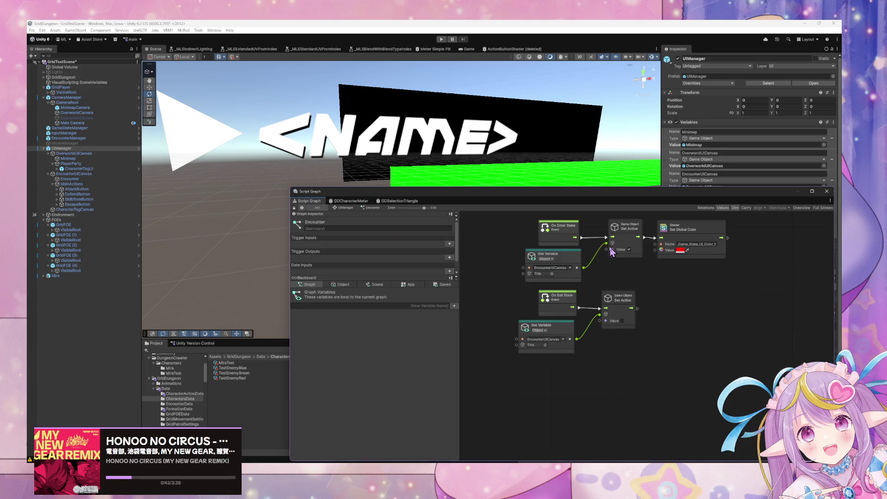
# Select EncounterManager in the Hierarchy and open its Encounter state's inner graph.
pyautogui.click(350, 209)
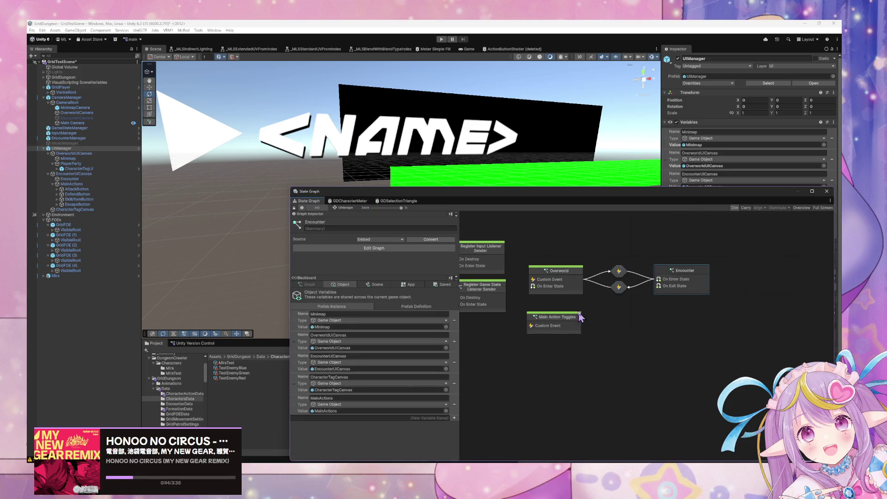
pyautogui.doubleClick(571, 295)
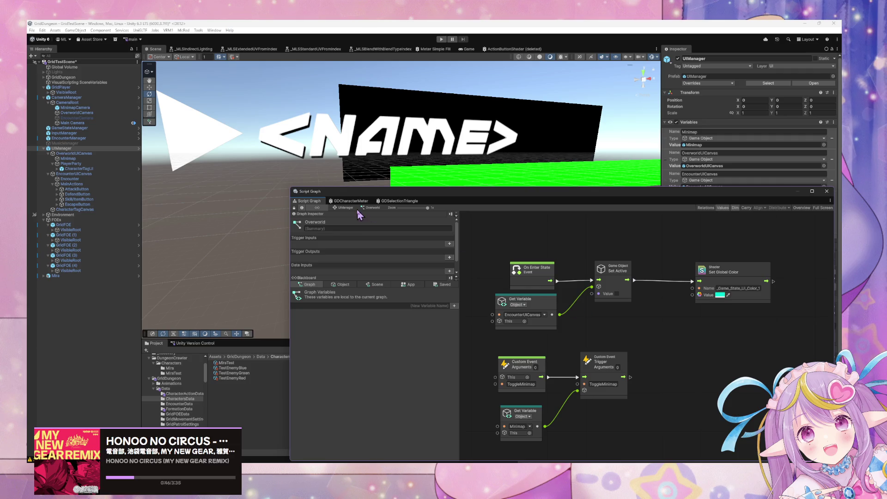
pyautogui.click(86, 139)
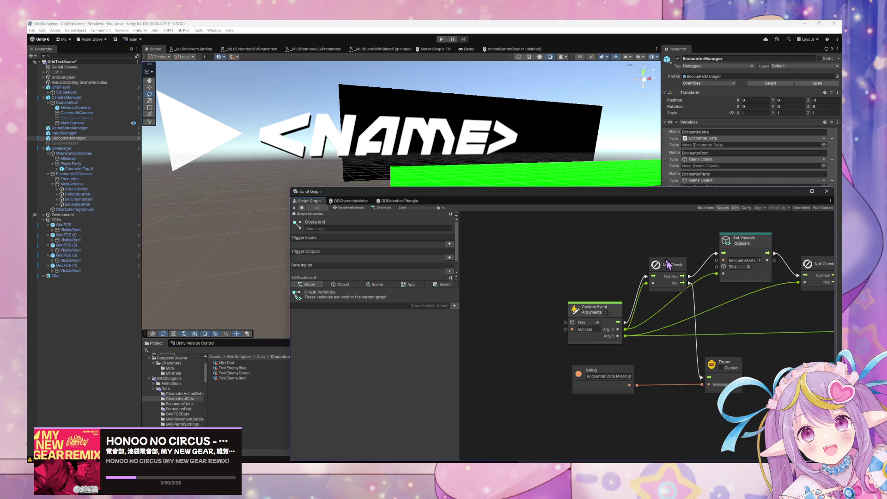
pyautogui.moveTo(719, 263); pyautogui.dragTo(659, 243)
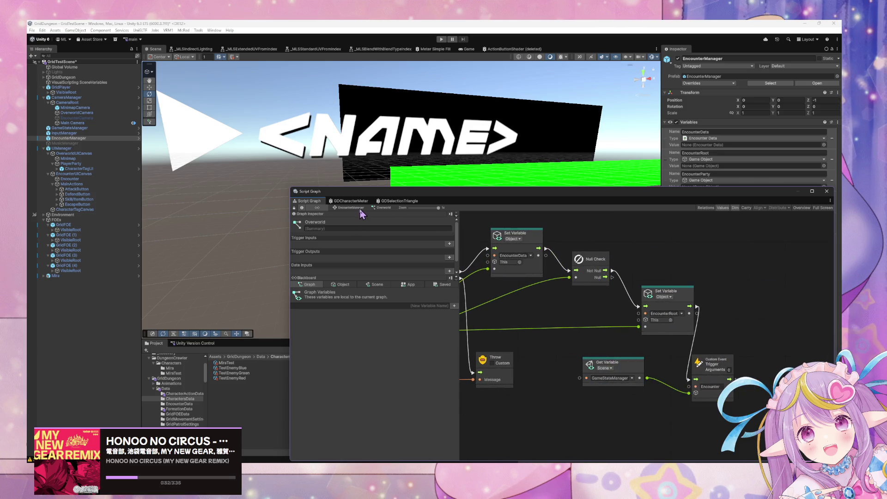
pyautogui.click(363, 208)
pyautogui.doubleClick(650, 340)
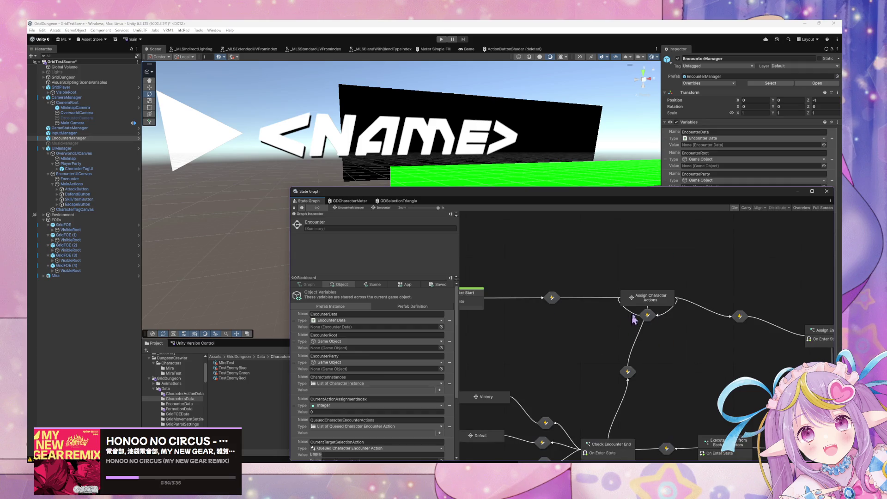
# Open the Target Selection graph inside Assign Character Actions, pan to its nodes, and start play mode.
pyautogui.doubleClick(561, 279)
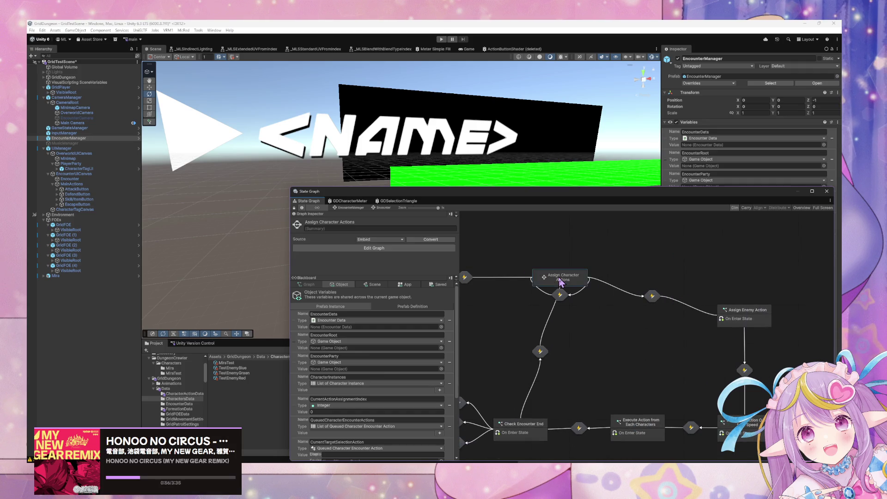
pyautogui.doubleClick(576, 304)
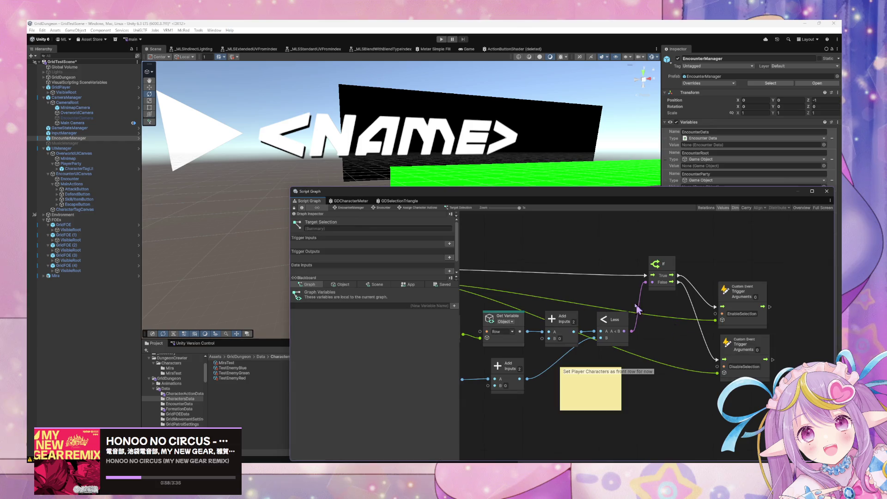
pyautogui.moveTo(547, 283)
pyautogui.mouseDown()
pyautogui.moveTo(697, 287)
pyautogui.moveTo(521, 285)
pyautogui.moveTo(640, 283)
pyautogui.moveTo(606, 279)
pyautogui.mouseUp()
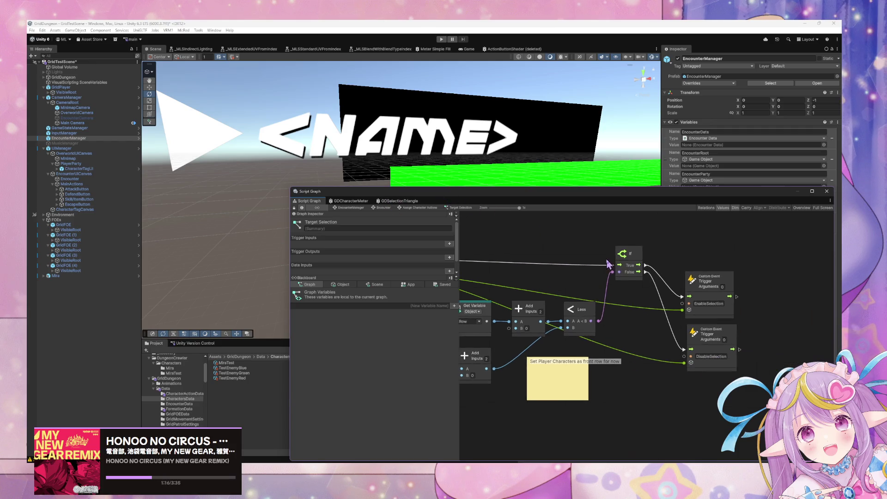
pyautogui.click(441, 39)
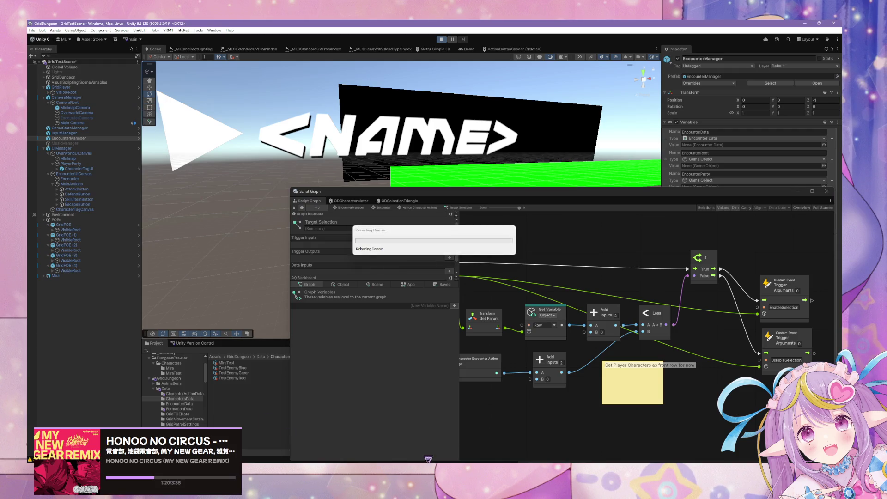
# After the domain reload, move the graph window off the running Game view.
pyautogui.moveTo(383, 455)
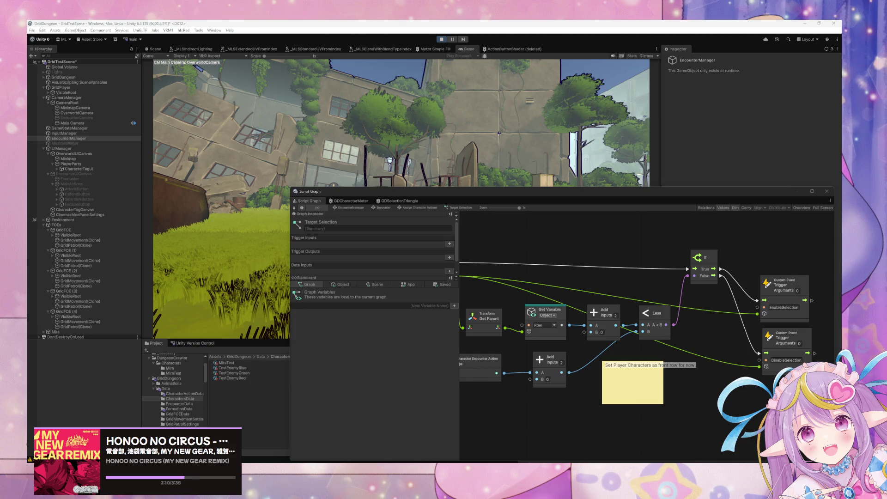
pyautogui.click(214, 201)
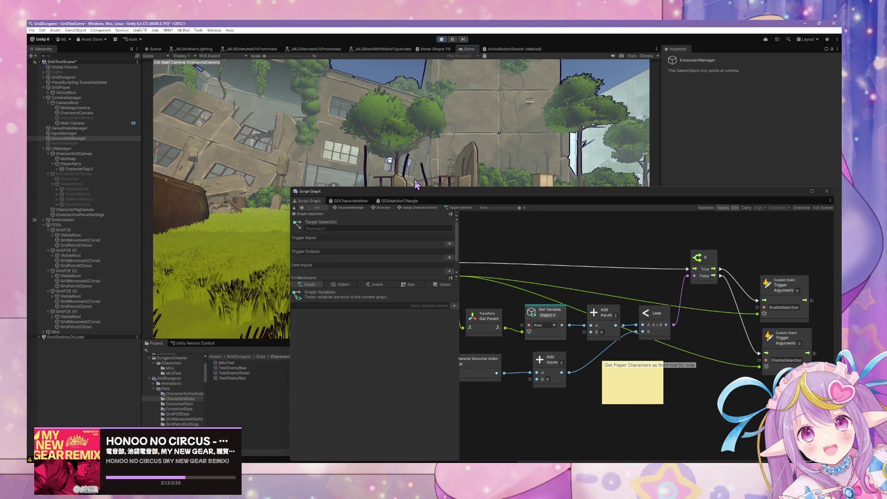
pyautogui.moveTo(400, 192); pyautogui.dragTo(584, 274)
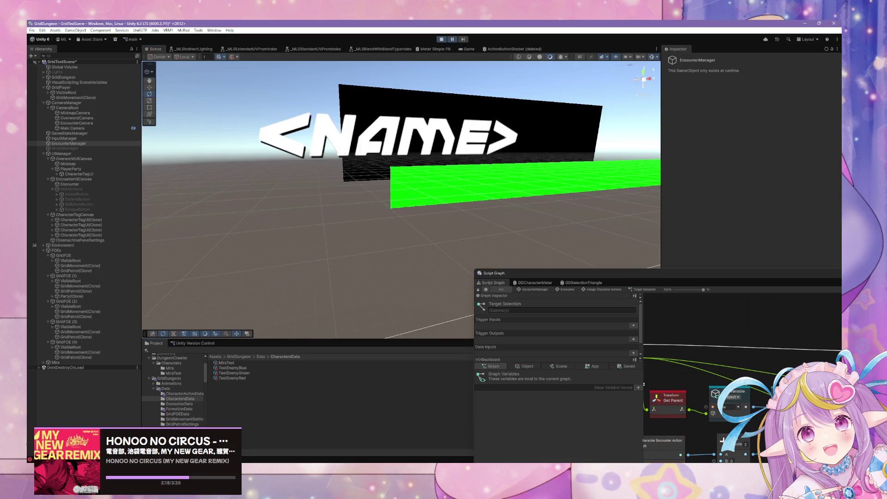
# Check the red Get Parent node's conversion error, pan the graph, and return to EncounterManager's state graph.
pyautogui.click(668, 401)
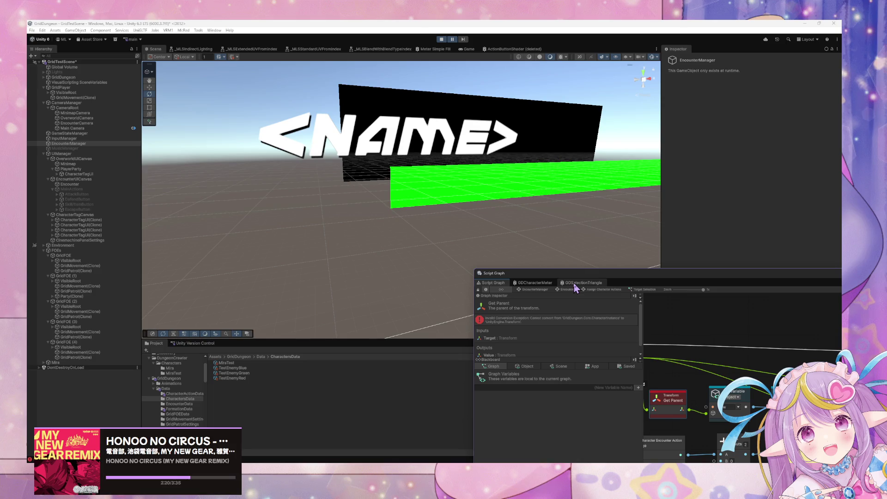
pyautogui.moveTo(591, 274); pyautogui.dragTo(348, 196)
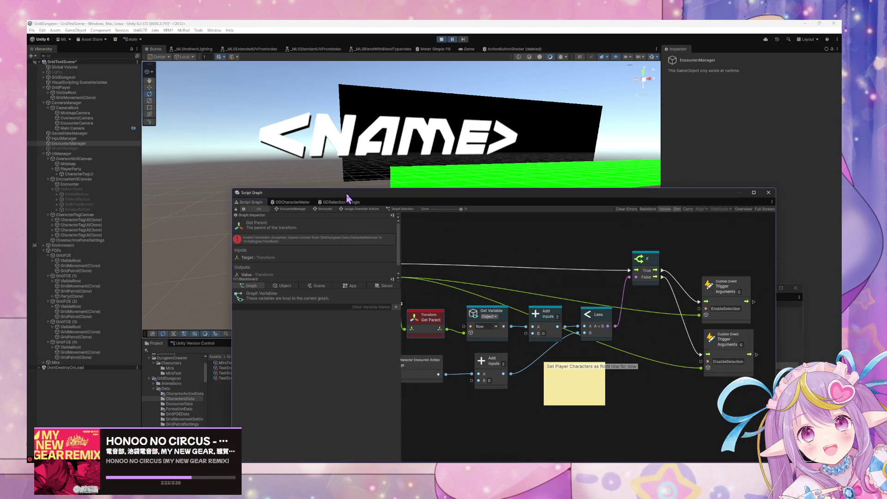
pyautogui.moveTo(481, 296); pyautogui.dragTo(621, 296)
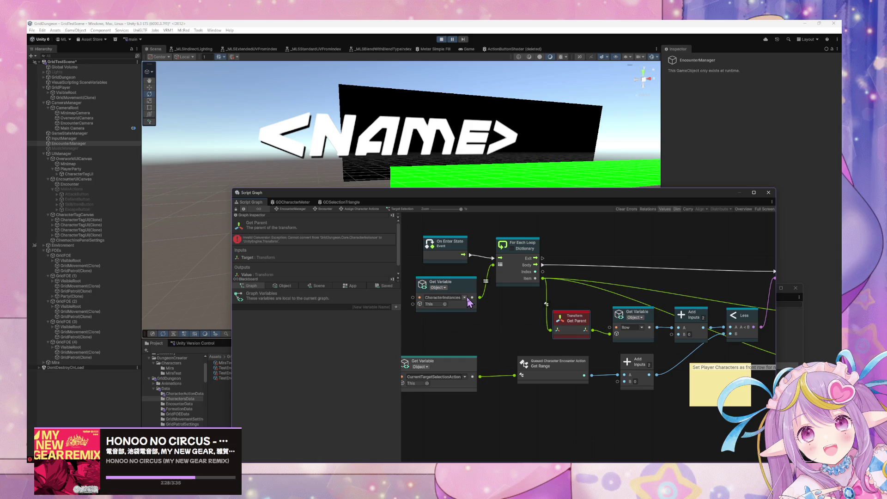
pyautogui.click(322, 210)
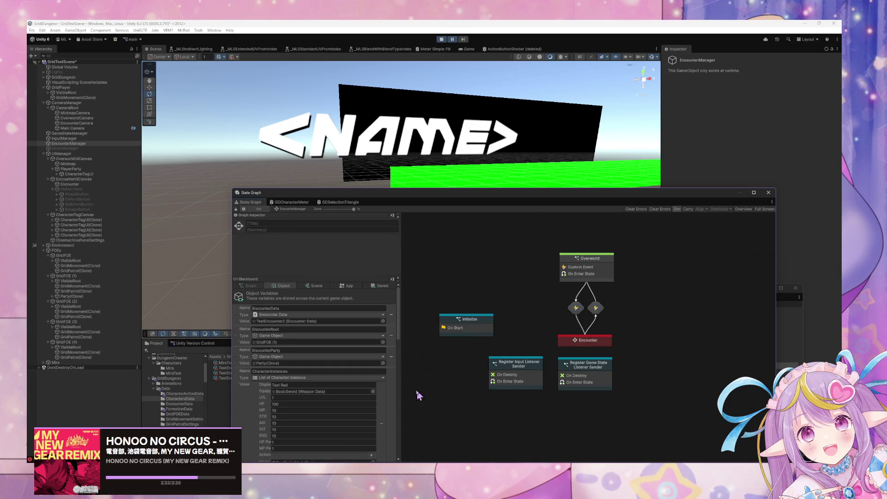
# Scroll through the Blackboard variables and expand the first CharacterTagUI clone down to its Tag.
pyautogui.scroll(-2, 385, 375)
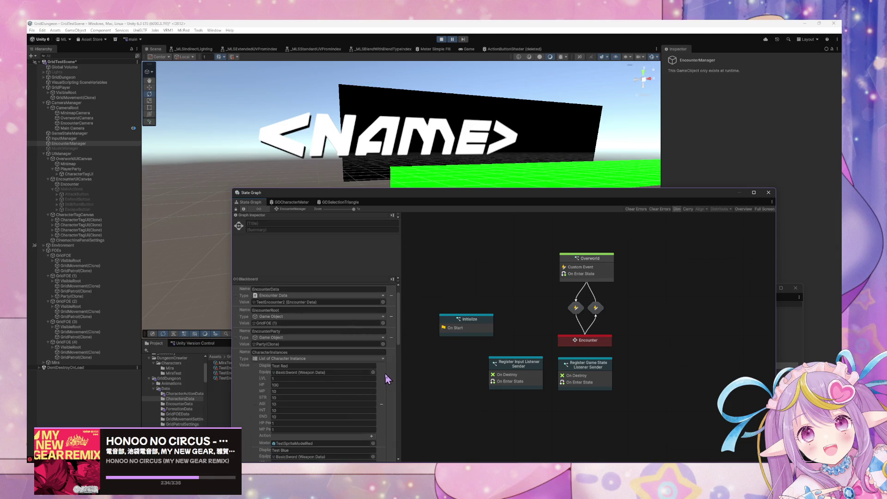
pyautogui.scroll(-10, 385, 374)
pyautogui.scroll(-5, 386, 373)
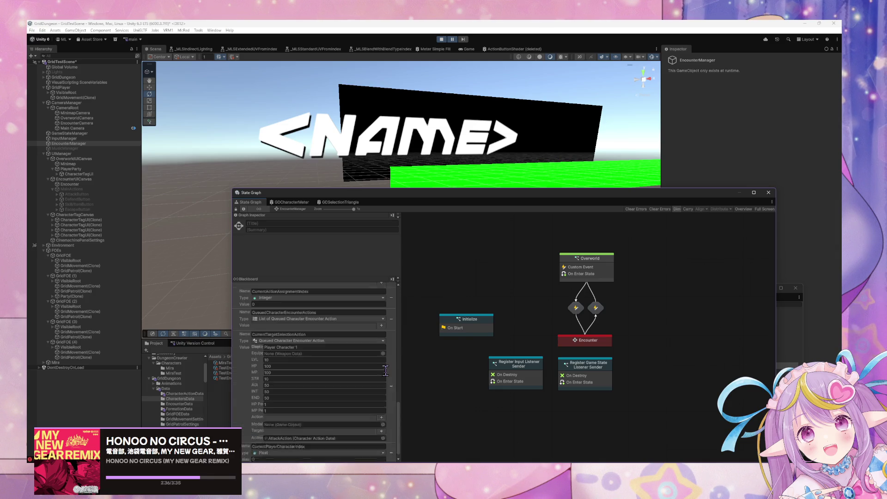
pyautogui.scroll(20, 386, 370)
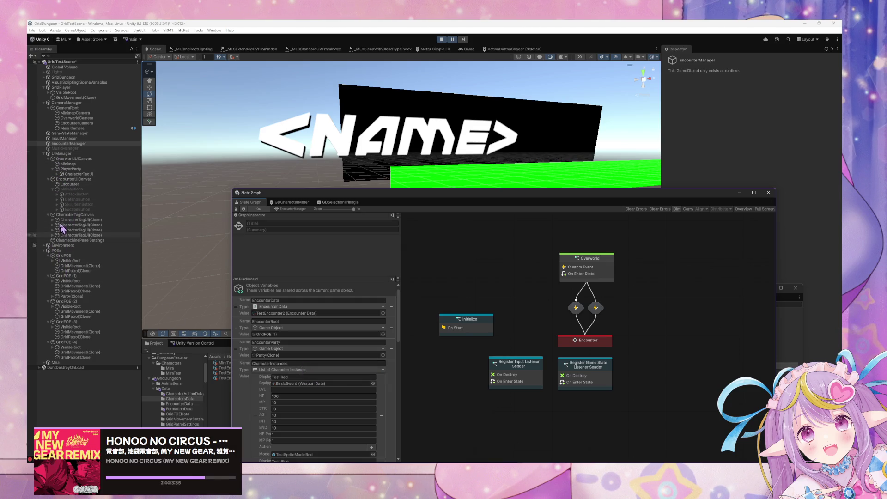
pyautogui.click(53, 220)
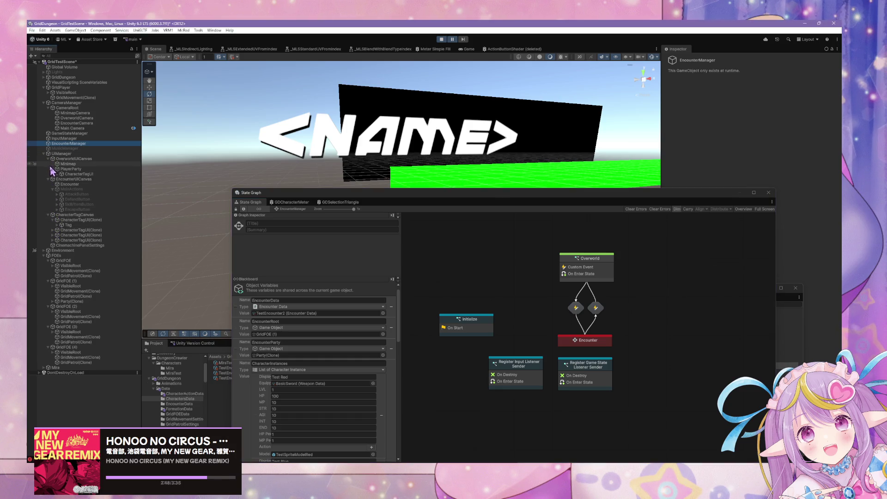
pyautogui.click(53, 230)
pyautogui.click(57, 235)
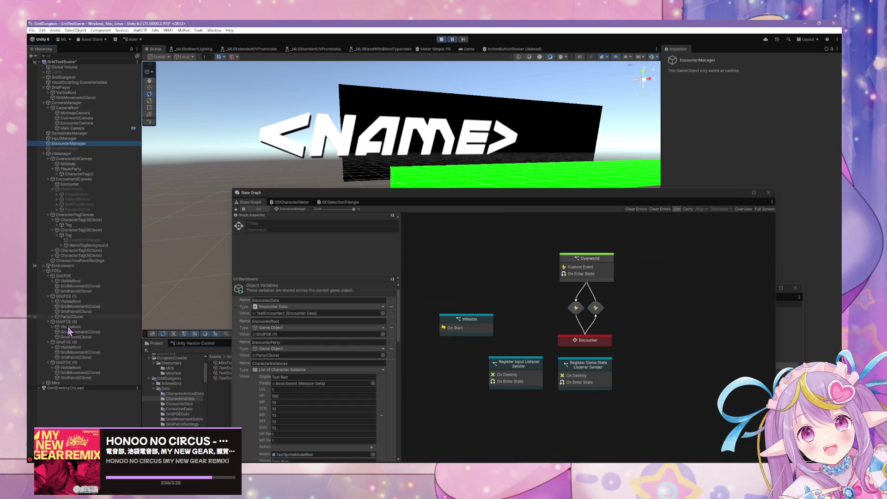
# Expand GridFOE (1)'s party formation to the Left slot and select Test Red (Tag).
pyautogui.click(52, 316)
pyautogui.click(57, 322)
pyautogui.click(61, 327)
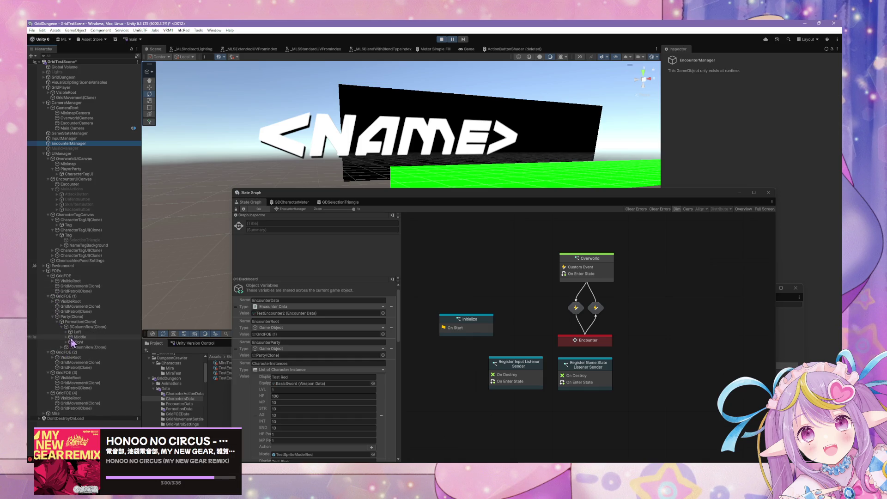
pyautogui.click(66, 331)
pyautogui.click(86, 338)
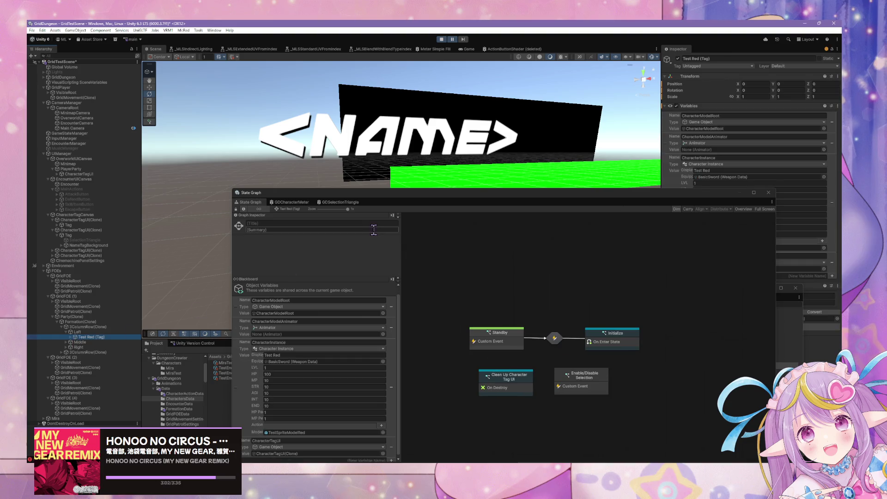
# Stop play mode and select EncounterManager to show its state graph.
pyautogui.click(280, 211)
pyautogui.click(442, 39)
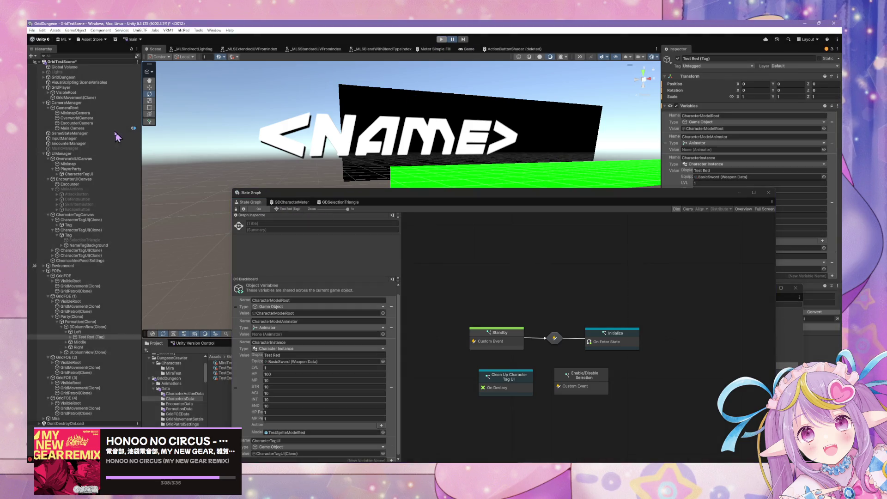
pyautogui.click(118, 138)
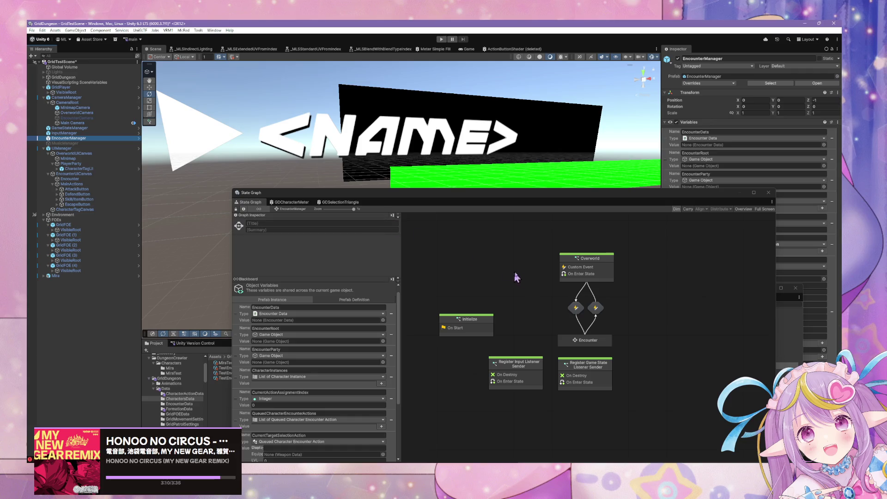
# Open the Encounter Start script graph inside EncounterManager's Encounter state.
pyautogui.click(589, 266)
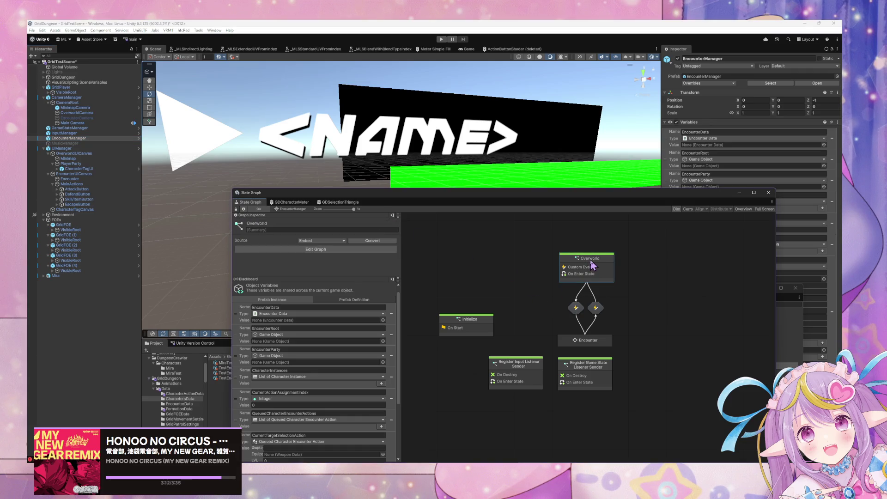
pyautogui.doubleClick(589, 266)
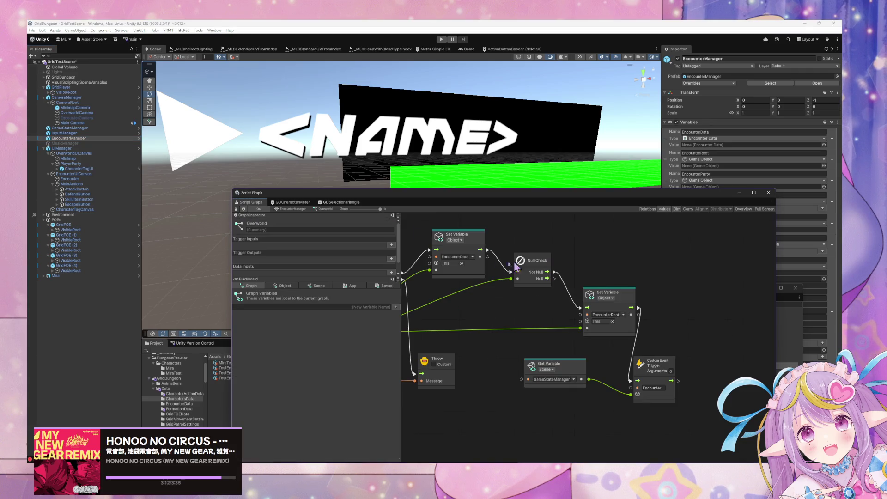
pyautogui.click(288, 212)
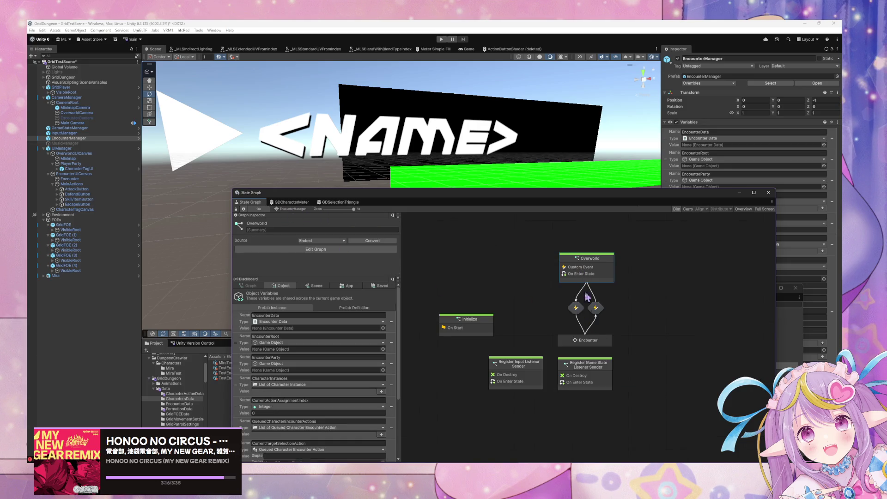
pyautogui.doubleClick(591, 341)
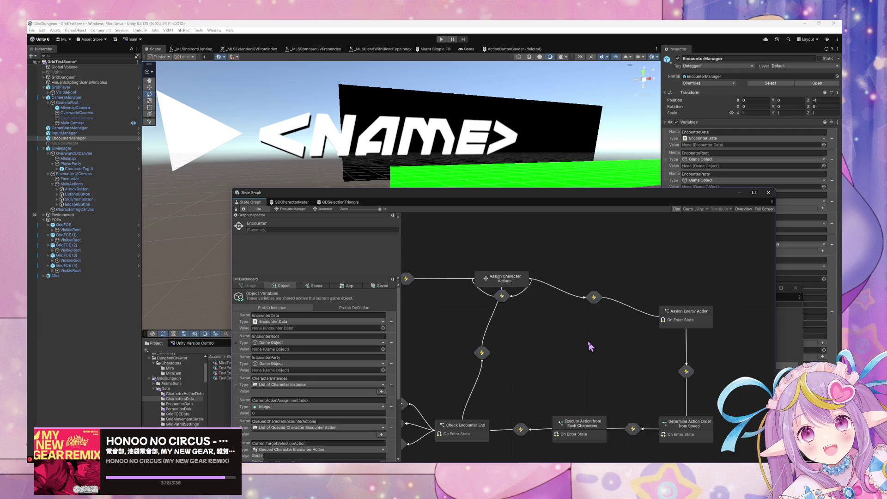
pyautogui.doubleClick(516, 289)
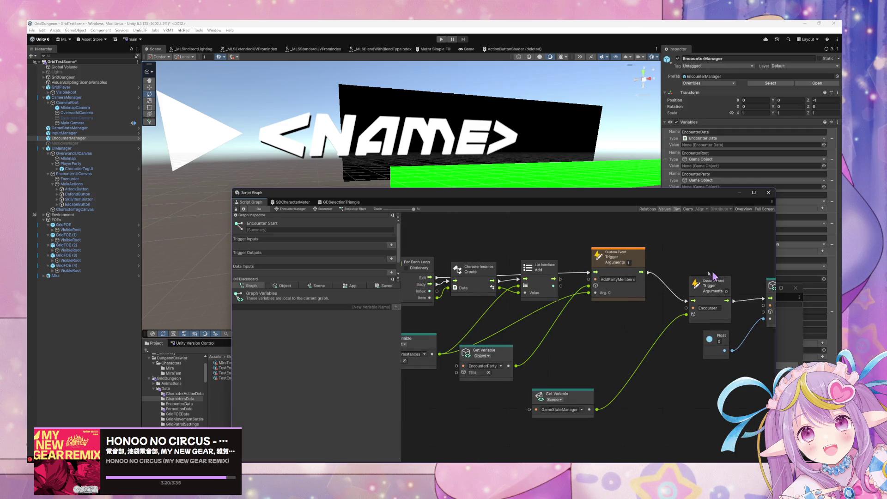
# Rearrange the CharacterInstances, Create and list Add nodes, check Object variables, and start play mode.
pyautogui.moveTo(568, 354); pyautogui.dragTo(556, 366)
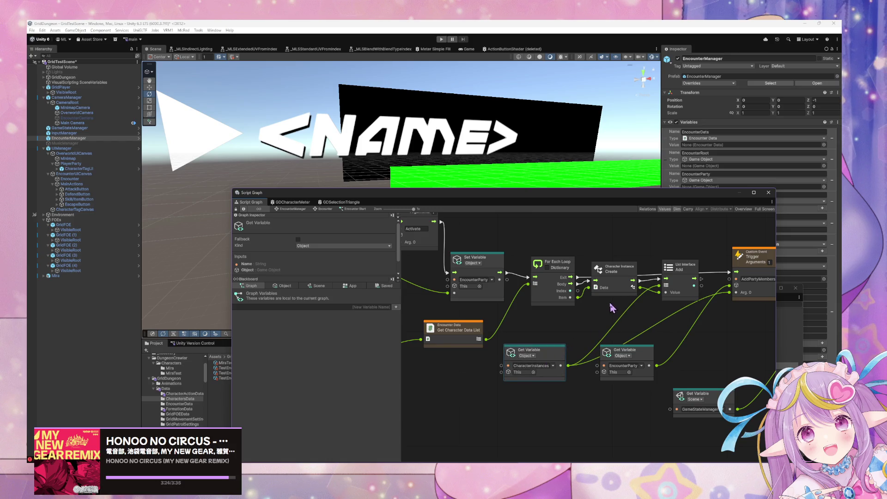
pyautogui.moveTo(505, 261); pyautogui.dragTo(452, 288)
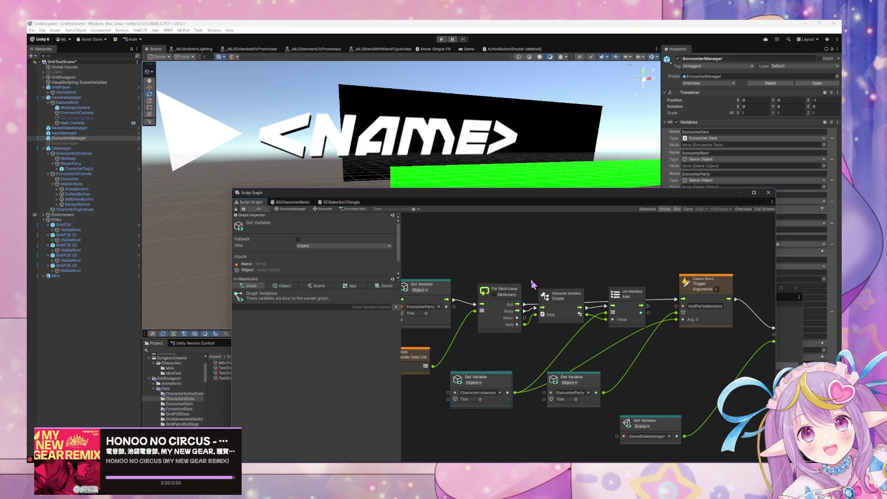
pyautogui.moveTo(553, 290); pyautogui.dragTo(559, 289)
pyautogui.moveTo(633, 302)
pyautogui.mouseDown()
pyautogui.moveTo(643, 301)
pyautogui.moveTo(546, 271)
pyautogui.mouseUp()
pyautogui.click(283, 286)
pyautogui.scroll(-5, 333, 309)
pyautogui.scroll(4, 335, 315)
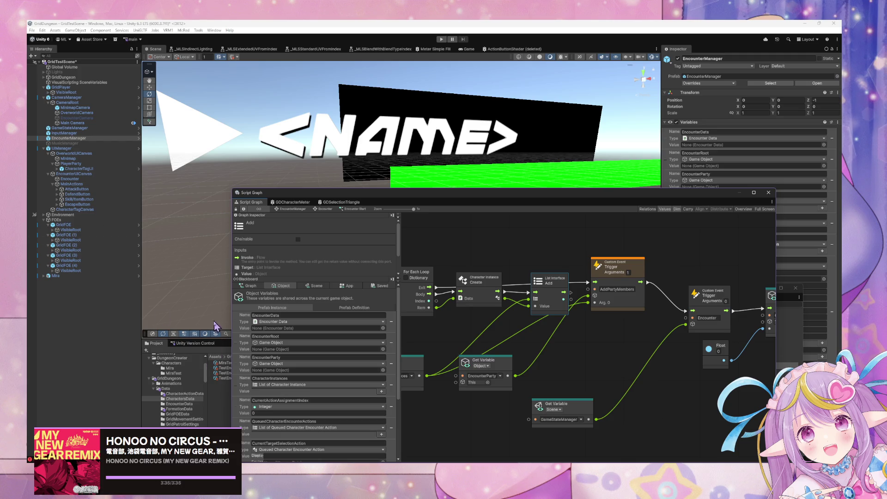
pyautogui.click(441, 40)
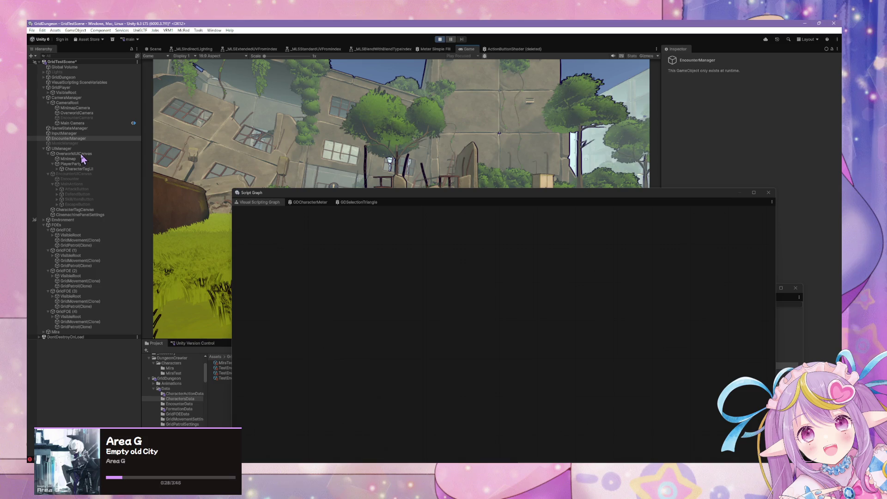
# Open the Target Selection script graph inside Assign Character Actions.
pyautogui.click(84, 137)
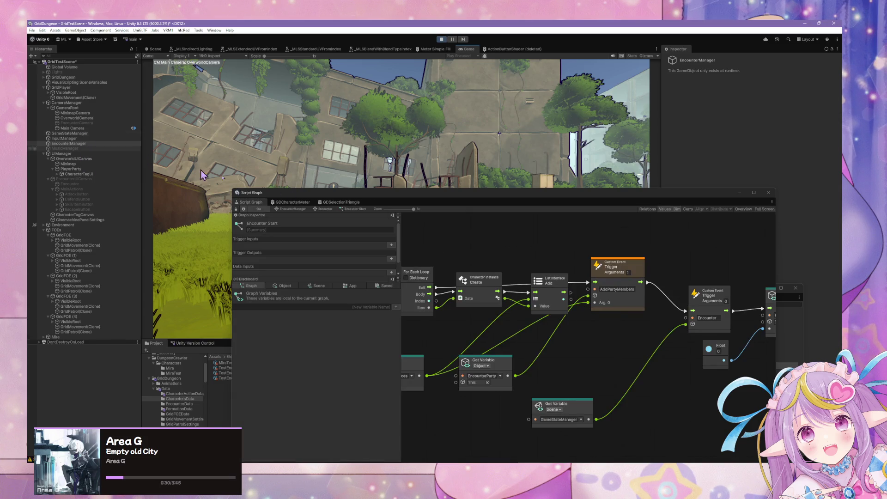
pyautogui.click(322, 209)
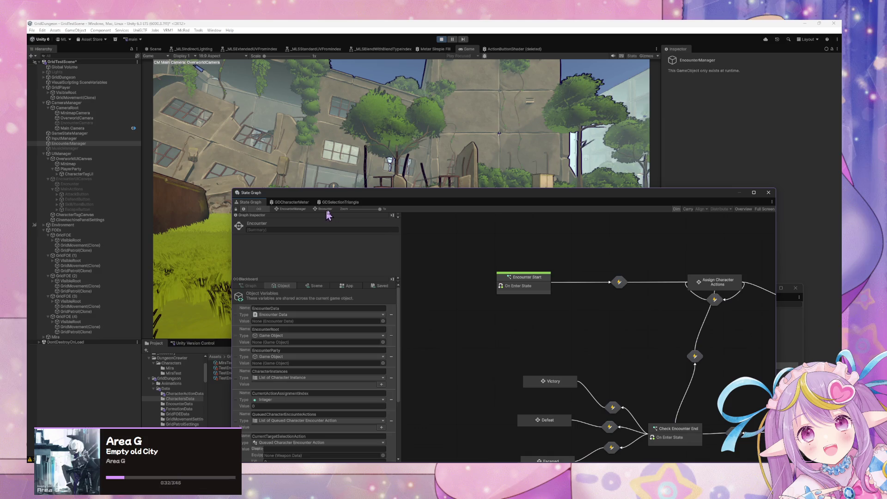
pyautogui.doubleClick(716, 289)
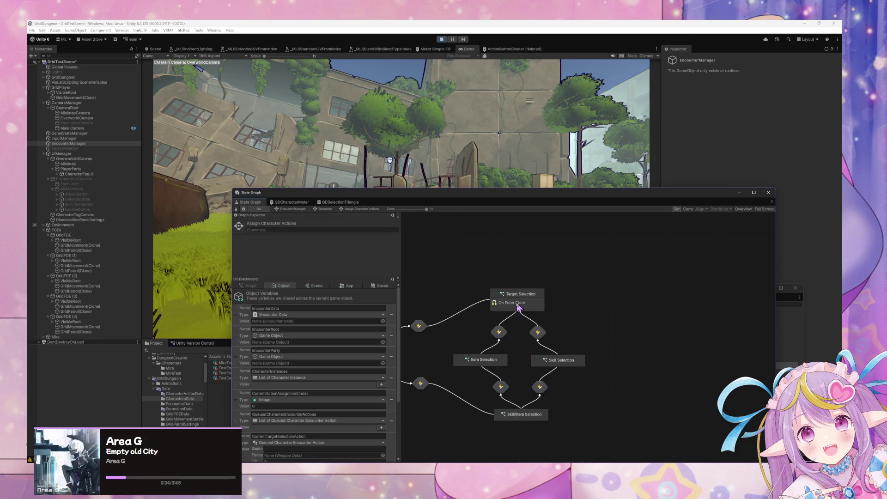
pyautogui.doubleClick(517, 304)
pyautogui.moveTo(462, 295); pyautogui.dragTo(488, 290)
# Reposition the Get Variable and CharacterInstances nodes and review the Blackboard's Object variables.
pyautogui.click(500, 360)
pyautogui.moveTo(500, 360); pyautogui.dragTo(504, 364)
pyautogui.moveTo(578, 306)
pyautogui.mouseDown()
pyautogui.moveTo(517, 259)
pyautogui.moveTo(538, 295)
pyautogui.mouseUp()
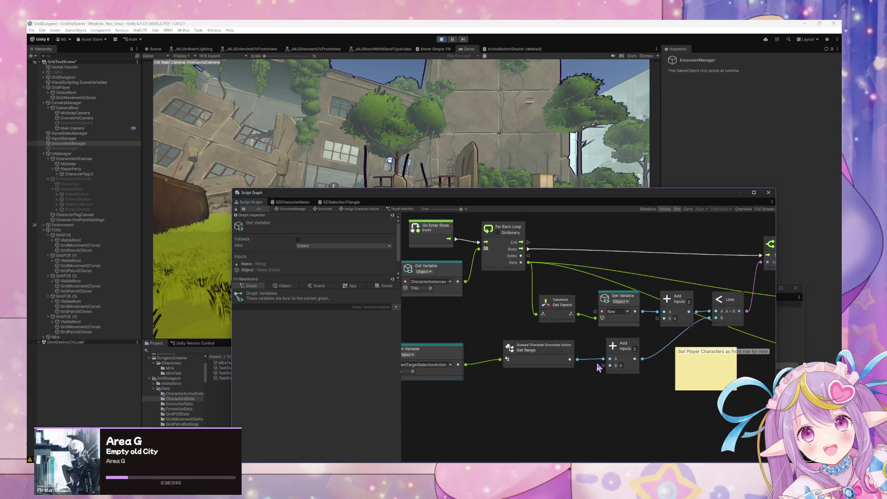
pyautogui.moveTo(485, 295); pyautogui.dragTo(531, 298)
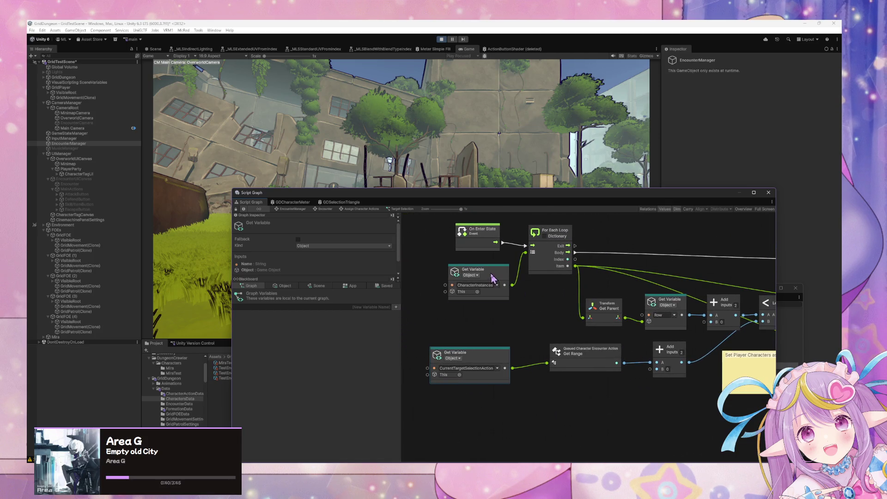
pyautogui.moveTo(492, 276); pyautogui.dragTo(477, 286)
pyautogui.click(284, 287)
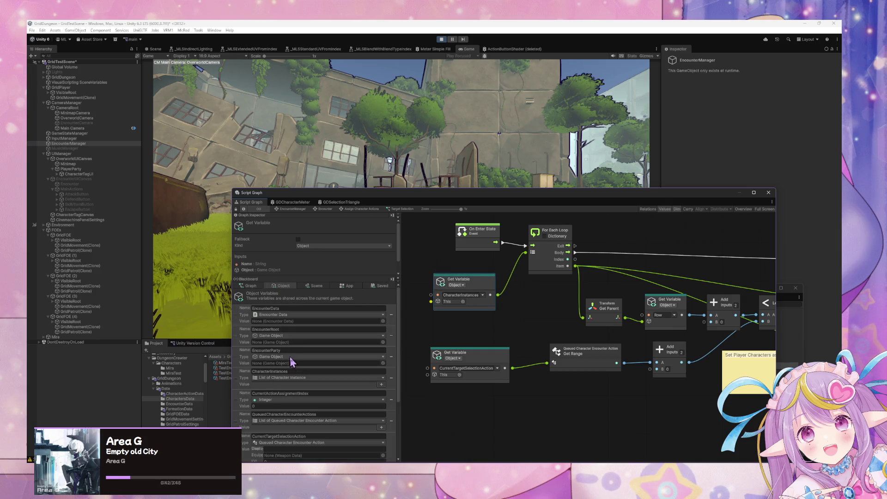
pyautogui.scroll(-5, 292, 362)
pyautogui.scroll(5, 303, 357)
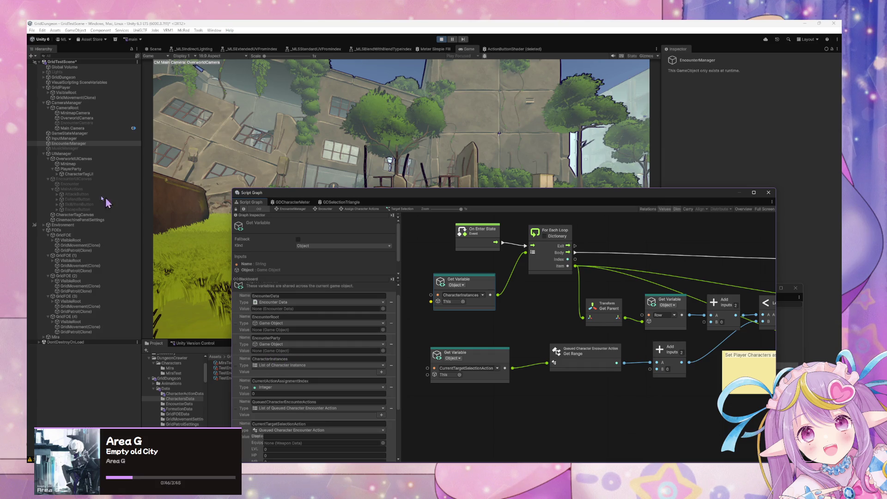
# Feed a Get EncounterParty node into the For Each Loop and delete the CharacterInstances node.
pyautogui.click(72, 144)
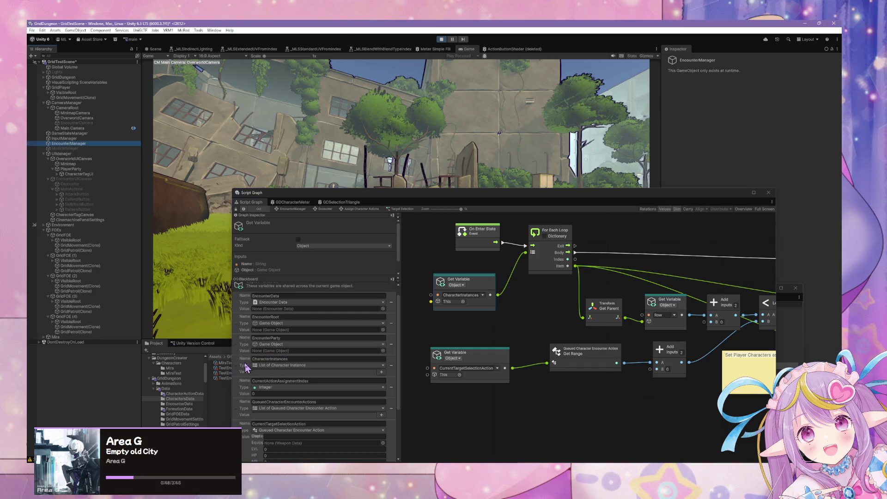
pyautogui.moveTo(241, 347); pyautogui.dragTo(478, 317)
pyautogui.moveTo(526, 336); pyautogui.dragTo(532, 252)
pyautogui.click(488, 284)
pyautogui.press('Delete')
pyautogui.moveTo(506, 327); pyautogui.dragTo(471, 286)
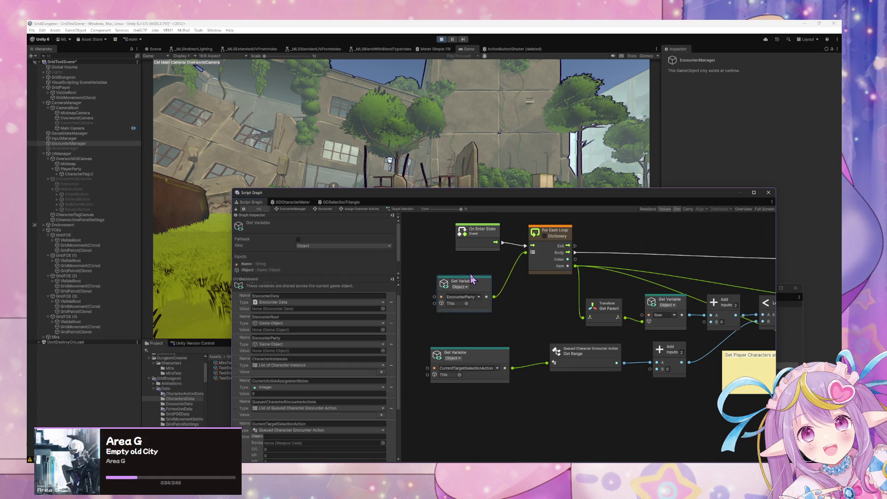
pyautogui.moveTo(684, 282); pyautogui.dragTo(600, 280)
pyautogui.moveTo(724, 325); pyautogui.dragTo(622, 322)
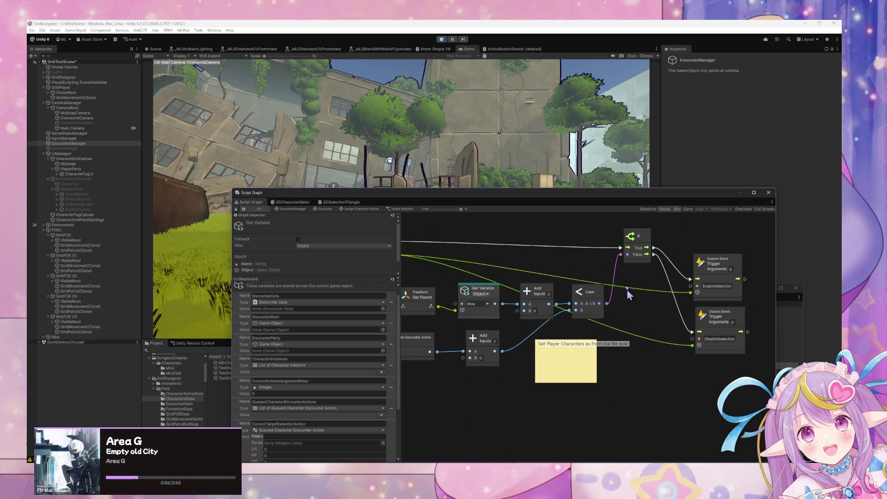
# Test the change in the running game by choosing the ATTACK action.
pyautogui.click(295, 142)
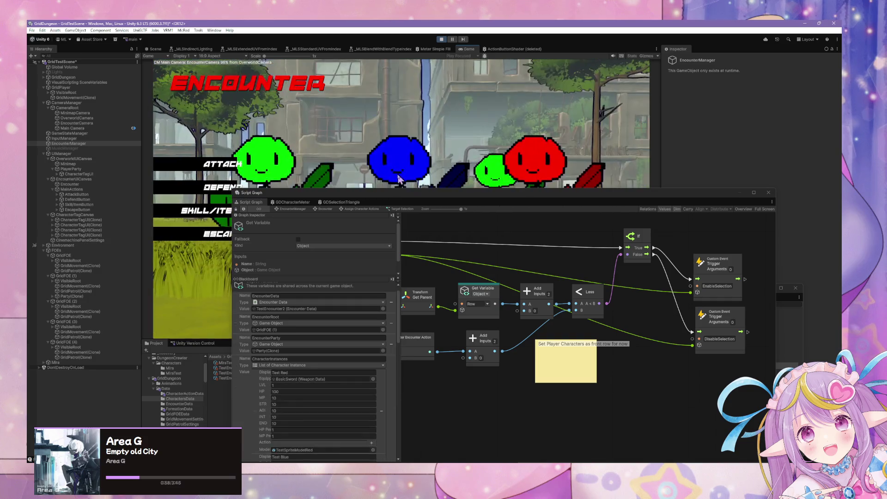
pyautogui.moveTo(402, 198); pyautogui.dragTo(663, 238)
pyautogui.click(226, 160)
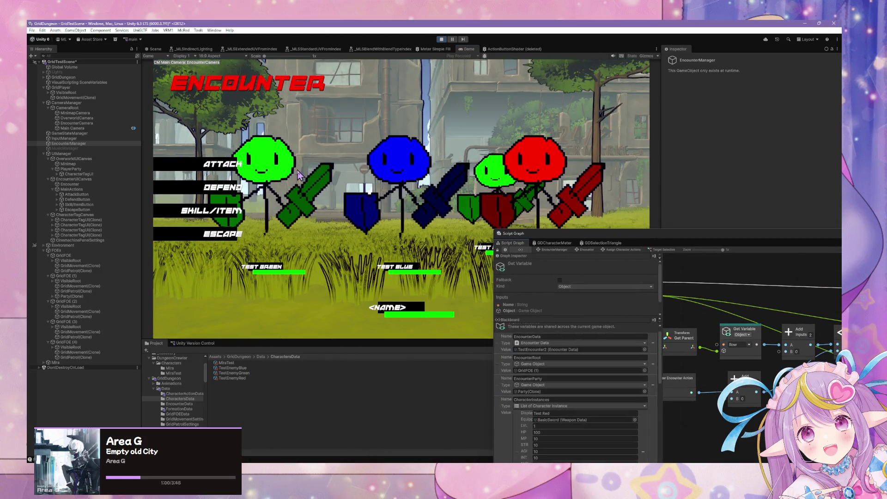
pyautogui.hotkey('ctrl', '1')
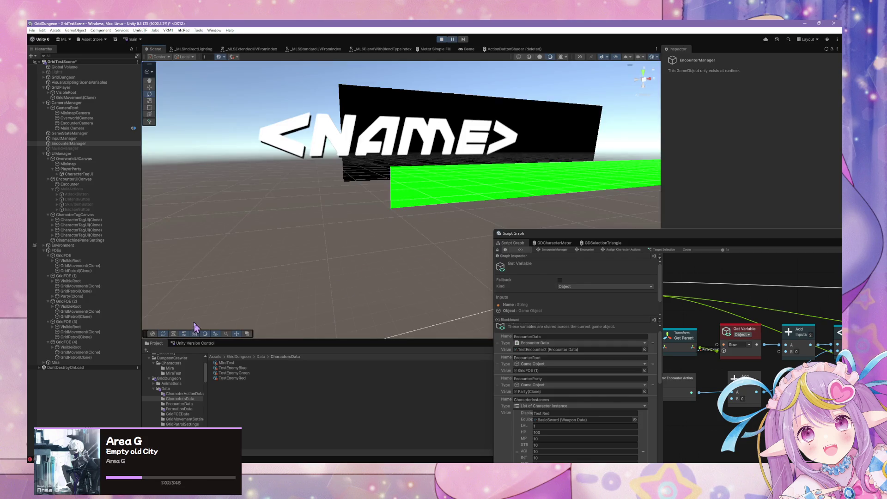
# Inspect the loop error and EncounterParty node in an enlarged graph window, then stop play mode.
pyautogui.click(756, 320)
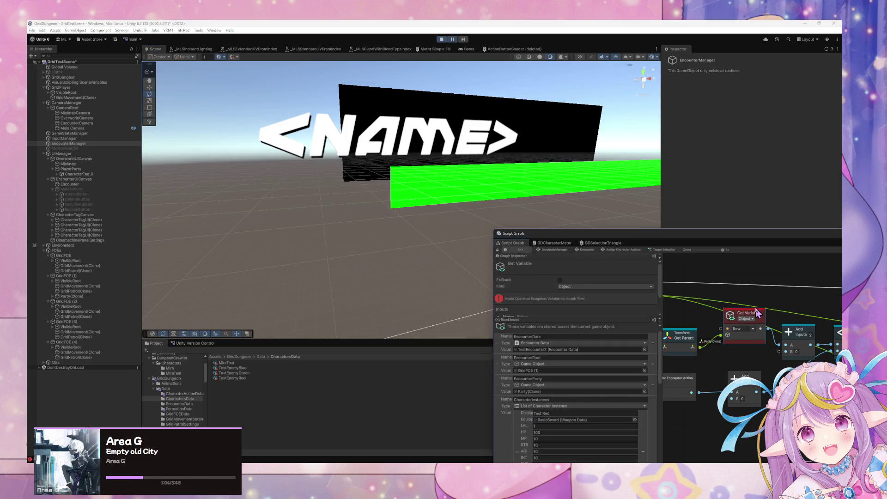
pyautogui.moveTo(710, 308); pyautogui.dragTo(793, 294)
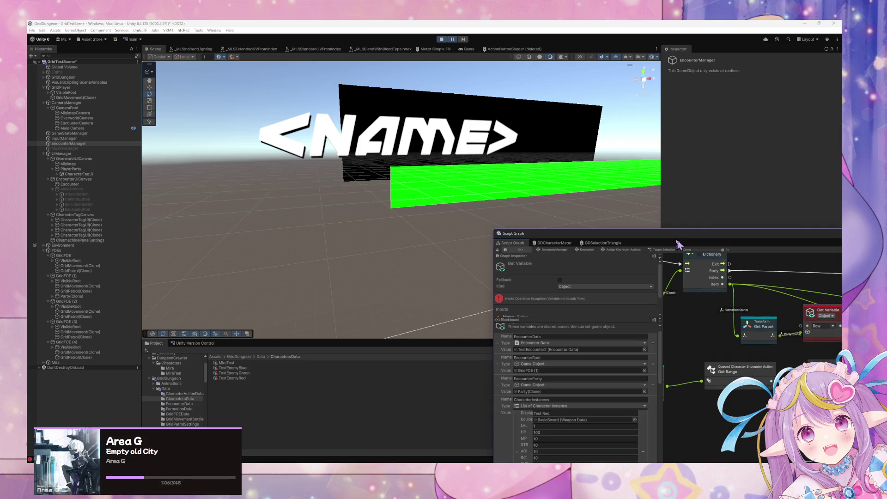
pyautogui.doubleClick(711, 245)
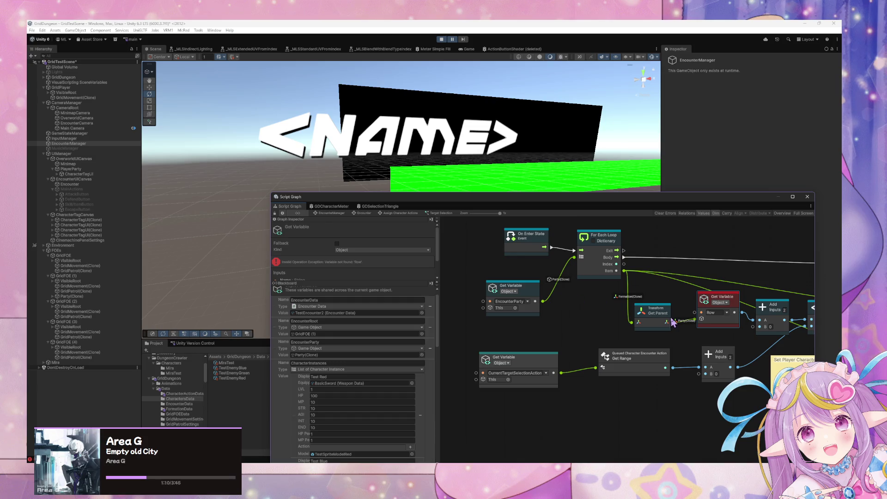
pyautogui.click(538, 294)
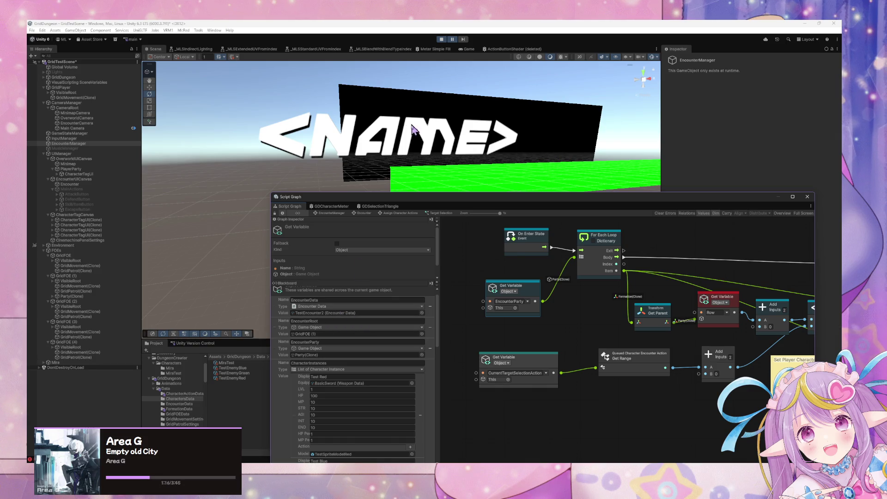
pyautogui.click(441, 39)
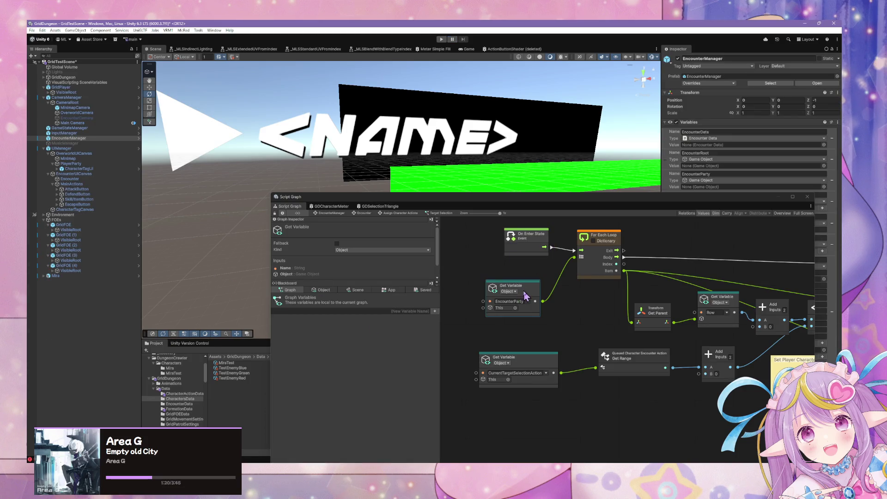
# Duplicate the EncounterParty node as Characters, chain it into the For Each Loop, and replay.
pyautogui.moveTo(520, 291); pyautogui.dragTo(477, 291)
pyautogui.hotkey('ctrl', 'd')
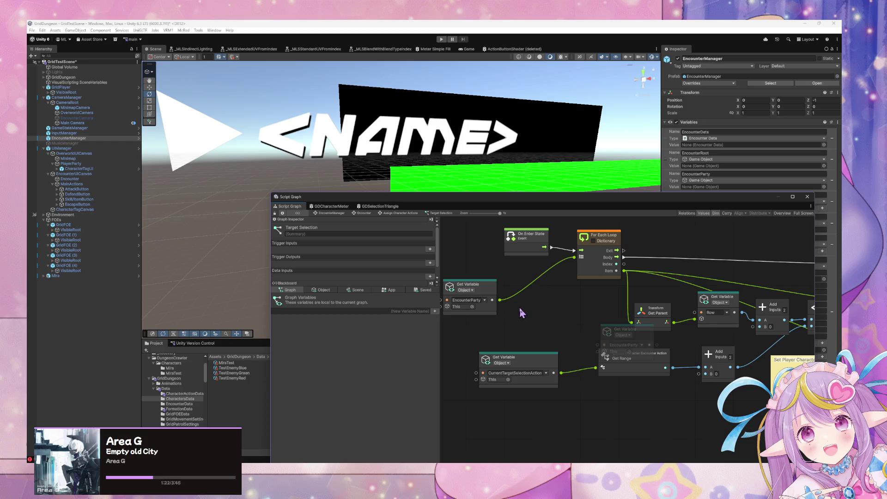
pyautogui.moveTo(600, 324); pyautogui.dragTo(518, 281)
pyautogui.click(543, 304)
pyautogui.write('Charac')
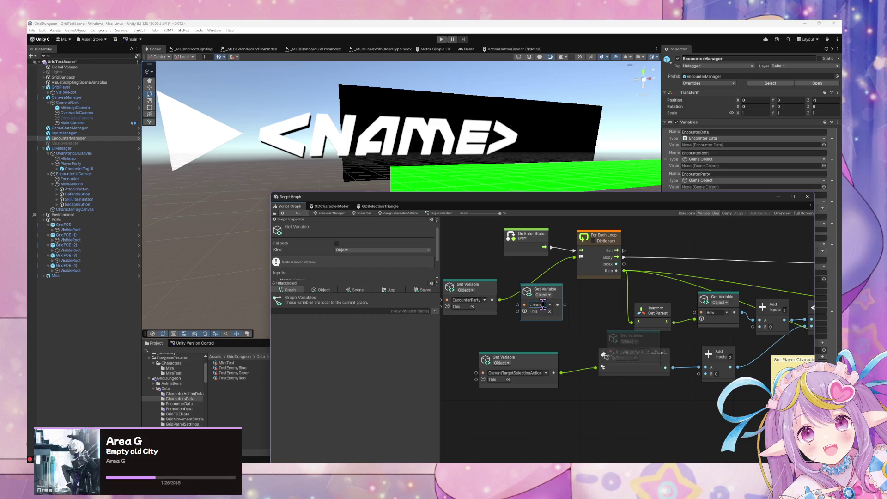
pyautogui.write('ters')
pyautogui.moveTo(501, 300)
pyautogui.mouseDown()
pyautogui.moveTo(517, 310)
pyautogui.moveTo(574, 267)
pyautogui.mouseUp()
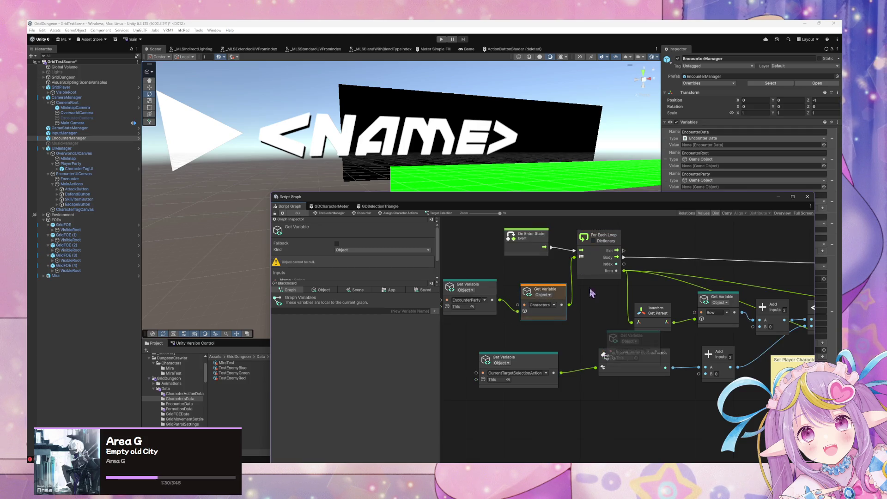
pyautogui.click(441, 40)
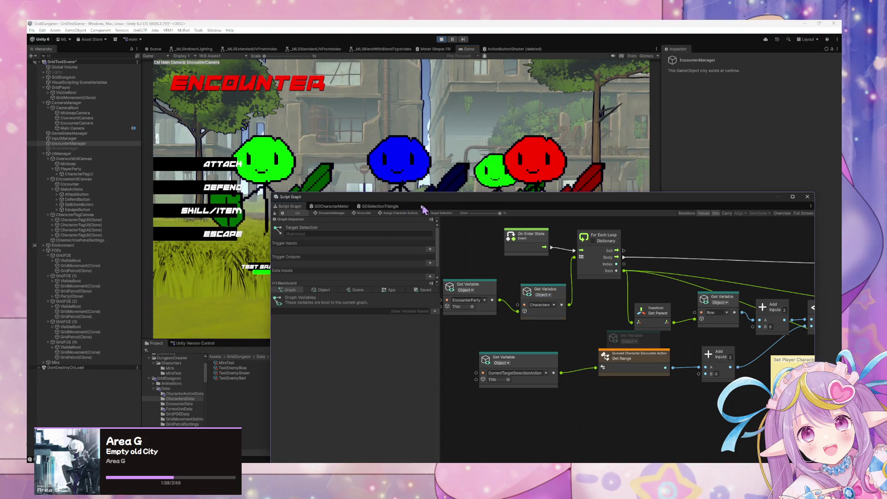
# Delete the faded leftover variable node and choose ATTACK in the running game to test targeting.
pyautogui.click(612, 332)
pyautogui.press('Delete')
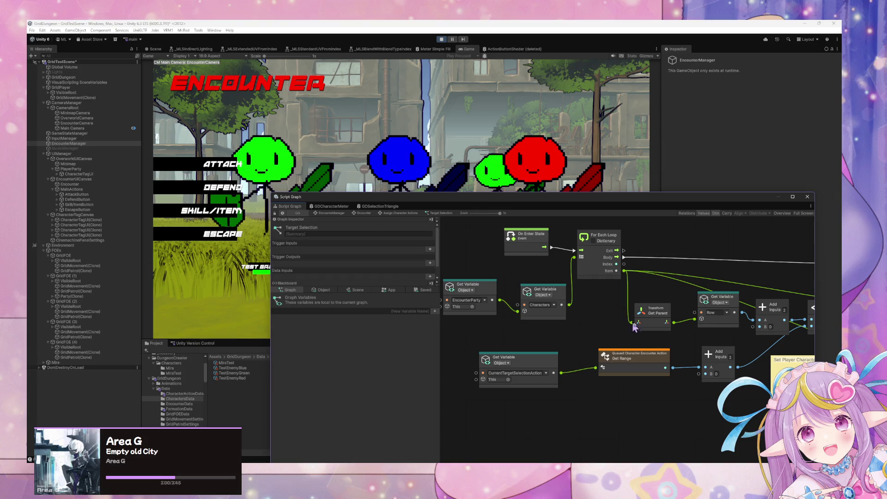
pyautogui.moveTo(579, 204)
pyautogui.mouseDown()
pyautogui.moveTo(475, 252)
pyautogui.moveTo(468, 300)
pyautogui.mouseUp()
pyautogui.click(221, 170)
pyautogui.click(221, 170)
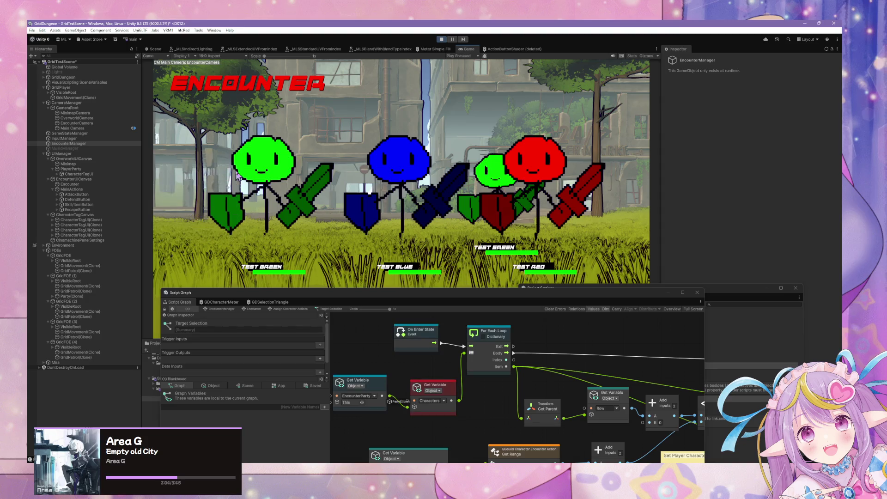
# Inspect the red Characters Get Variable node, which reports 'Variable not found'.
pyautogui.click(438, 391)
pyautogui.click(437, 360)
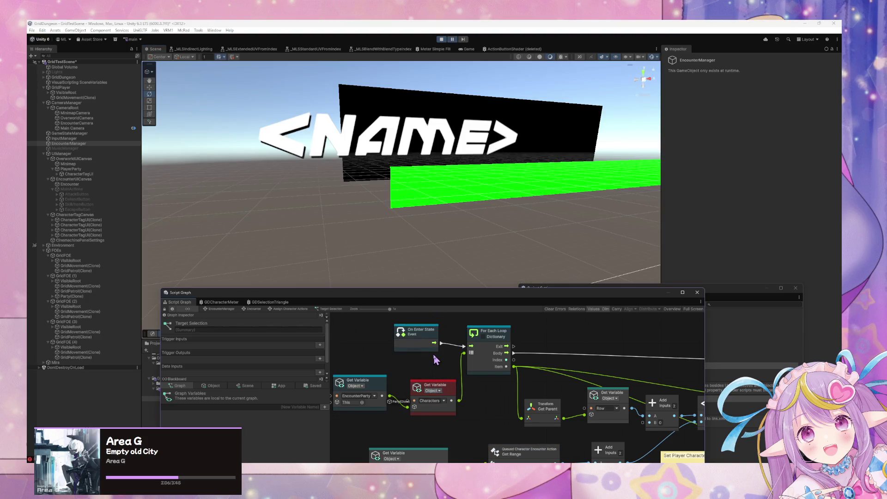
pyautogui.moveTo(402, 352); pyautogui.dragTo(433, 336)
pyautogui.click(462, 368)
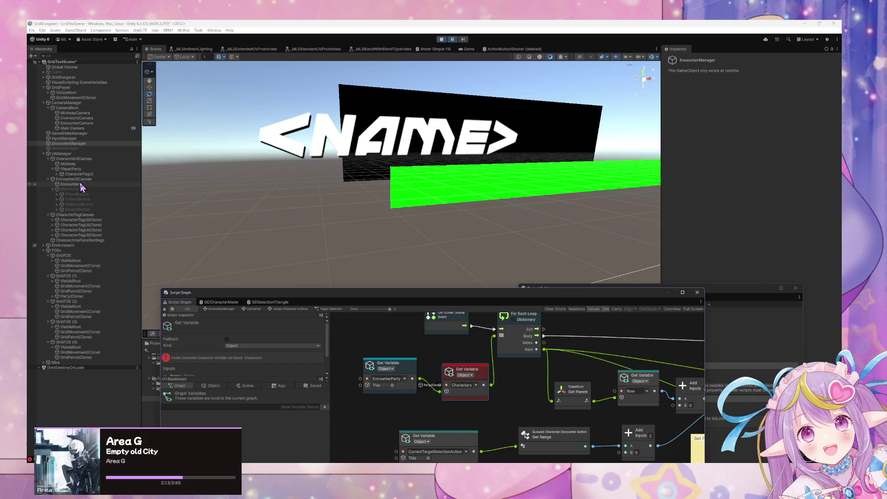
# Select EncounterManager and list its object variables, EncounterParty and CharacterInstances.
pyautogui.click(60, 144)
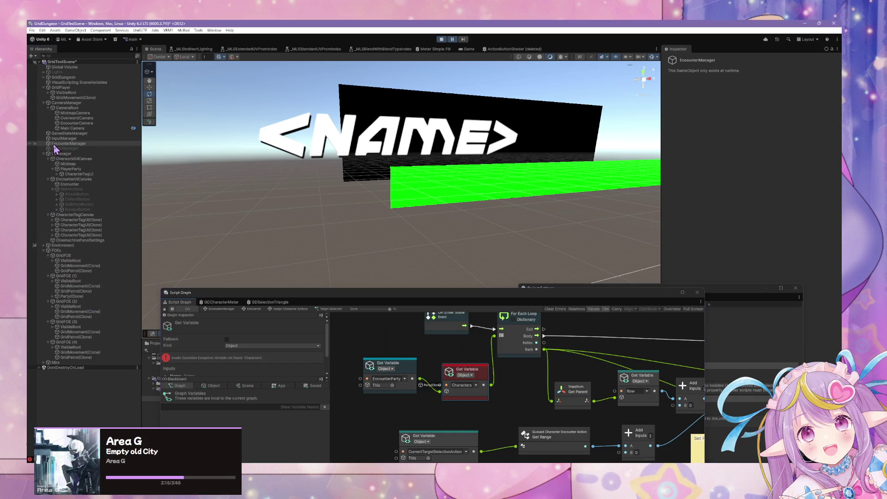
pyautogui.click(213, 386)
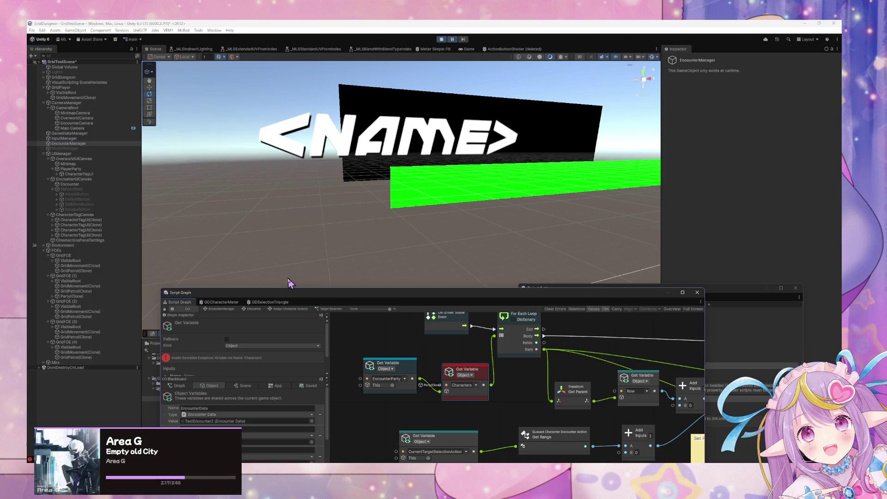
pyautogui.moveTo(283, 295); pyautogui.dragTo(331, 177)
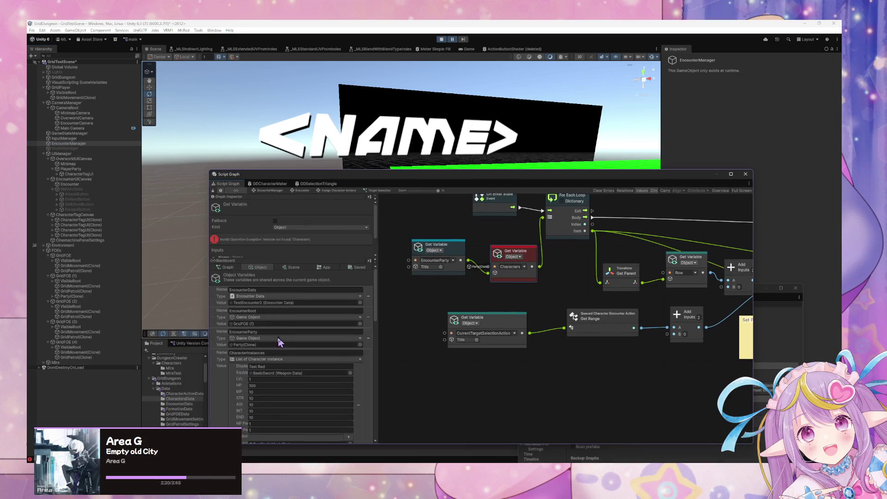
# Ping Party(Clone) from EncounterParty, review its State Graph, then stop play mode.
pyautogui.click(244, 345)
pyautogui.click(72, 296)
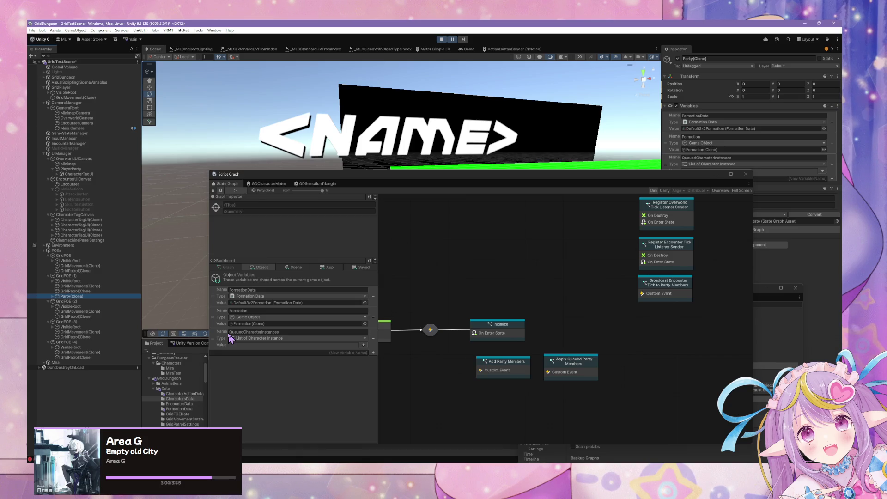
pyautogui.click(442, 39)
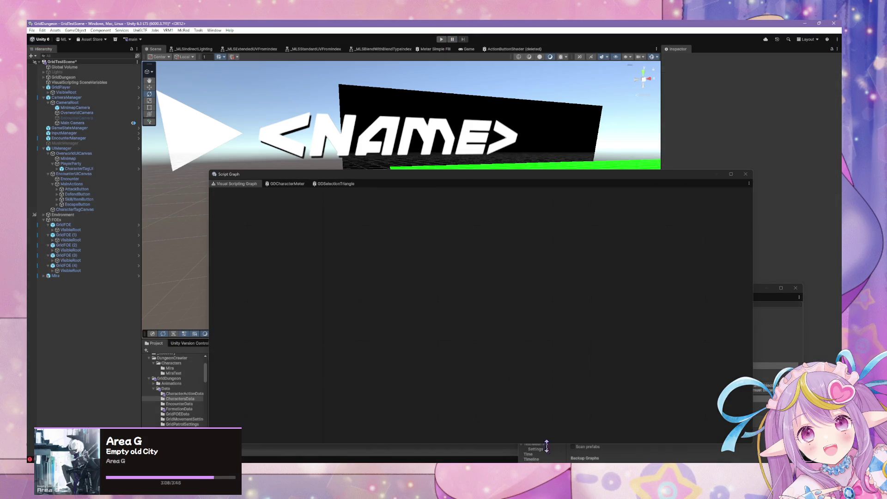
# Dock the graph panel and position the Visual Scripting project settings window in Unity.
pyautogui.click(580, 432)
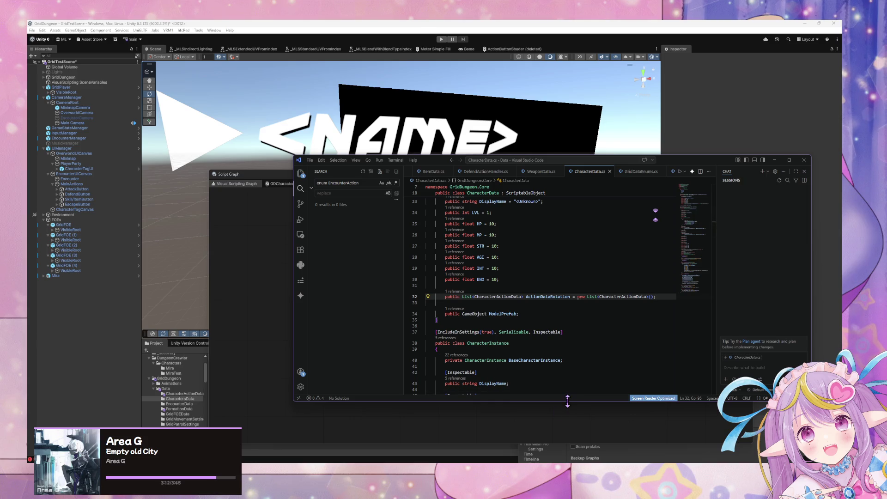
pyautogui.click(262, 387)
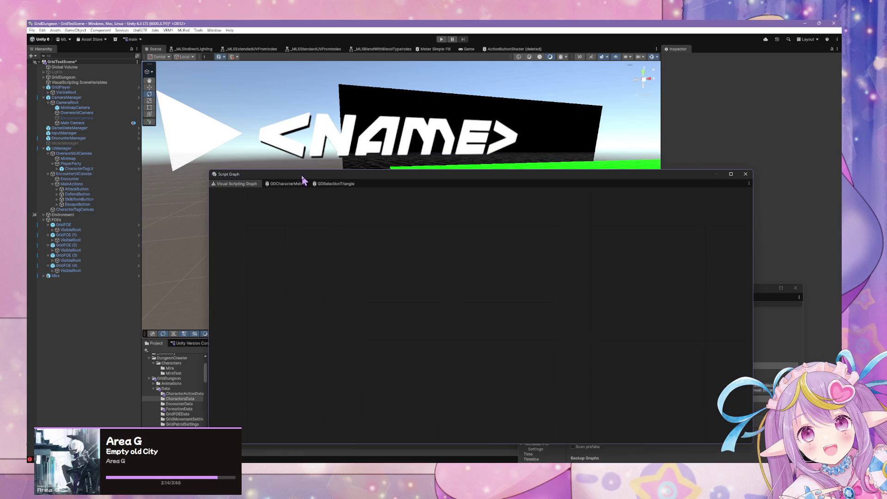
pyautogui.moveTo(303, 178); pyautogui.dragTo(453, 300)
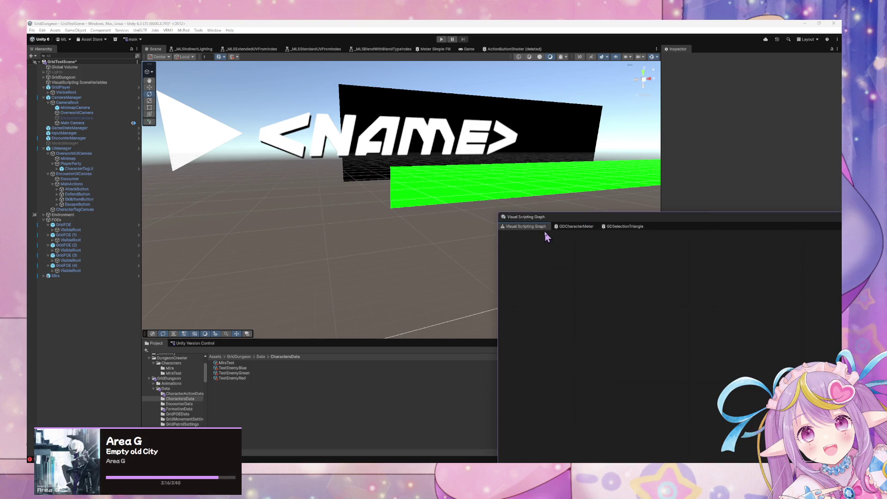
pyautogui.moveTo(554, 296); pyautogui.dragTo(641, 336)
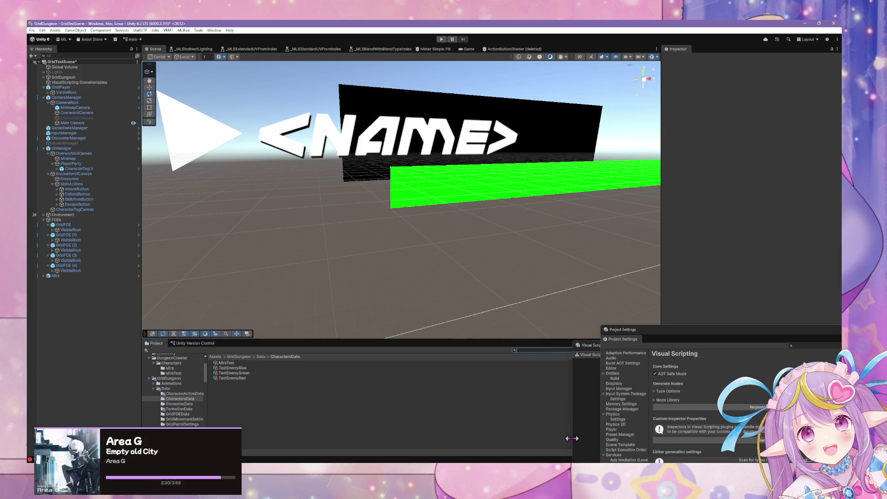
# Add a public GameObject CharacterInstance property with public get and set below BaseCharacterInstance.
pyautogui.hotkey('alt', 'Tab')
pyautogui.scroll(-20, 495, 248)
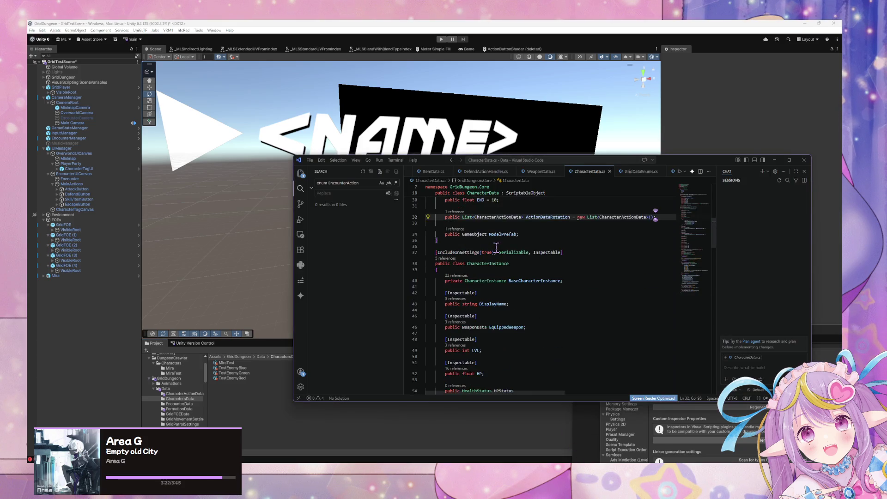
pyautogui.scroll(-5, 497, 249)
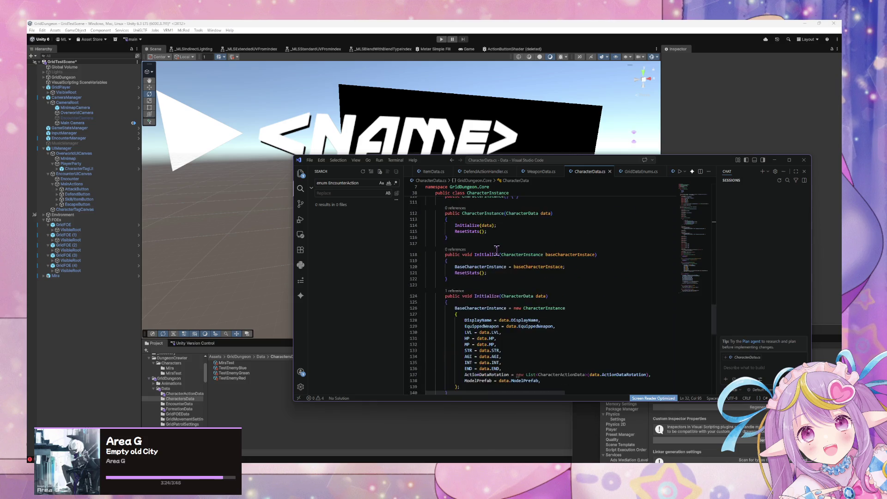
pyautogui.scroll(12, 572, 266)
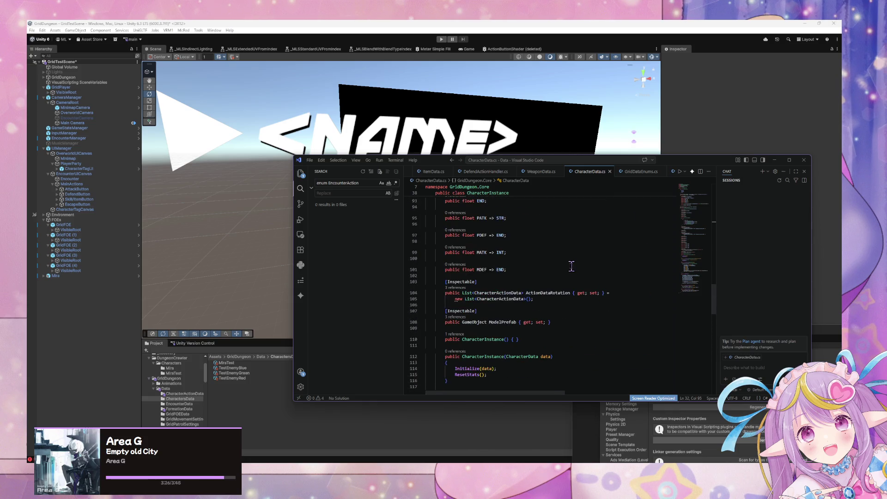
pyautogui.scroll(9, 573, 267)
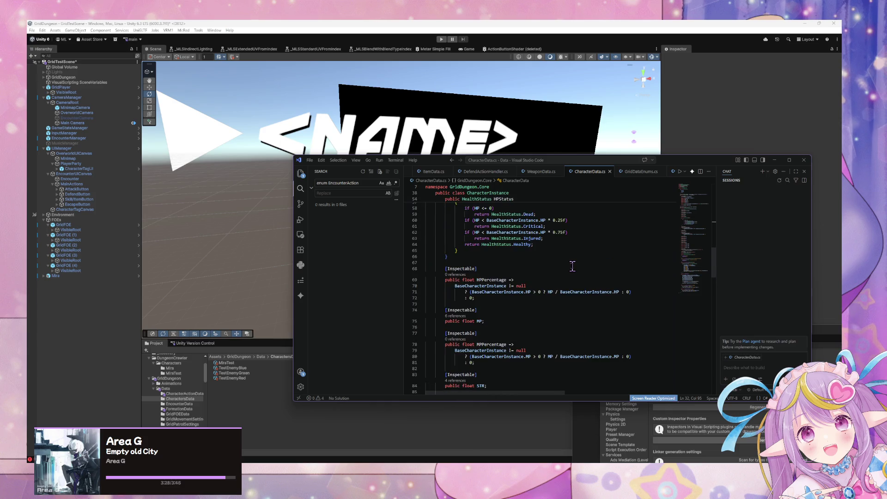
pyautogui.scroll(6, 573, 267)
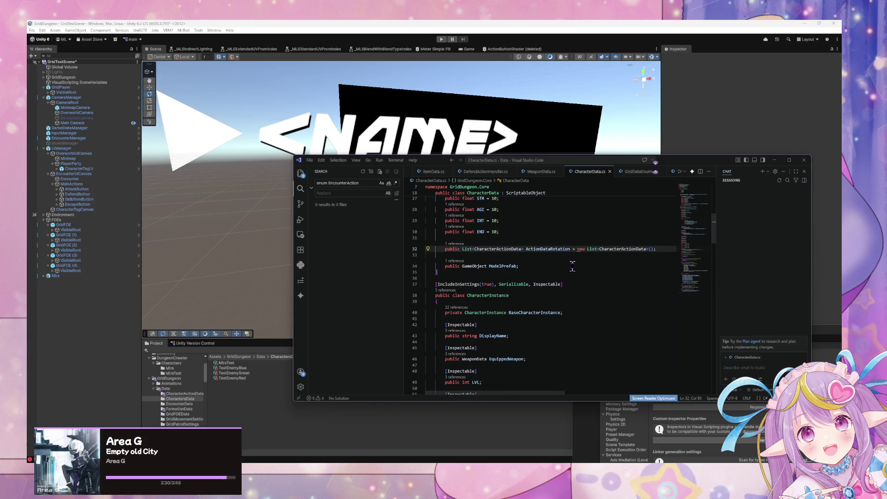
pyautogui.scroll(-3, 580, 312)
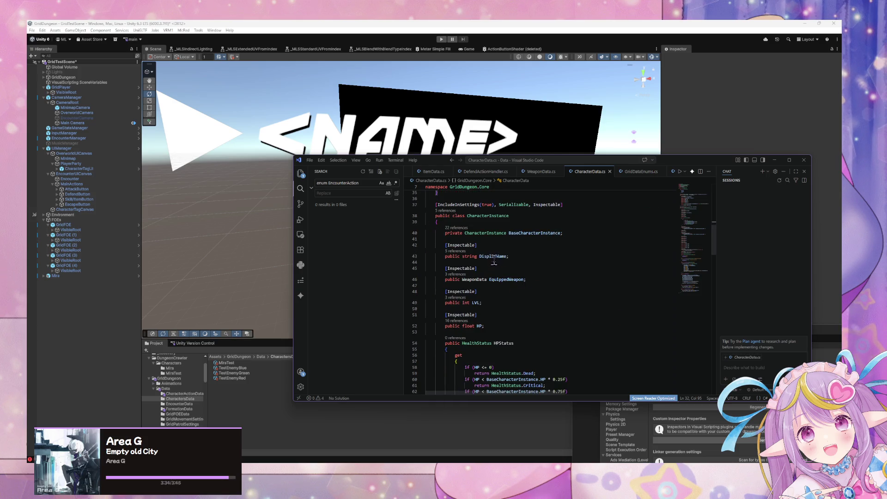
pyautogui.click(576, 235)
pyautogui.press('Return')
pyautogui.press('Return')
pyautogui.write('public')
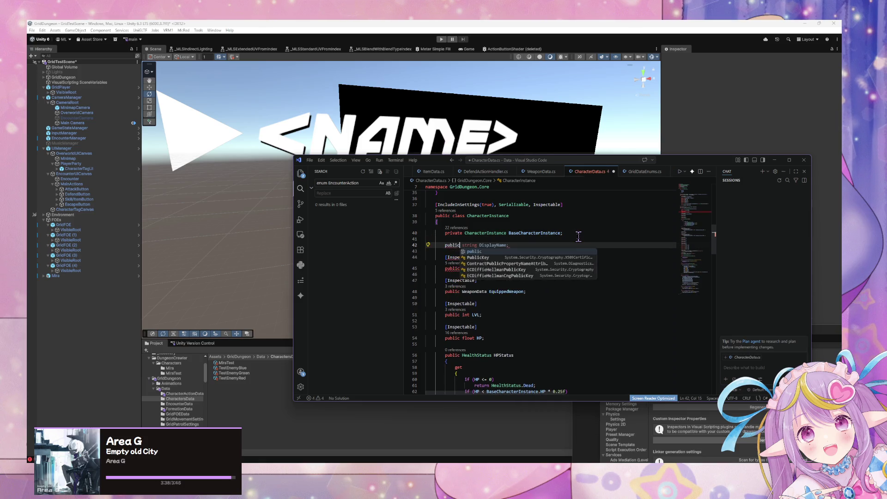
pyautogui.write(' GameObject CharacterIn')
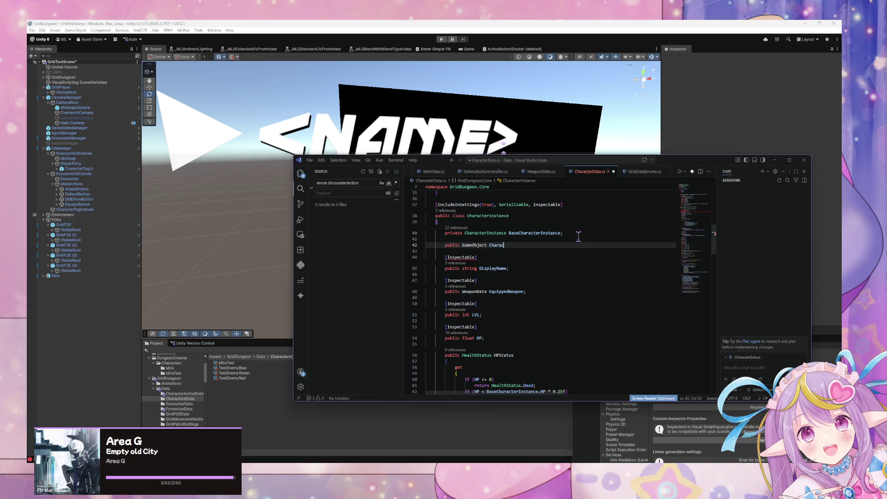
pyautogui.write('stance ')
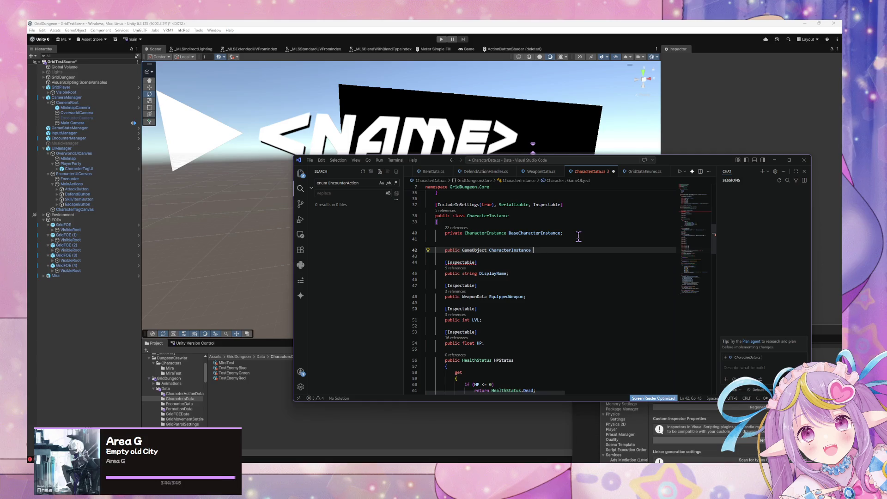
pyautogui.write('P{get')
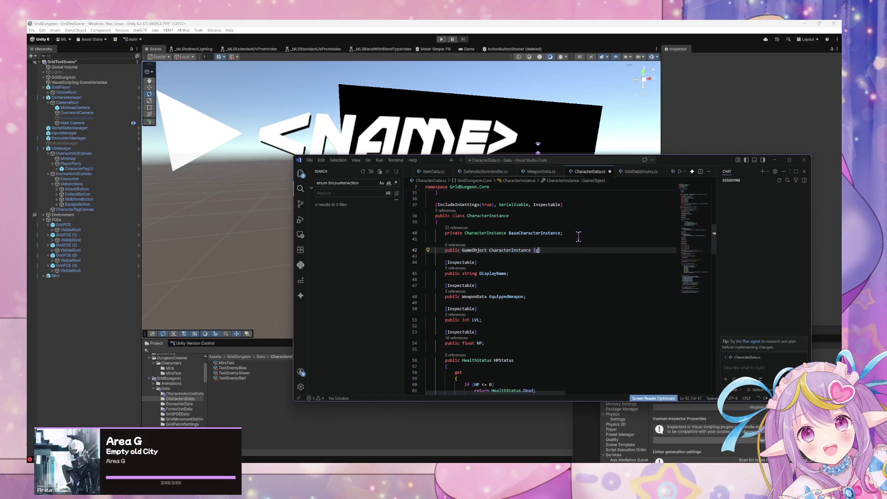
pyautogui.press('Tab')
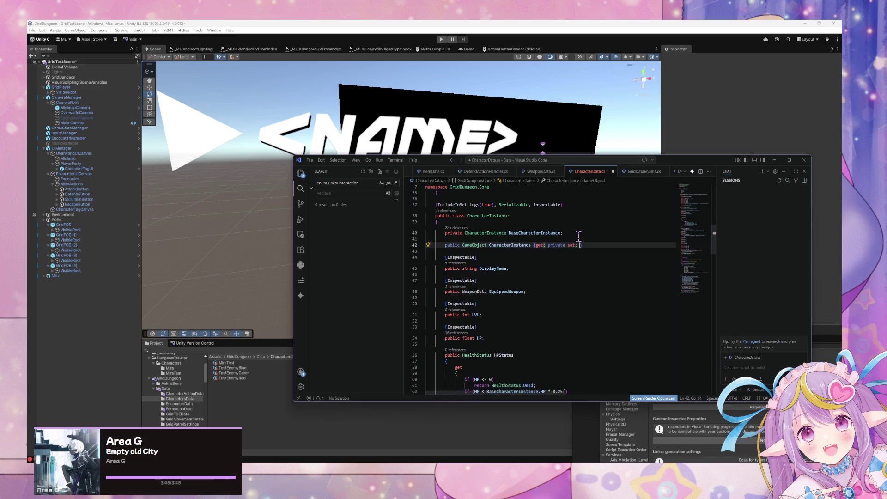
pyautogui.doubleClick(563, 250)
pyautogui.press('BackSpace')
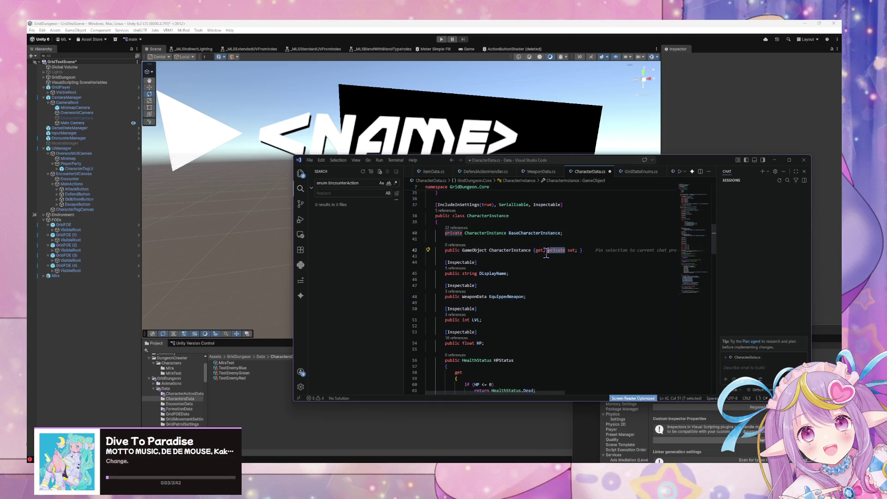
# Put the [Inspectable] attribute above the new property and return to Unity to recompile.
pyautogui.press('Up')
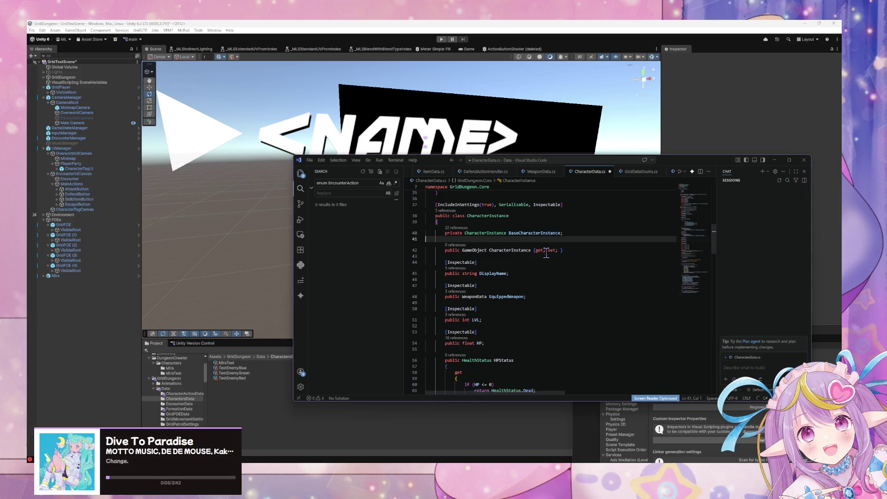
pyautogui.press('Return')
pyautogui.press('Tab')
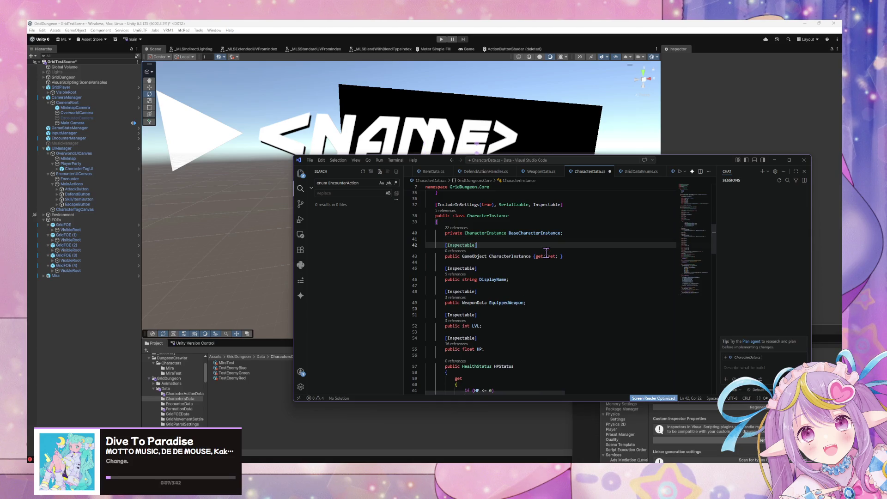
pyautogui.click(275, 216)
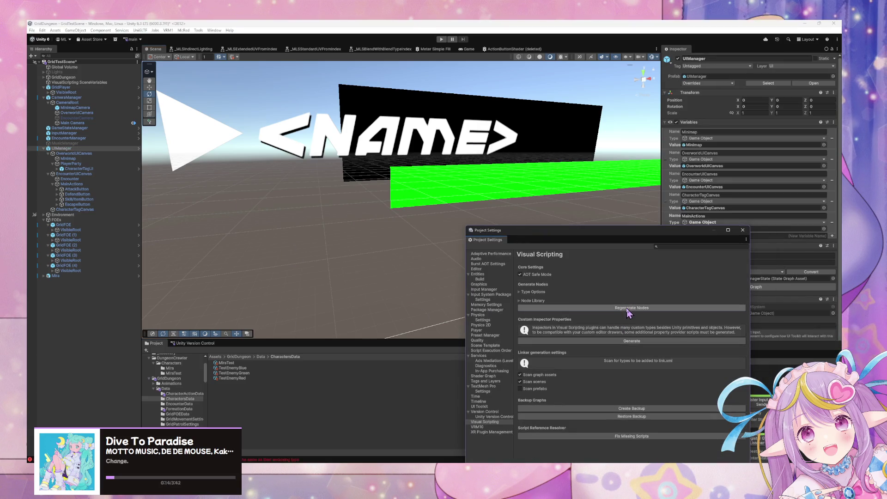
# Run Regenerate Nodes, dismiss the completion notice, and move the settings window aside.
pyautogui.click(631, 308)
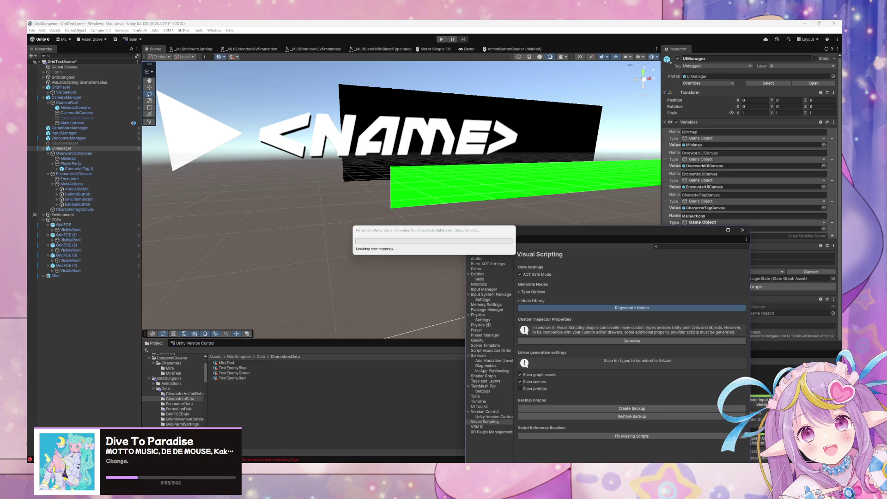
pyautogui.click(413, 234)
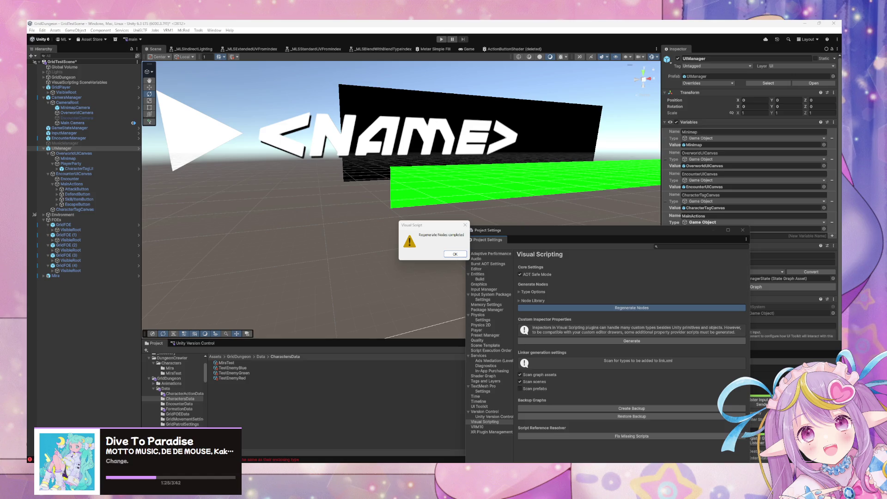
pyautogui.click(452, 254)
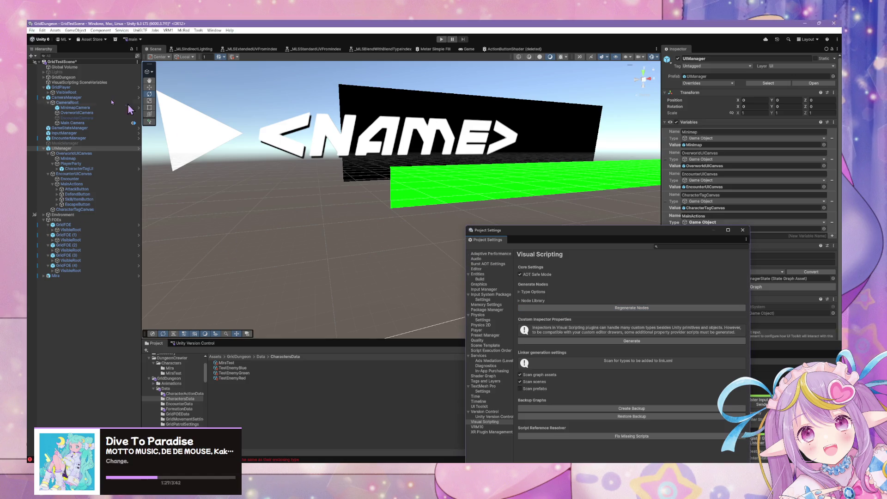
pyautogui.moveTo(664, 234); pyautogui.dragTo(572, 223)
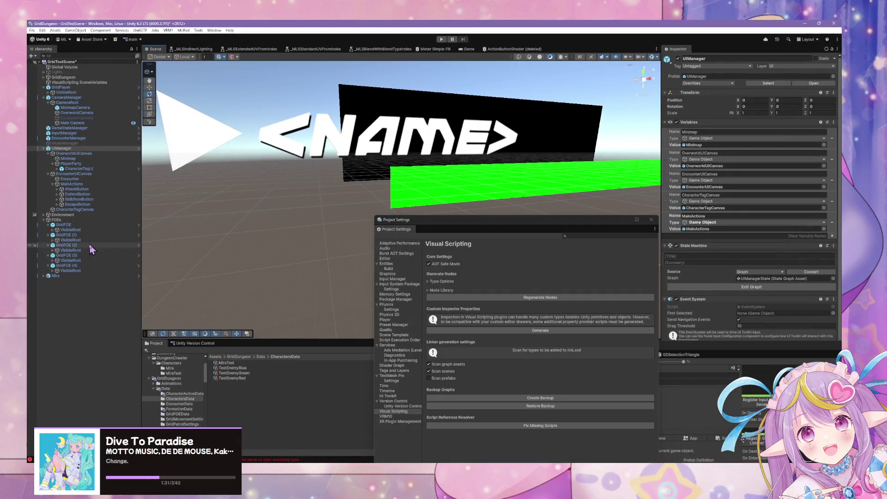
pyautogui.moveTo(546, 225); pyautogui.dragTo(659, 371)
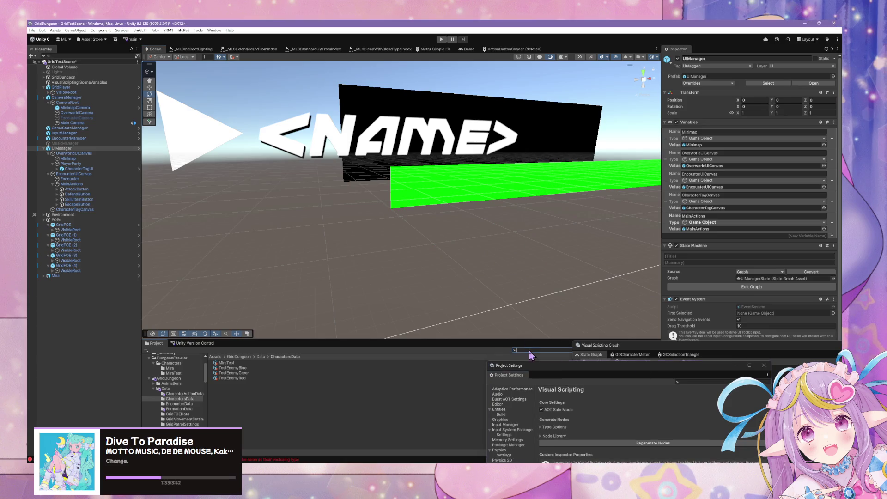
# Open the PartyState asset and its Add Party Members script graph.
pyautogui.write('party')
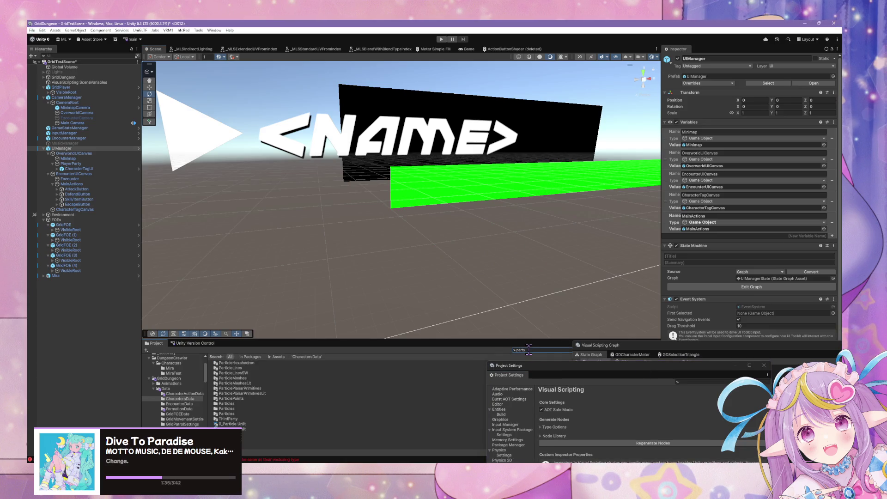
pyautogui.click(230, 374)
pyautogui.doubleClick(231, 375)
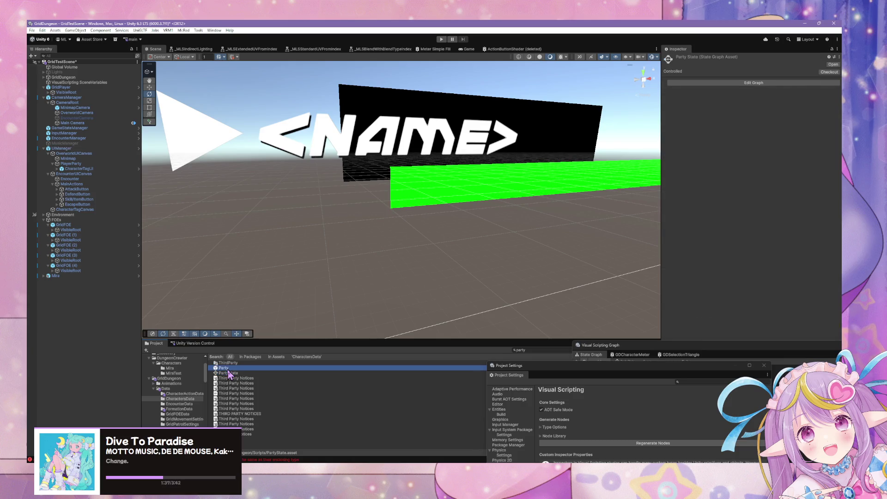
pyautogui.moveTo(691, 342)
pyautogui.mouseDown()
pyautogui.moveTo(423, 195)
pyautogui.moveTo(353, 171)
pyautogui.mouseUp()
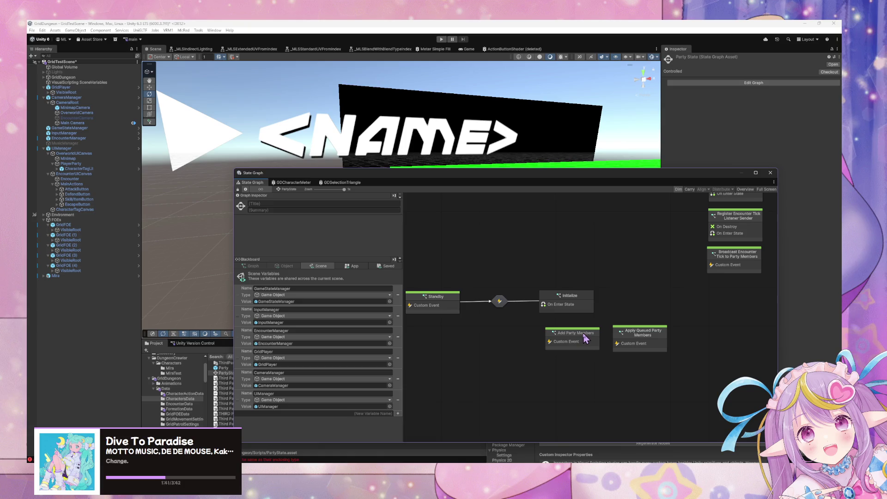
pyautogui.click(584, 340)
pyautogui.doubleClick(583, 341)
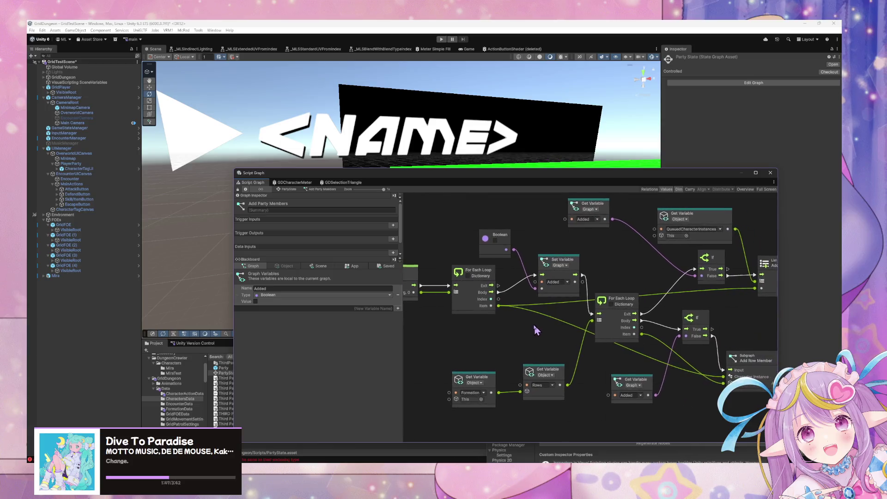
# Open the Add Row Member subgraph and inspect its Instantiate node.
pyautogui.moveTo(618, 329)
pyautogui.mouseDown()
pyautogui.moveTo(590, 312)
pyautogui.moveTo(483, 317)
pyautogui.moveTo(476, 329)
pyautogui.mouseUp()
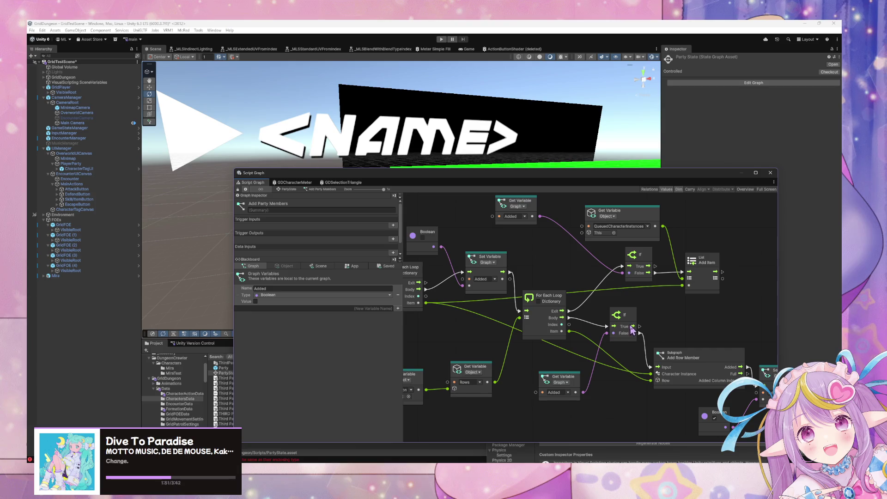
pyautogui.hscroll(5, 623, 324)
pyautogui.scroll(-2, 624, 323)
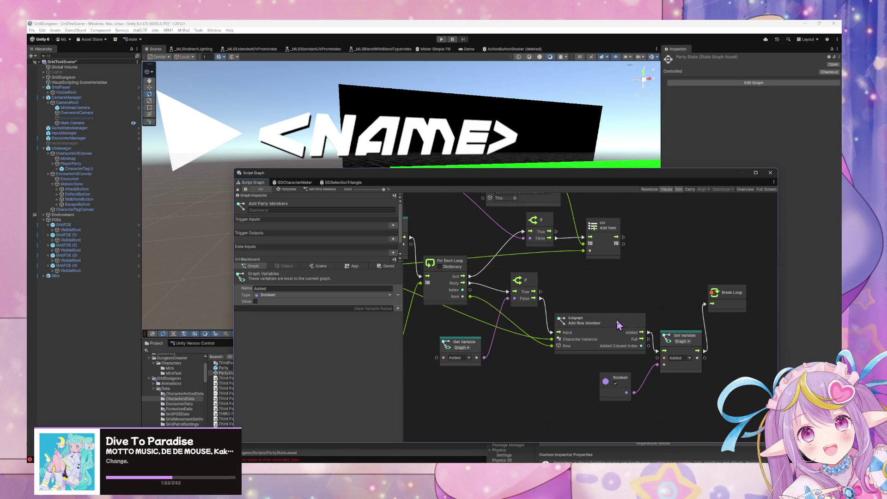
pyautogui.doubleClick(615, 320)
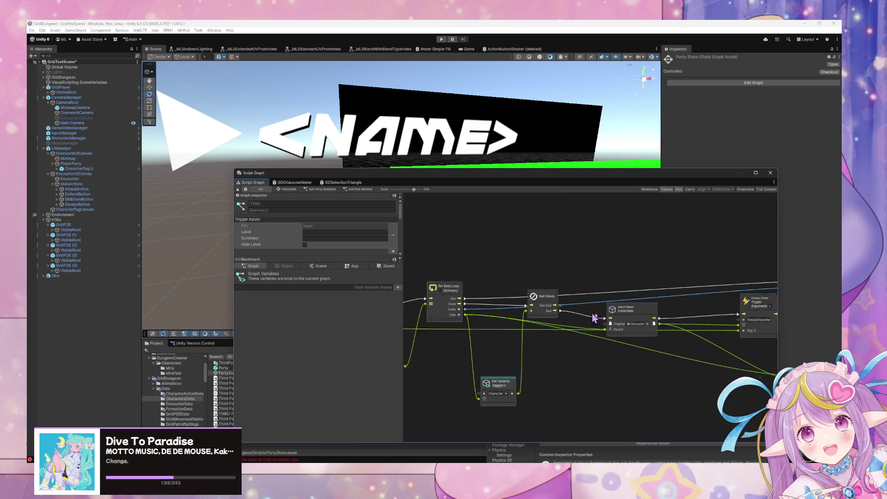
pyautogui.hscroll(13, 688, 323)
pyautogui.scroll(-2, 688, 323)
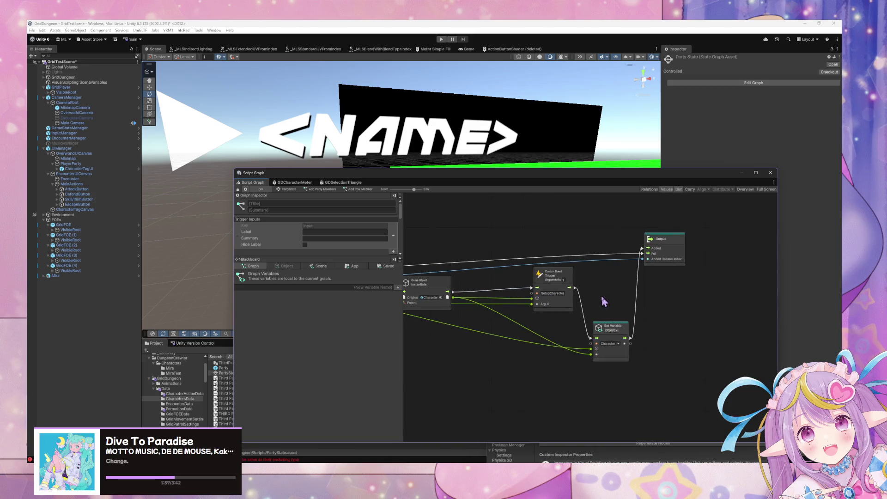
pyautogui.hscroll(-5, 671, 296)
pyautogui.scroll(1, 646, 298)
pyautogui.click(584, 299)
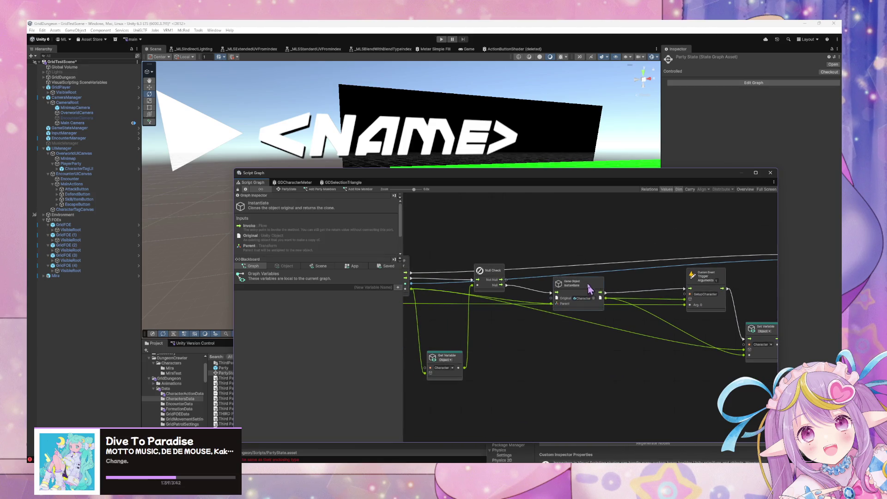
pyautogui.hscroll(2, 529, 325)
pyautogui.scroll(-1, 525, 312)
# Nudge the Custom Event Trigger and Instantiate nodes and move the graph window down-right.
pyautogui.moveTo(658, 267); pyautogui.dragTo(659, 273)
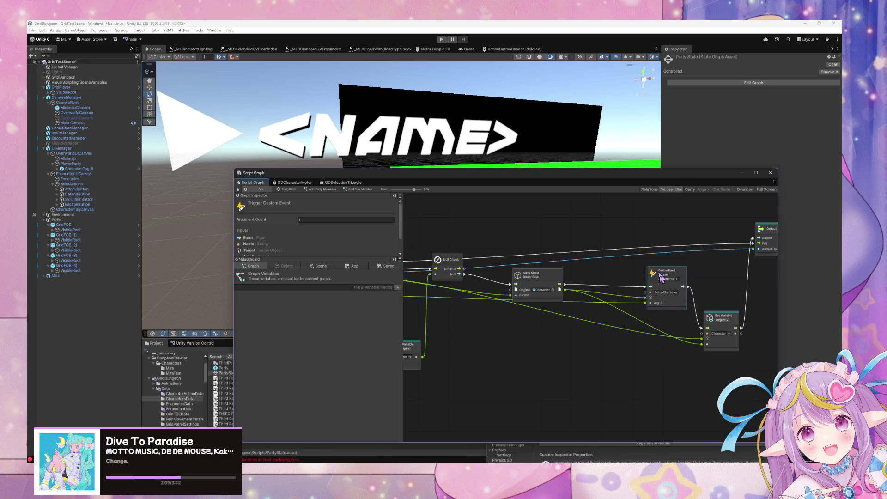
pyautogui.moveTo(557, 289)
pyautogui.mouseDown()
pyautogui.moveTo(557, 262)
pyautogui.moveTo(694, 283)
pyautogui.moveTo(577, 301)
pyautogui.mouseUp()
pyautogui.moveTo(595, 261); pyautogui.dragTo(594, 279)
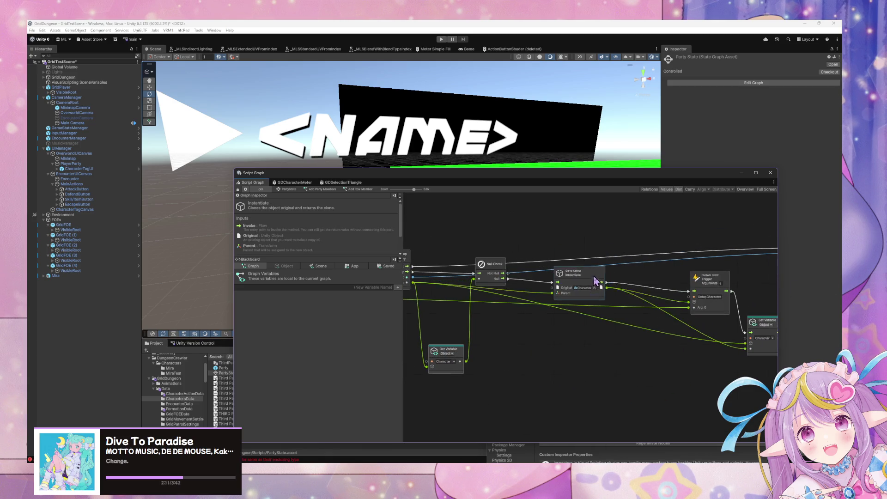
pyautogui.moveTo(325, 173); pyautogui.dragTo(543, 264)
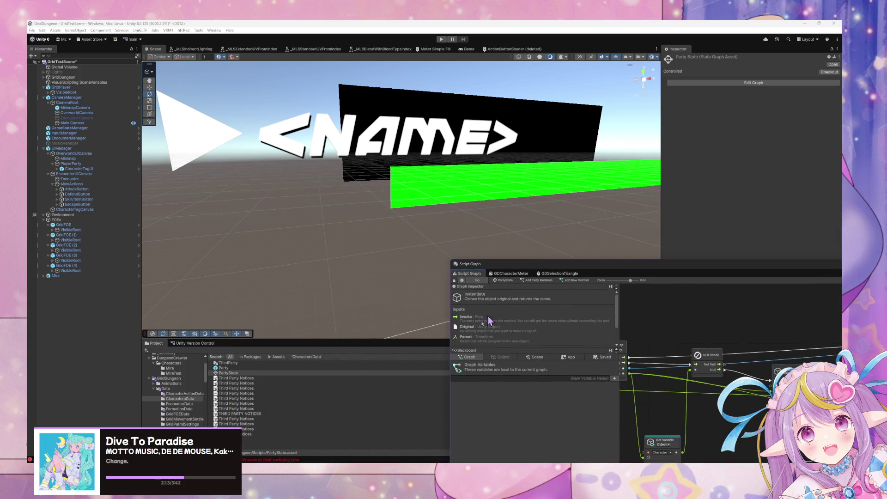
pyautogui.moveTo(460, 274)
pyautogui.mouseDown()
pyautogui.moveTo(529, 370)
pyautogui.moveTo(536, 411)
pyautogui.mouseUp()
pyautogui.click(548, 350)
pyautogui.write('t:charact')
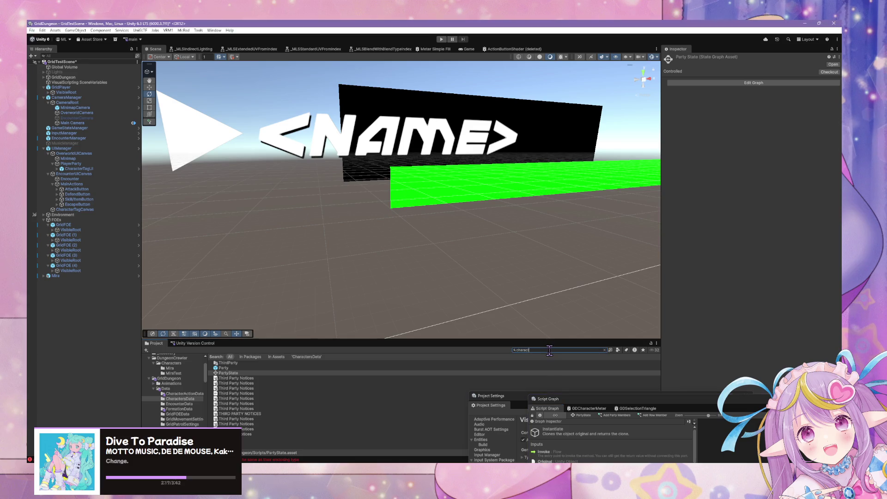
# Select the Character prefab and look through its Enable/Disable Selection script graph.
pyautogui.write('er')
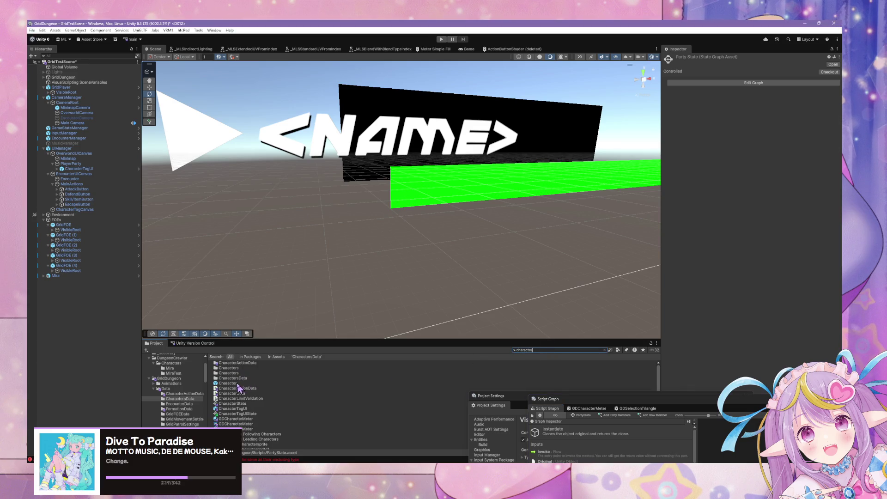
pyautogui.click(238, 383)
pyautogui.moveTo(378, 217); pyautogui.dragTo(364, 205)
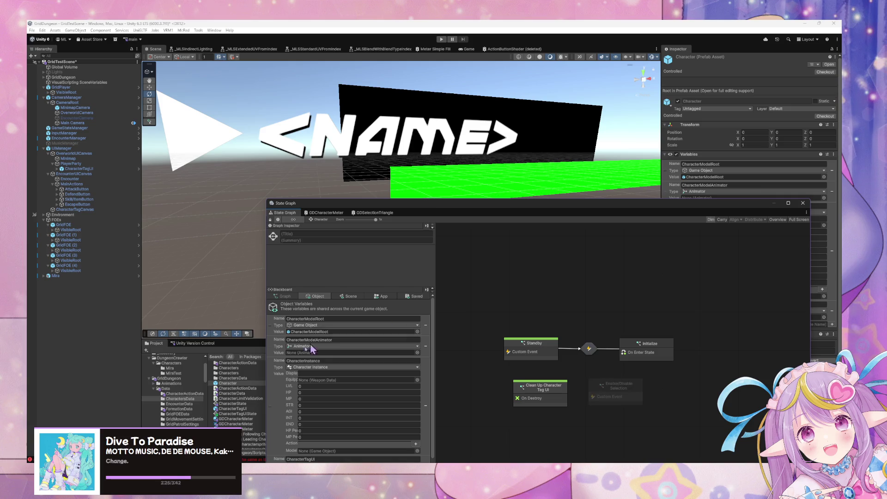
pyautogui.click(233, 383)
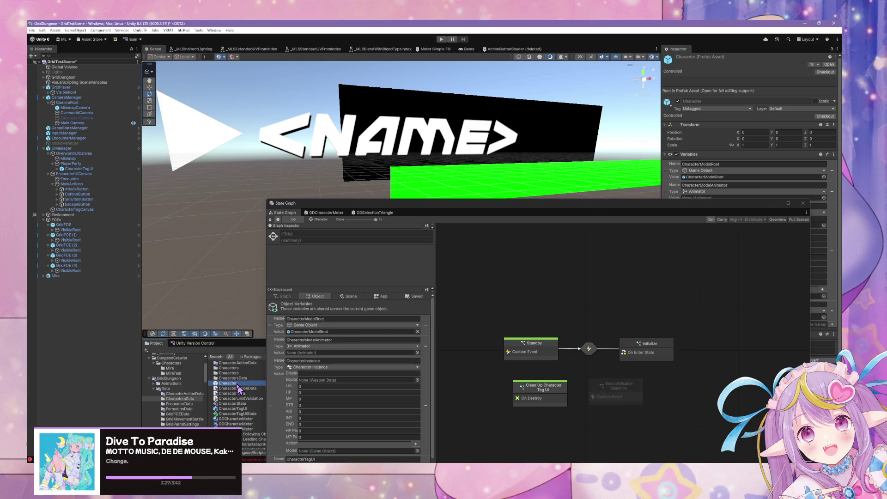
pyautogui.click(615, 397)
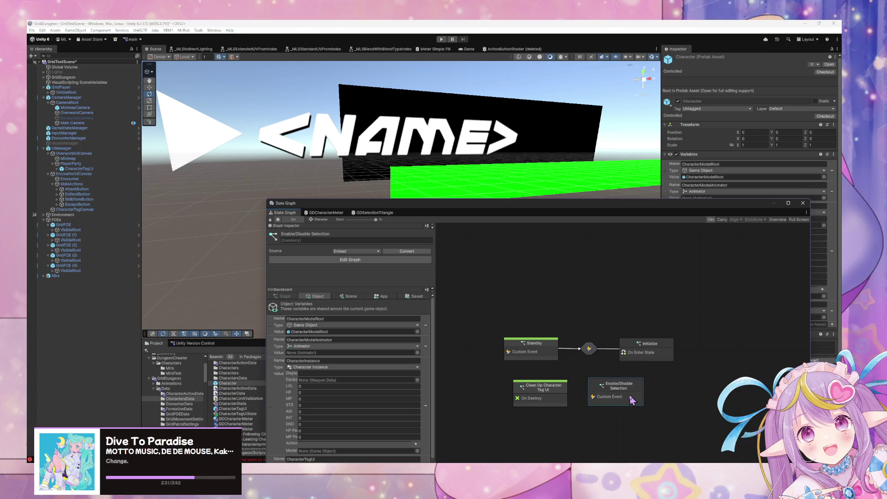
pyautogui.doubleClick(631, 399)
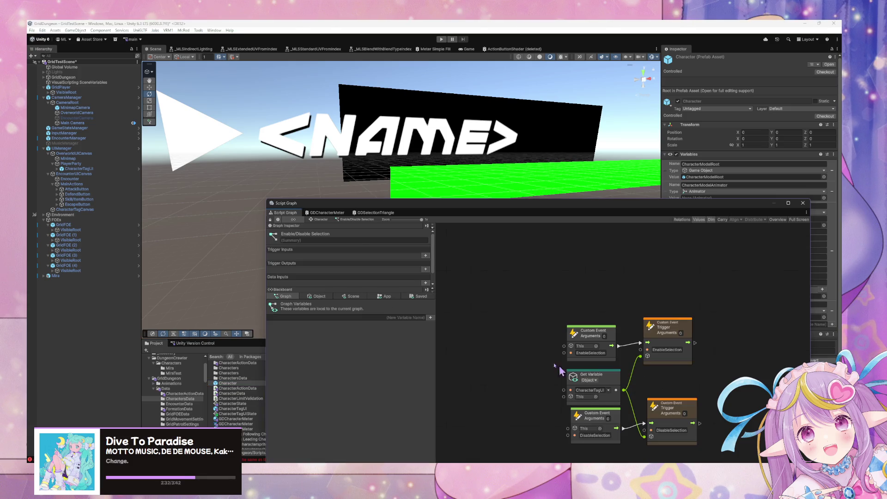
pyautogui.click(325, 219)
pyautogui.rightClick(633, 403)
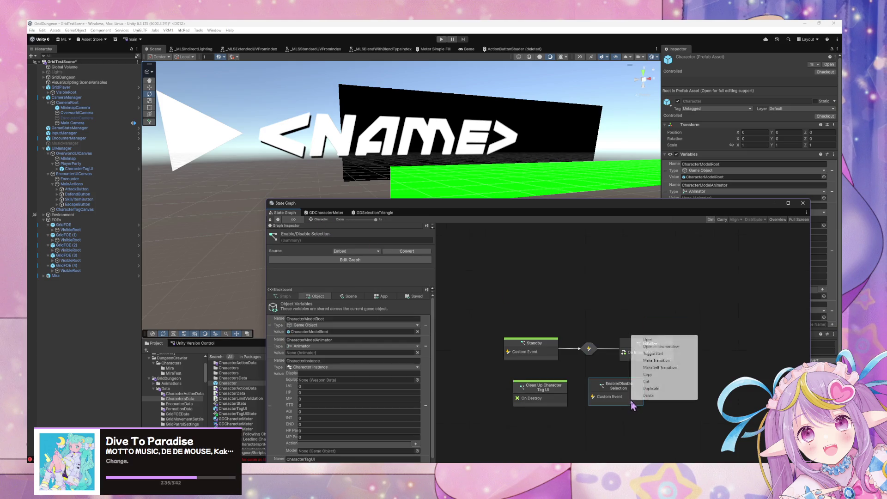
pyautogui.click(615, 383)
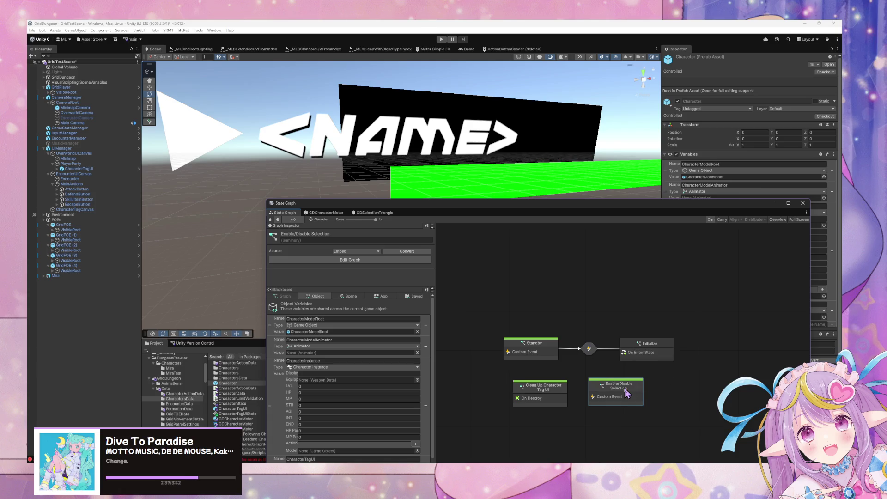
pyautogui.doubleClick(602, 383)
pyautogui.click(321, 220)
# Open the Initialize state's script graph and show its object variables, including CharacterInstance.
pyautogui.doubleClick(646, 343)
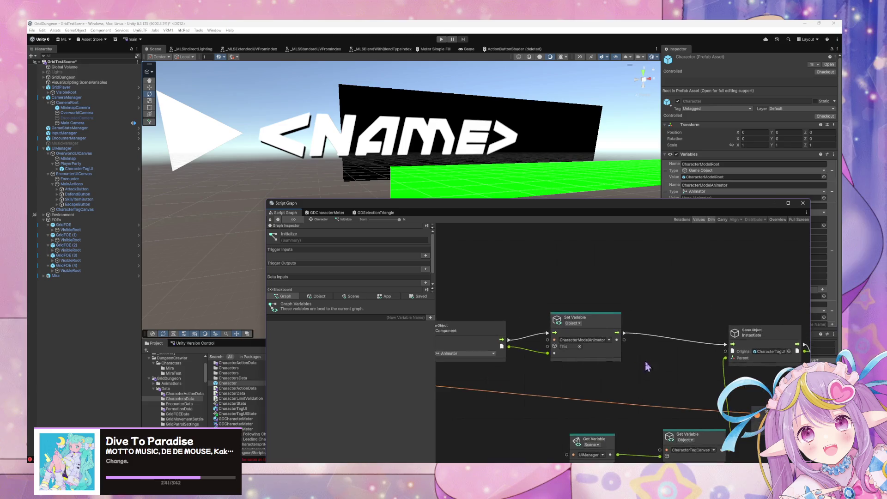
pyautogui.click(312, 296)
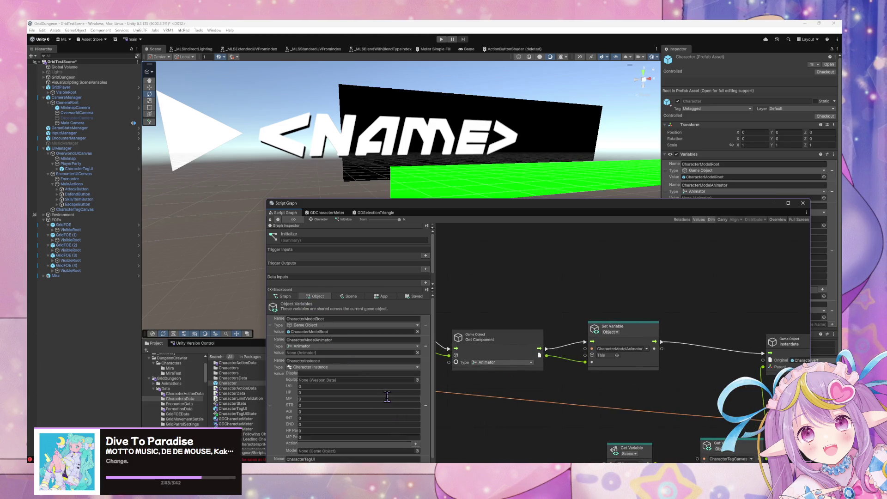
pyautogui.scroll(-2, 406, 393)
pyautogui.moveTo(502, 212); pyautogui.dragTo(430, 169)
pyautogui.moveTo(595, 337)
pyautogui.mouseDown()
pyautogui.moveTo(570, 333)
pyautogui.moveTo(667, 322)
pyautogui.moveTo(581, 340)
pyautogui.moveTo(386, 341)
pyautogui.mouseUp()
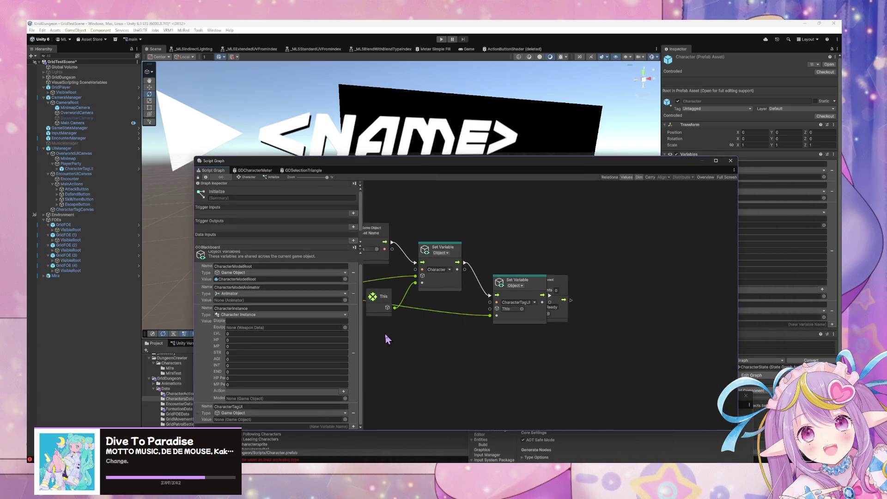
# Pull the Custom Event Trigger node clear and open Grid Dungeon > Core > Character Instance nodes.
pyautogui.moveTo(559, 283)
pyautogui.mouseDown()
pyautogui.moveTo(713, 296)
pyautogui.moveTo(720, 284)
pyautogui.mouseUp()
pyautogui.rightClick(595, 338)
pyautogui.click(628, 345)
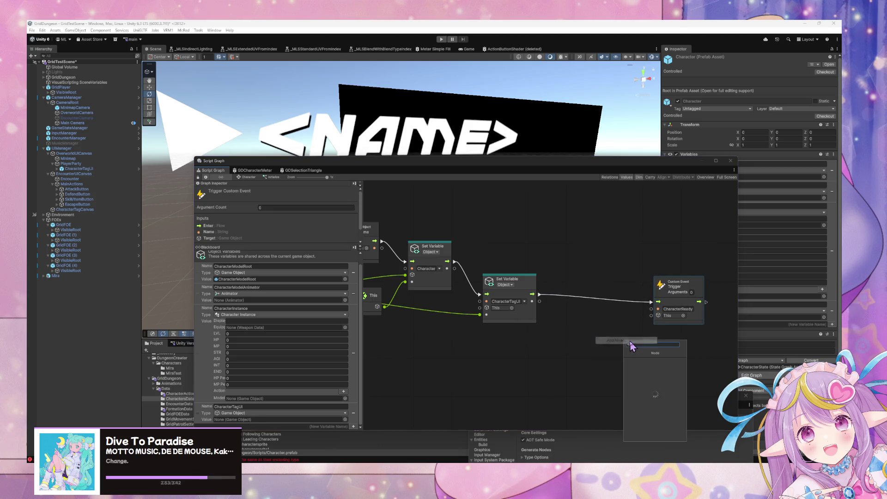
pyautogui.click(643, 373)
pyautogui.click(660, 373)
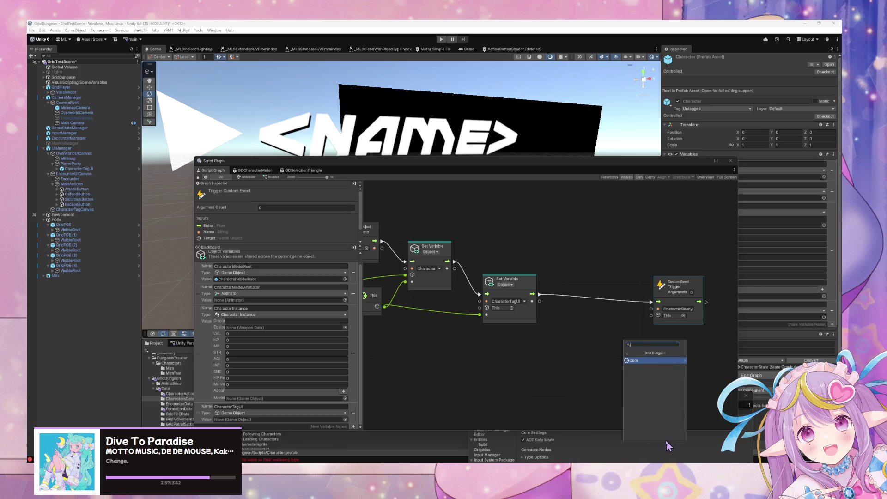
pyautogui.click(660, 375)
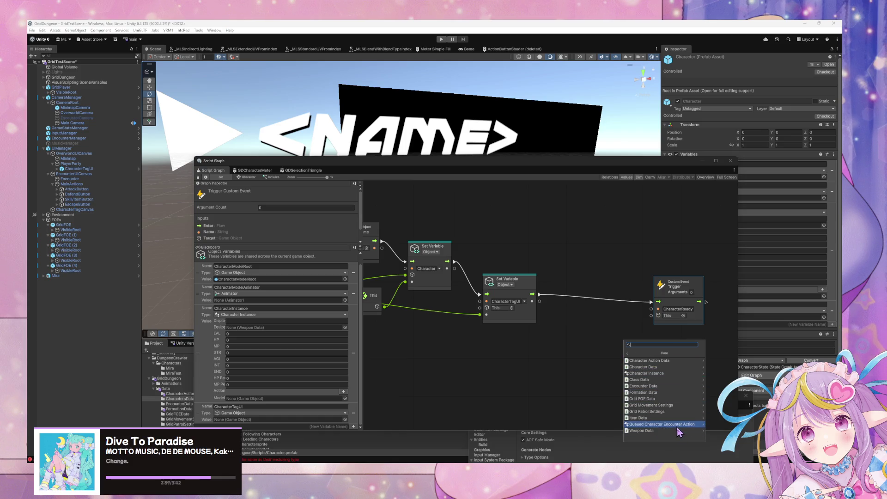
pyautogui.click(670, 374)
# Scroll through the Character Instance node entries, then switch to CharacterData.cs in VS Code.
pyautogui.scroll(-2, 679, 395)
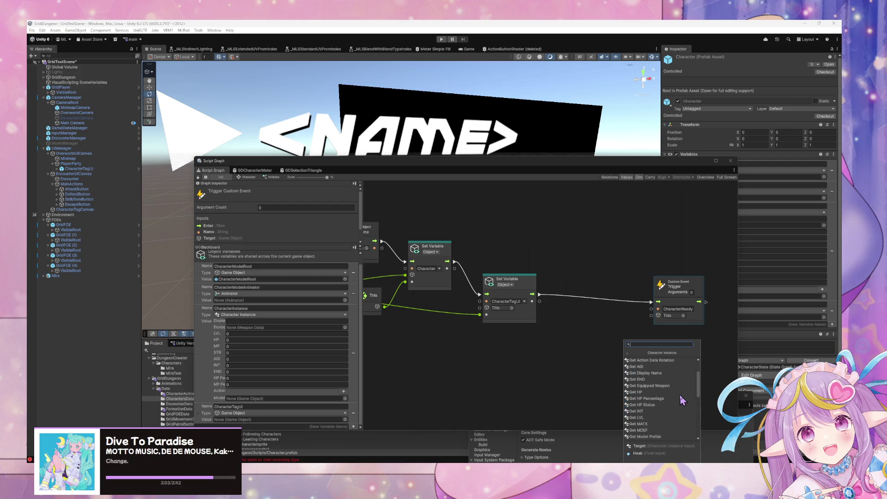
pyautogui.scroll(-5, 671, 409)
pyautogui.scroll(-5, 674, 406)
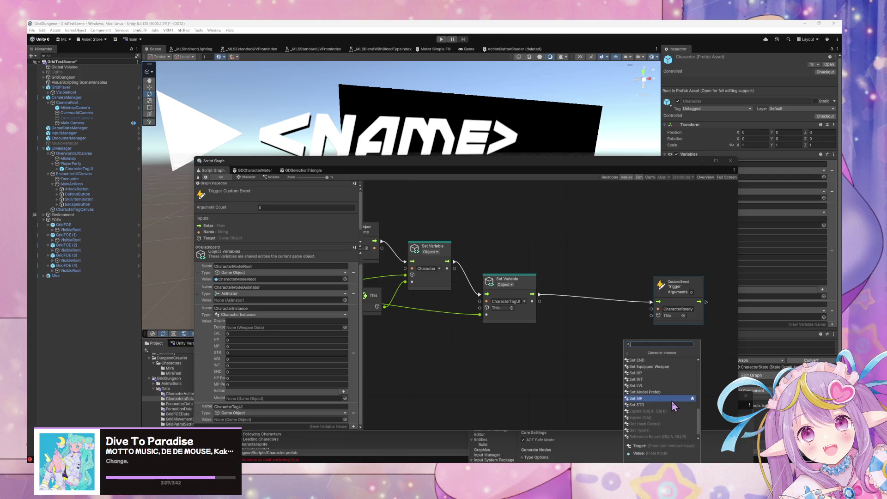
pyautogui.scroll(3, 670, 407)
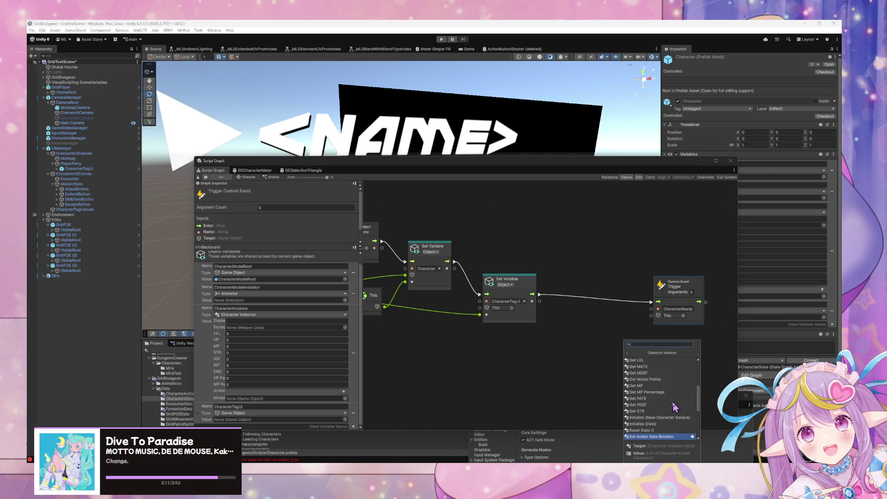
pyautogui.press('Home')
pyautogui.scroll(3, 673, 406)
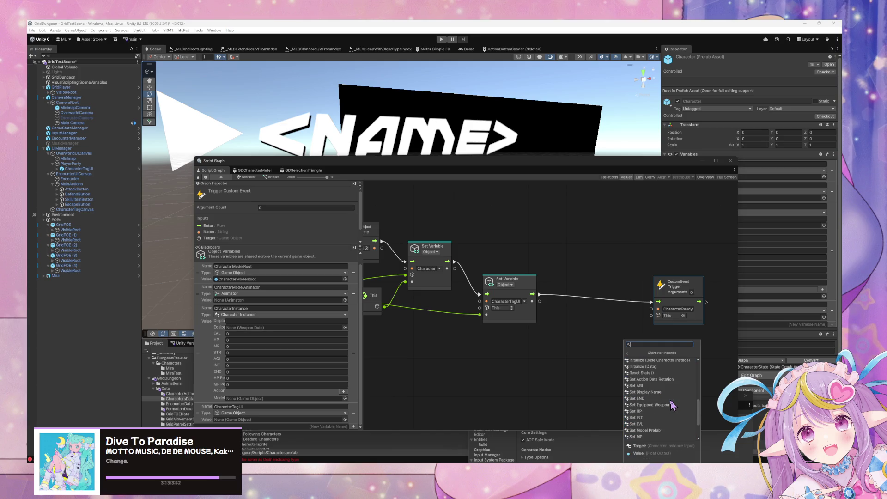
pyautogui.press('Down')
pyautogui.press('Down')
pyautogui.press('Down')
pyautogui.scroll(4, 671, 407)
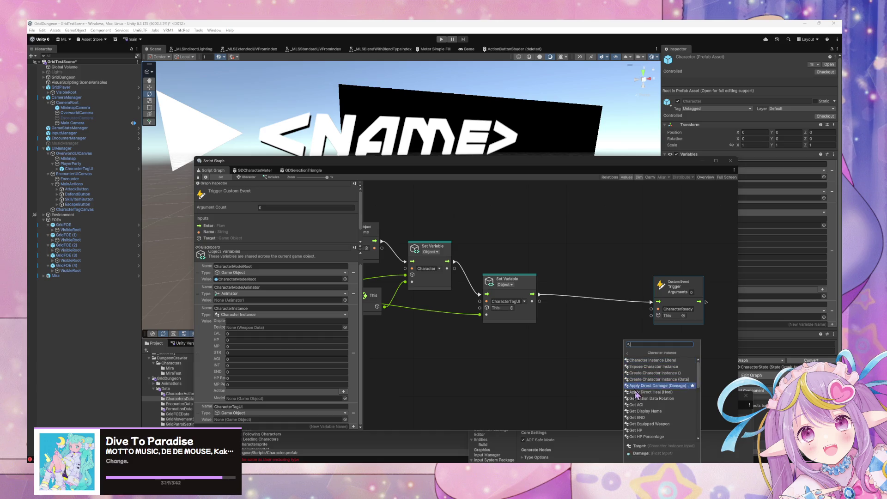
pyautogui.hotkey('alt', 'Tab')
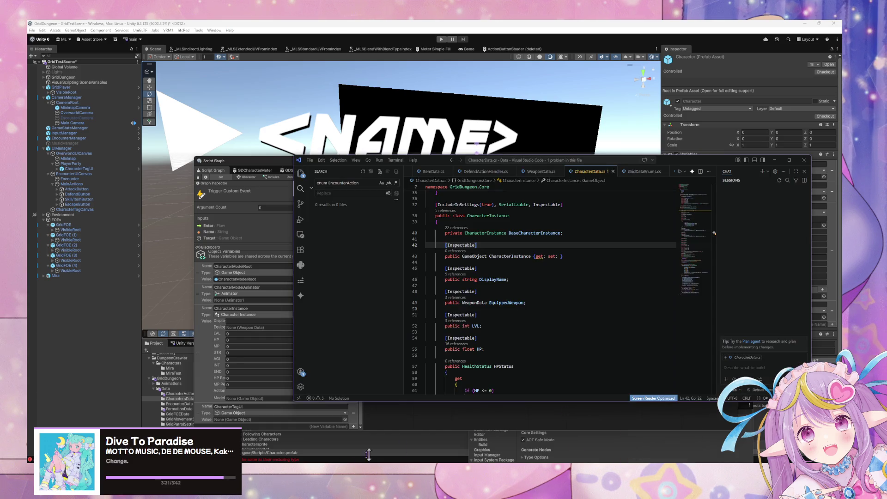
# Jump from the Console's CS0542 error to the offending line in CharacterData.cs.
pyautogui.click(249, 460)
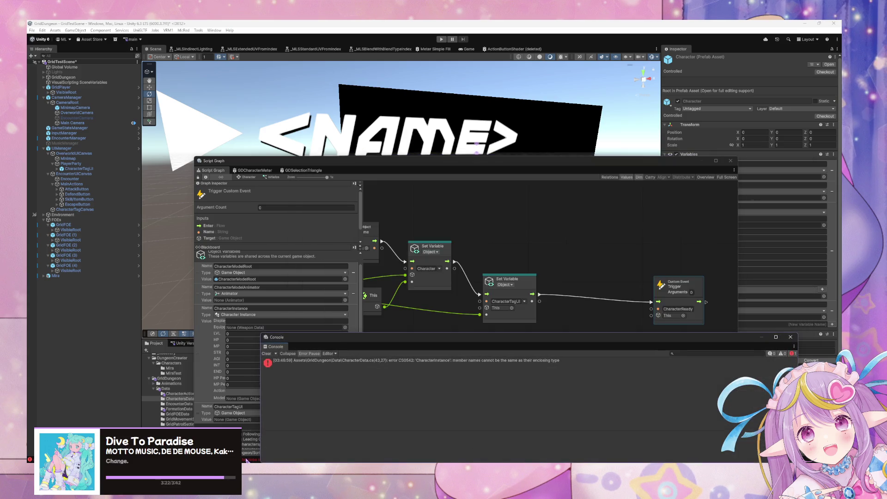
pyautogui.click(446, 369)
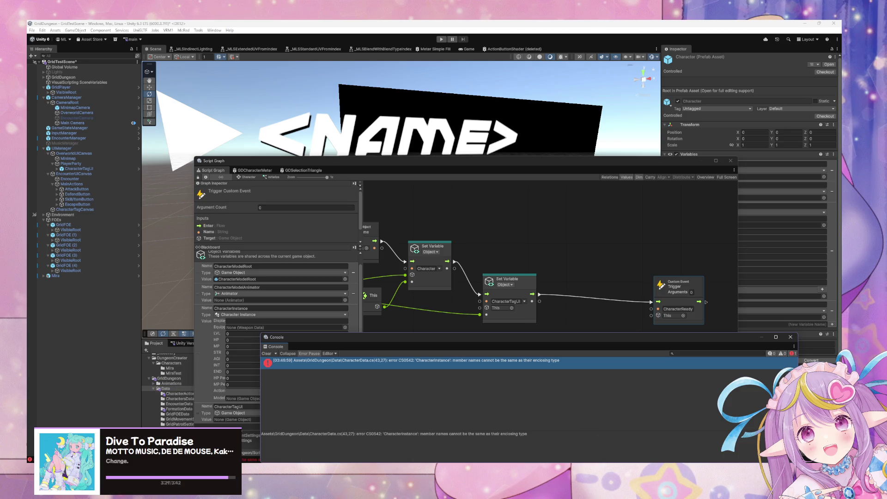
pyautogui.doubleClick(462, 360)
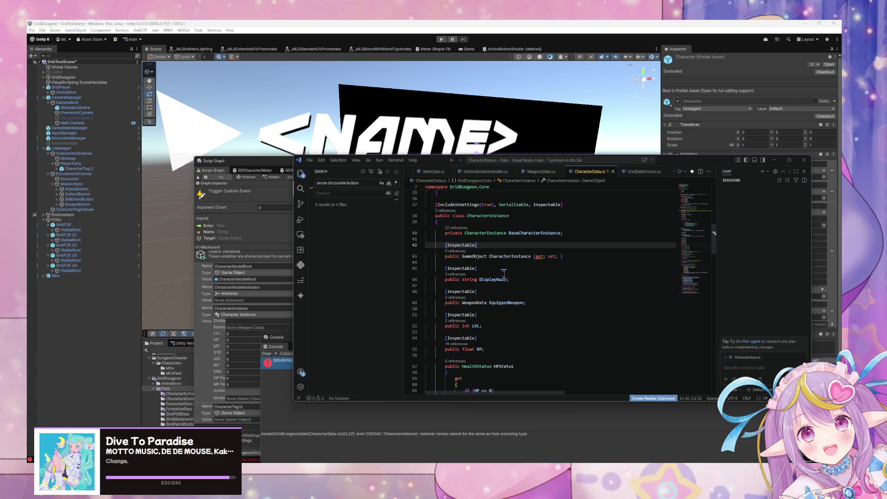
pyautogui.scroll(1, 504, 275)
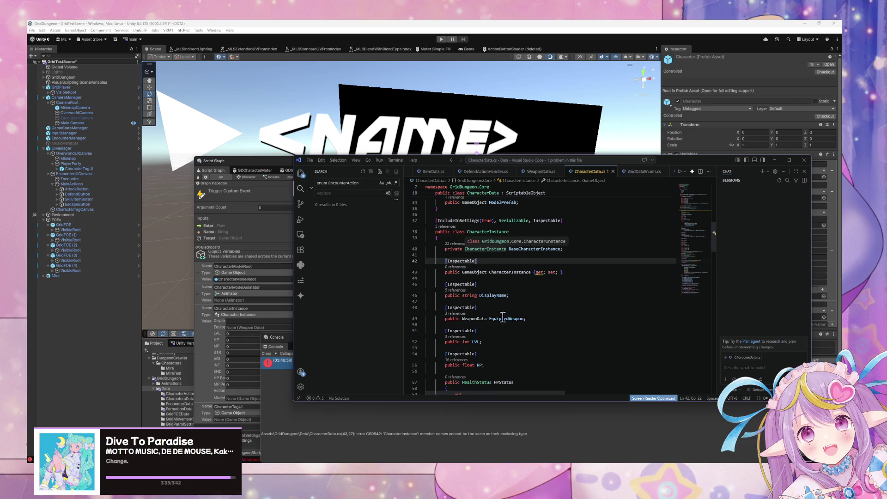
# Rename the CharacterInstance property to Character, save CharacterData.cs, and return to Unity.
pyautogui.doubleClick(517, 272)
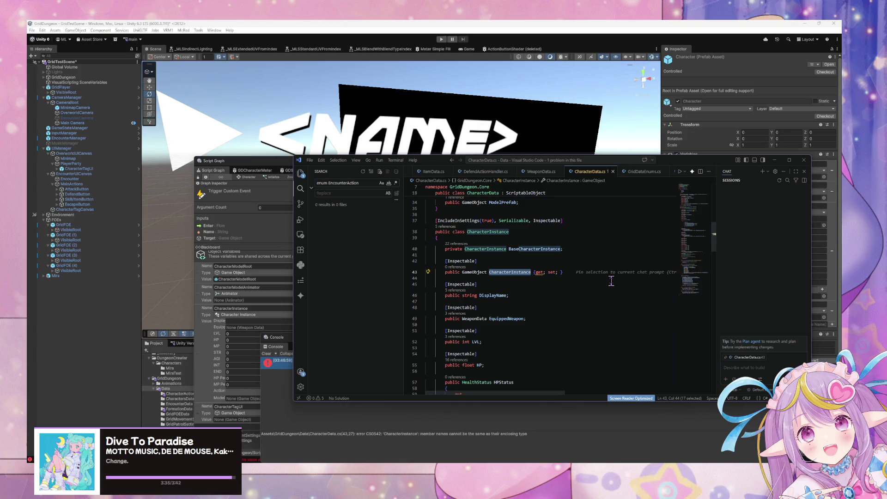
pyautogui.write('Character')
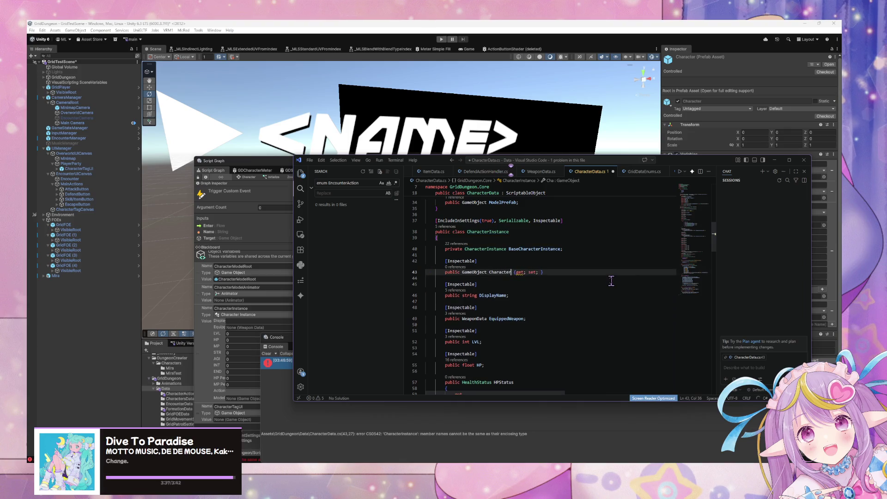
pyautogui.scroll(-2, 554, 293)
pyautogui.scroll(2, 555, 292)
pyautogui.moveTo(525, 273); pyautogui.dragTo(536, 272)
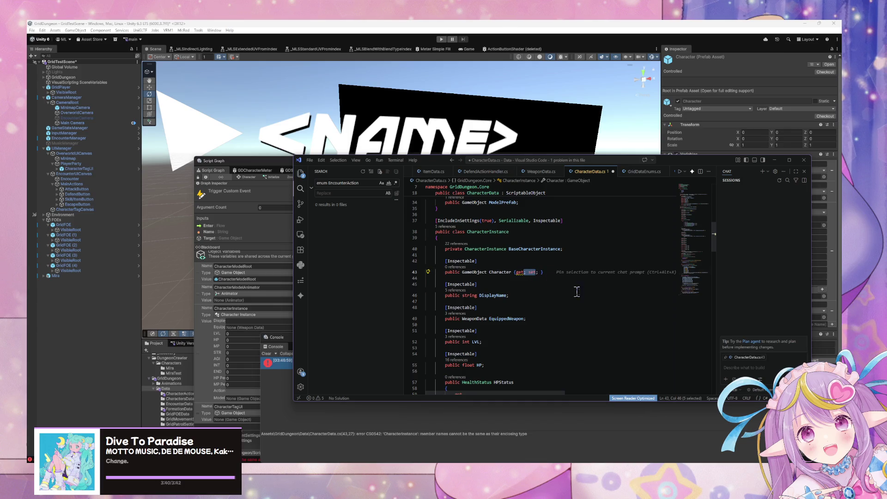
pyautogui.click(526, 272)
pyautogui.hotkey('ctrl', 's')
pyautogui.scroll(-5, 565, 284)
pyautogui.click(285, 387)
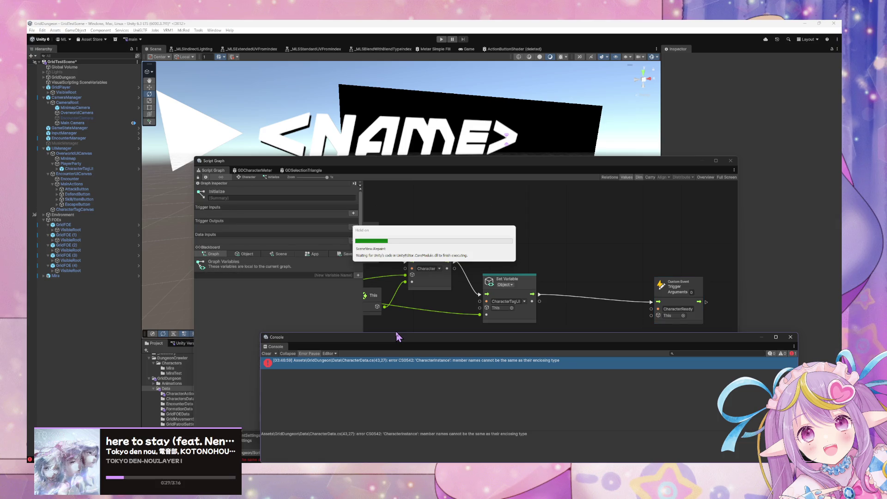
# Clear the old console errors and search 'set character' in the graph's node finder.
pyautogui.moveTo(397, 336)
pyautogui.mouseDown()
pyautogui.moveTo(396, 311)
pyautogui.moveTo(411, 370)
pyautogui.mouseUp()
pyautogui.click(273, 331)
pyautogui.rightClick(597, 263)
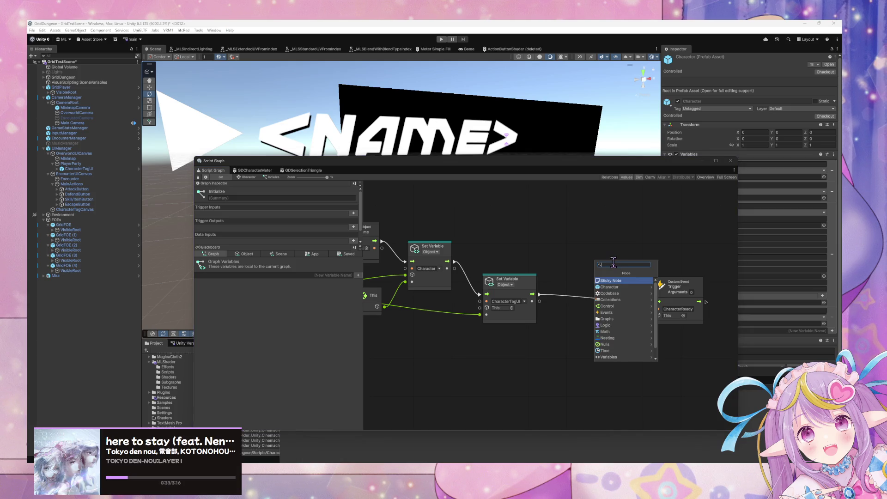
pyautogui.write('set character')
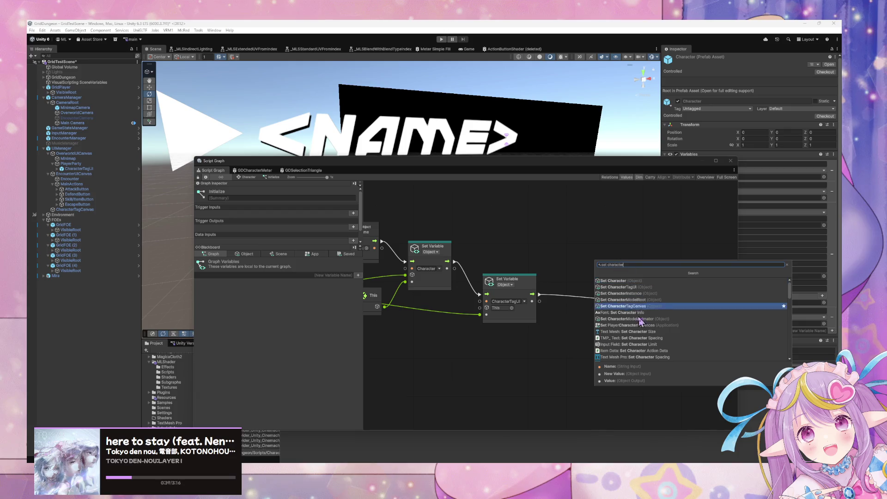
# Look under Grid Dungeon > Core > Character Instance for Set Character, then close the finder.
pyautogui.rightClick(572, 317)
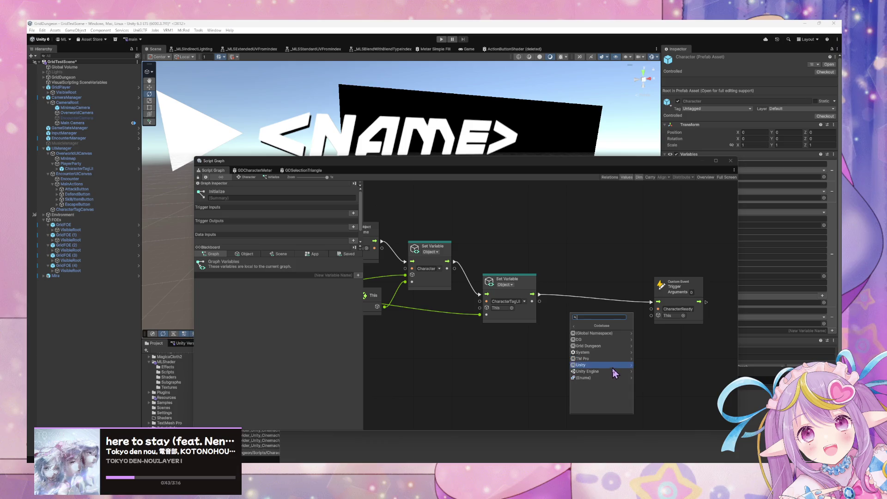
pyautogui.click(614, 346)
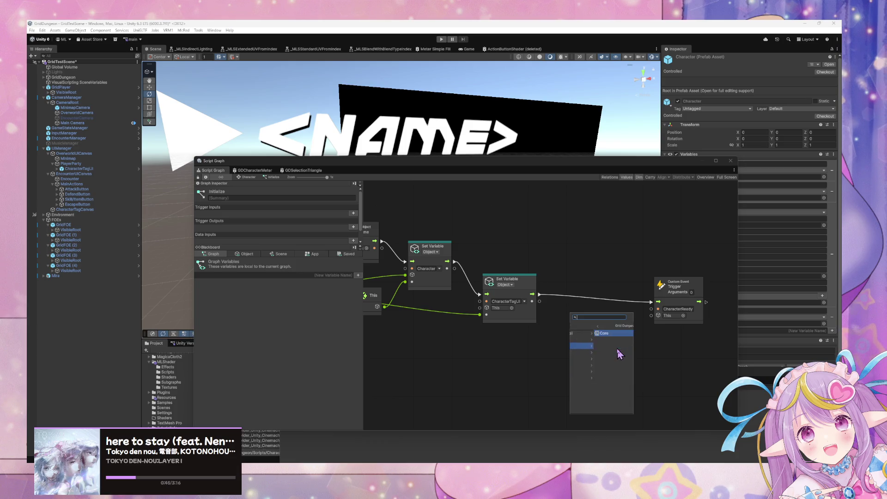
pyautogui.click(608, 334)
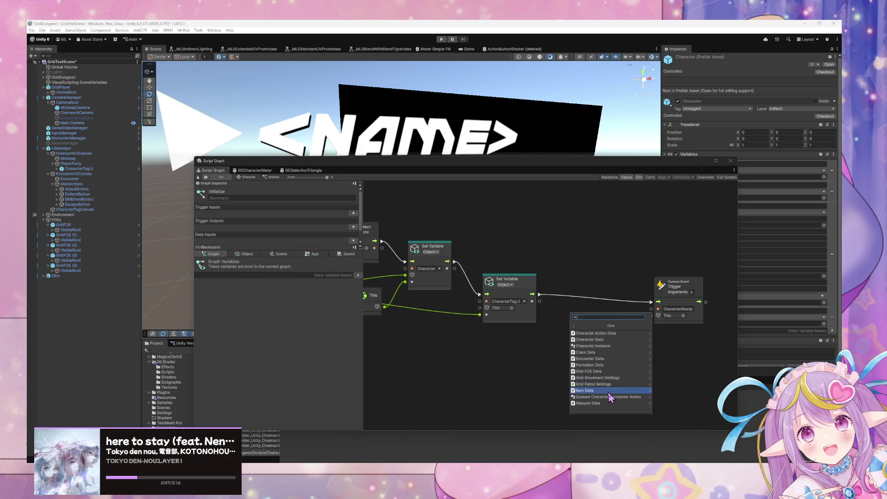
pyautogui.click(628, 347)
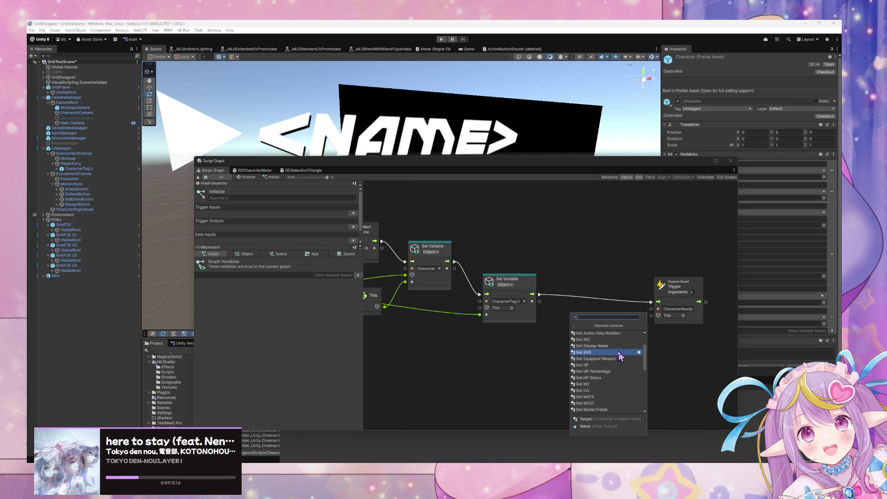
pyautogui.scroll(-5, 623, 369)
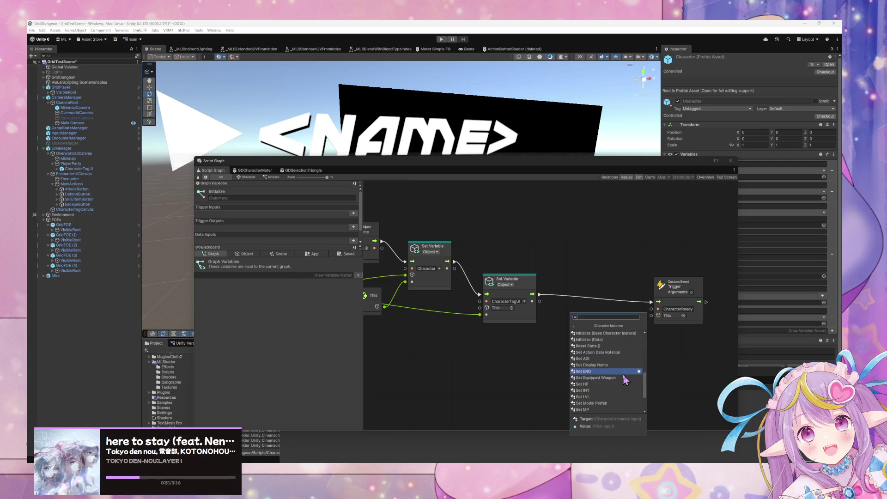
pyautogui.click(503, 398)
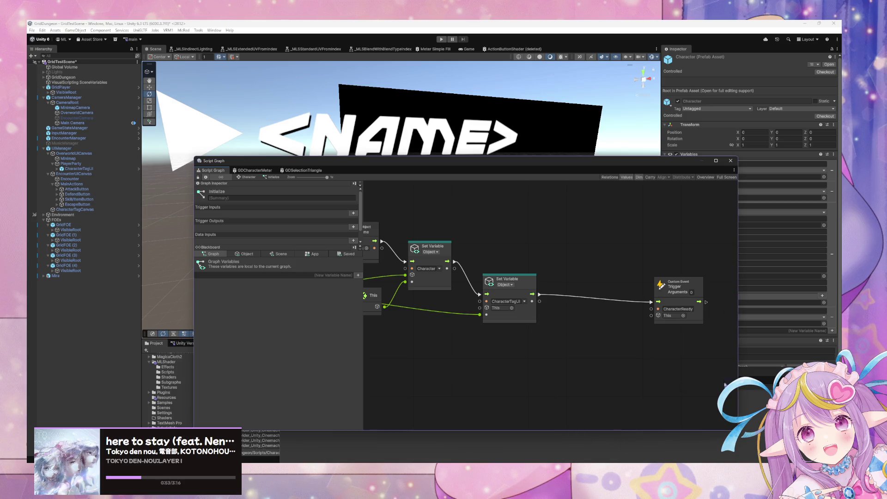
pyautogui.hotkey('ctrl', 'shift', 'c')
pyautogui.moveTo(514, 161)
pyautogui.mouseDown()
pyautogui.moveTo(430, 259)
pyautogui.moveTo(487, 169)
pyautogui.mouseUp()
# Regenerate the Visual Scripting nodes from Edit > Project Settings and dismiss the completion notice.
pyautogui.click(46, 30)
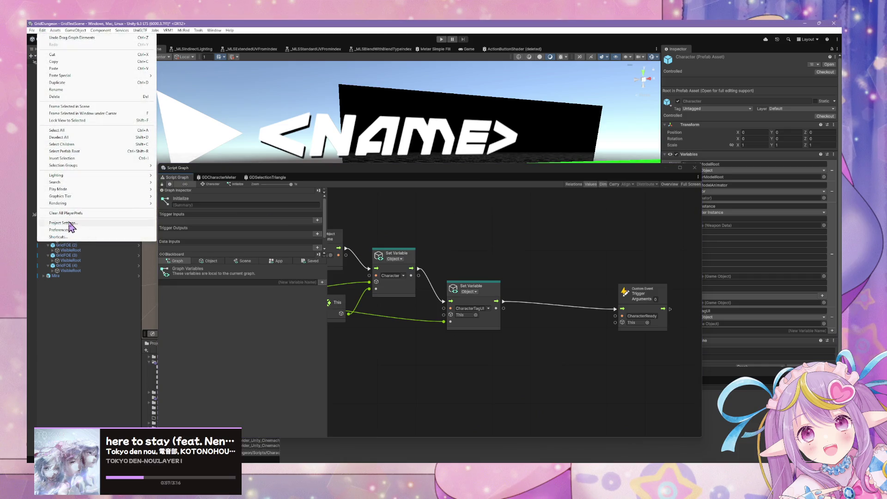
pyautogui.click(70, 228)
pyautogui.moveTo(544, 404); pyautogui.dragTo(384, 106)
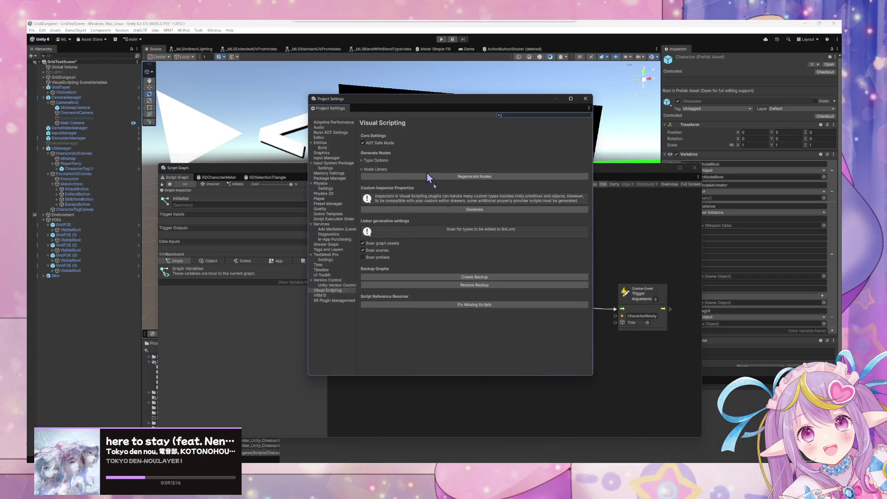
pyautogui.click(483, 177)
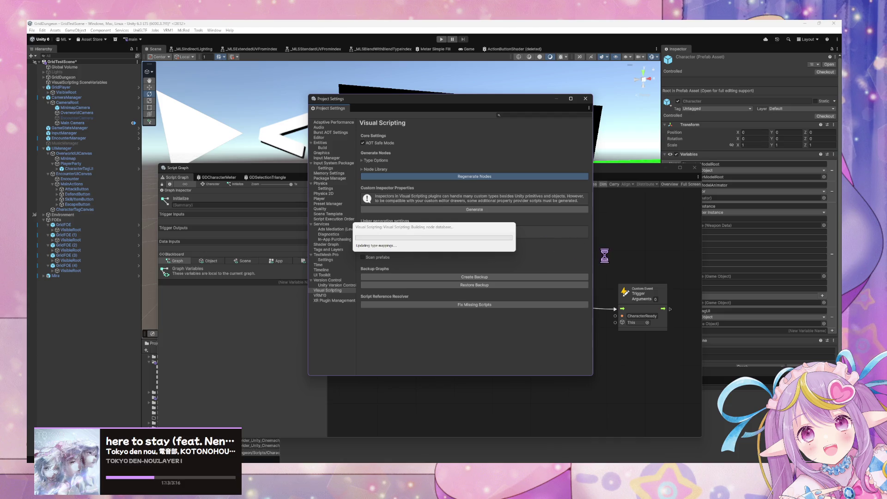
pyautogui.click(490, 239)
pyautogui.click(369, 245)
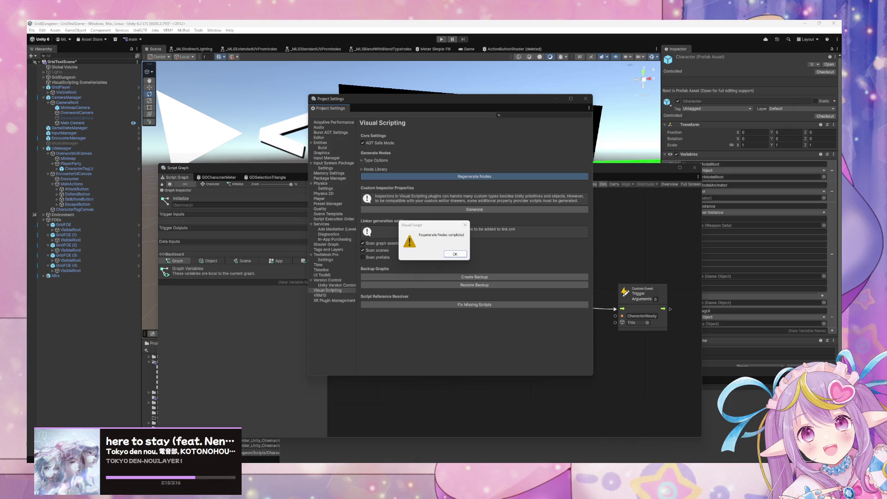
pyautogui.click(455, 253)
pyautogui.rightClick(611, 270)
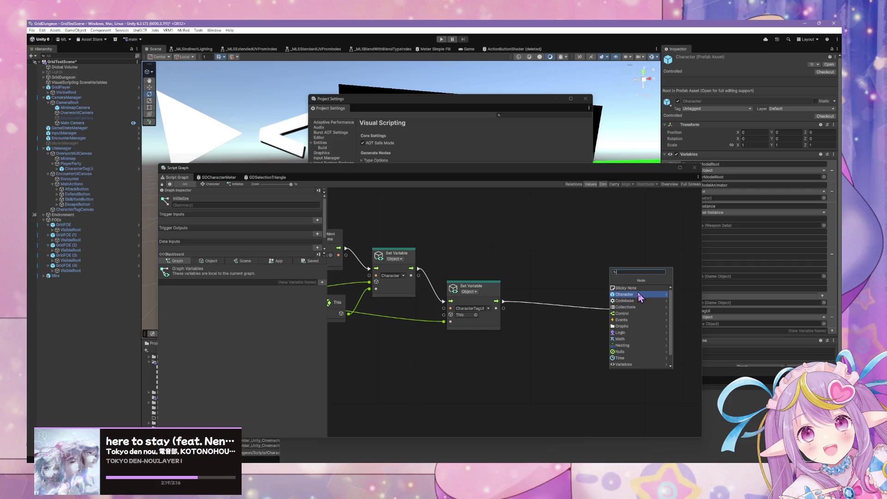
# Add a Codebase > Grid Dungeon > Core > Character Instance Set Character node, placed clear of the Custom Event.
pyautogui.click(640, 301)
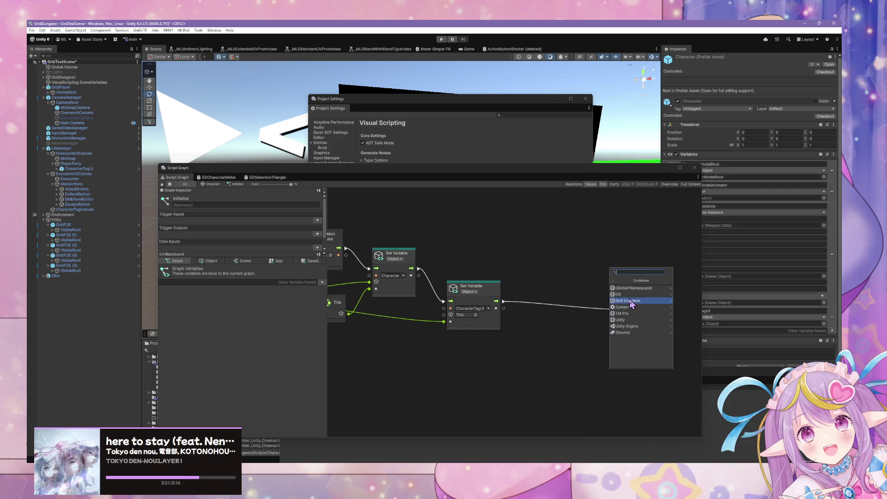
pyautogui.click(641, 301)
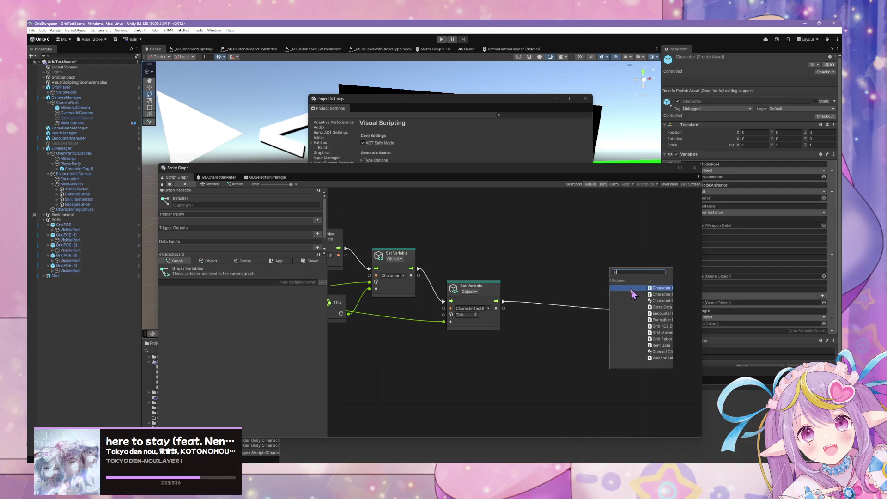
pyautogui.click(631, 288)
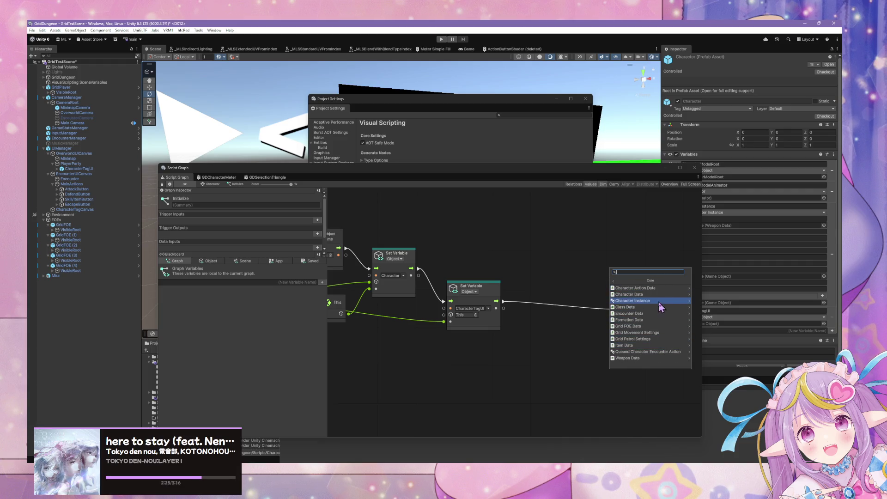
pyautogui.click(656, 300)
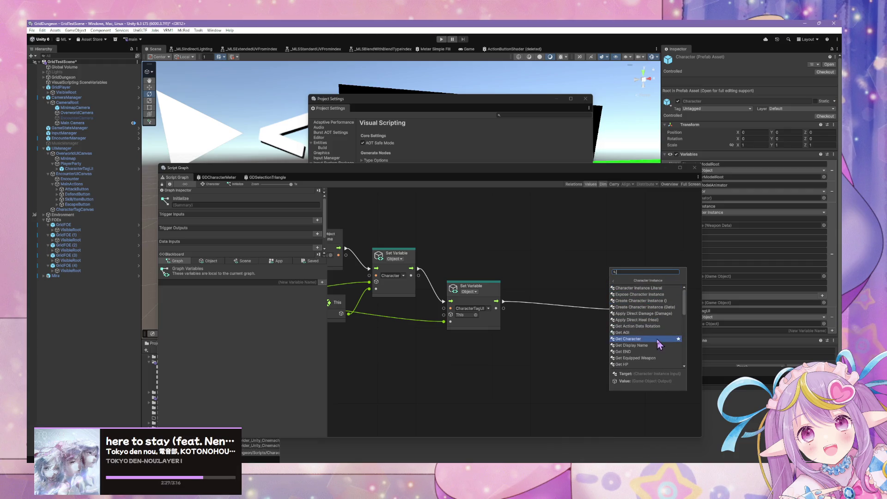
pyautogui.scroll(-5, 663, 339)
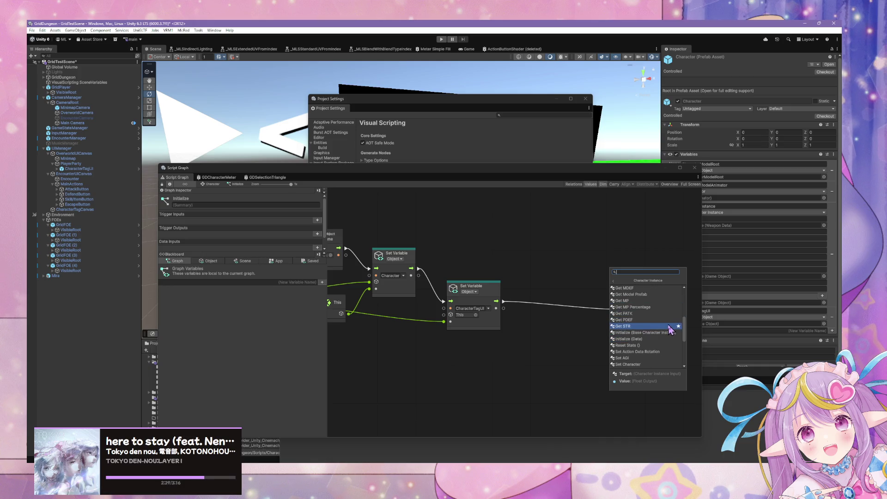
pyautogui.click(645, 342)
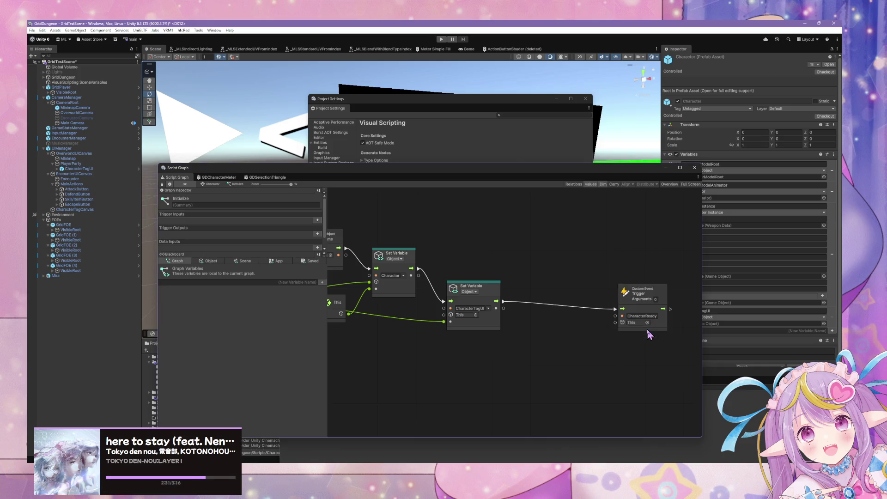
pyautogui.moveTo(623, 285)
pyautogui.mouseDown()
pyautogui.moveTo(509, 301)
pyautogui.moveTo(544, 300)
pyautogui.mouseUp()
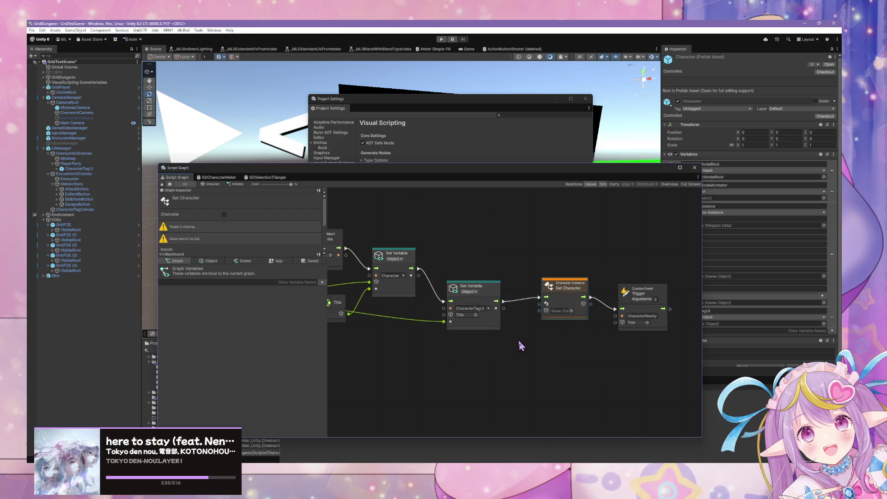
# Rearrange the Null Check, Get Display Name, Instantiate and Set Name nodes to open up space.
pyautogui.hscroll(-5, 508, 328)
pyautogui.scroll(-10, 491, 316)
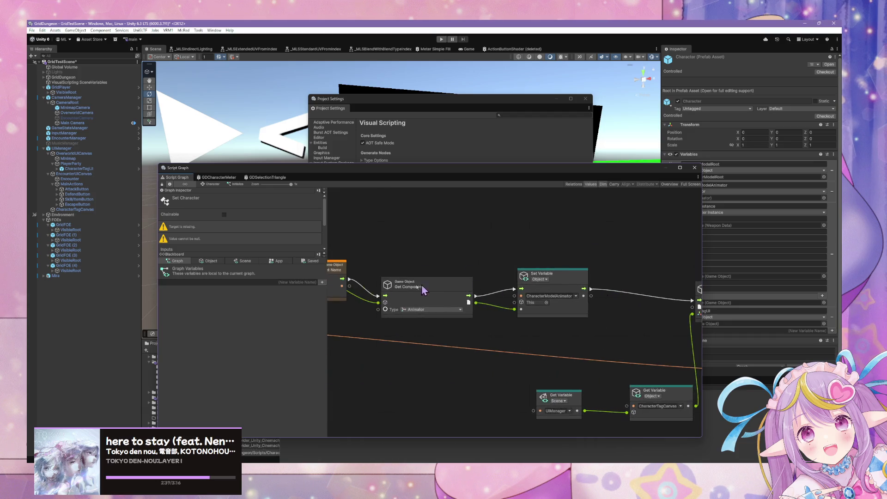
pyautogui.hscroll(-8, 414, 283)
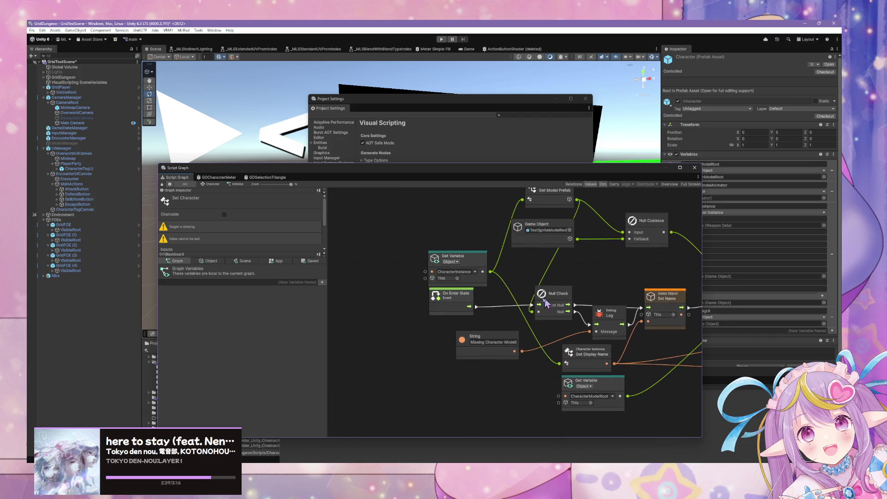
pyautogui.moveTo(552, 293)
pyautogui.mouseDown()
pyautogui.moveTo(509, 294)
pyautogui.moveTo(484, 281)
pyautogui.moveTo(483, 308)
pyautogui.moveTo(488, 283)
pyautogui.mouseUp()
pyautogui.hscroll(3, 499, 284)
pyautogui.click(478, 330)
pyautogui.moveTo(557, 270)
pyautogui.mouseDown()
pyautogui.moveTo(595, 261)
pyautogui.moveTo(591, 274)
pyautogui.moveTo(542, 274)
pyautogui.moveTo(536, 319)
pyautogui.moveTo(567, 345)
pyautogui.mouseUp()
pyautogui.moveTo(621, 294); pyautogui.dragTo(515, 292)
pyautogui.moveTo(550, 251); pyautogui.dragTo(504, 261)
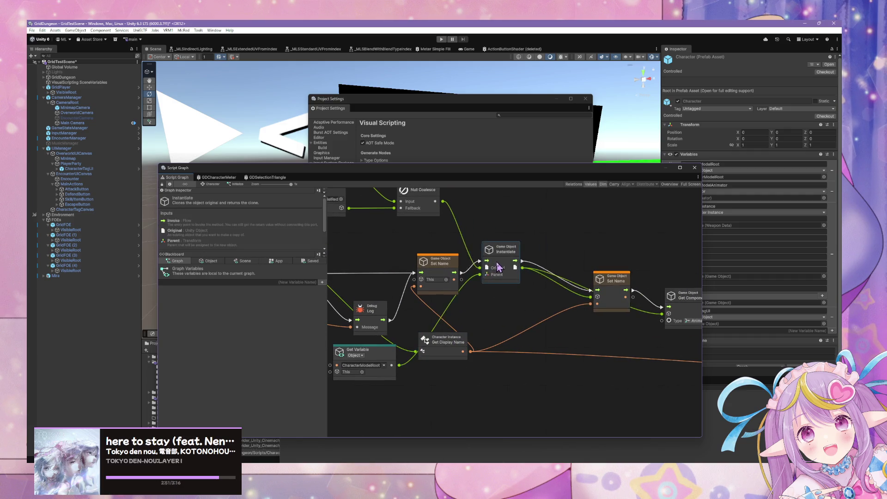
pyautogui.moveTo(604, 278); pyautogui.dragTo(565, 260)
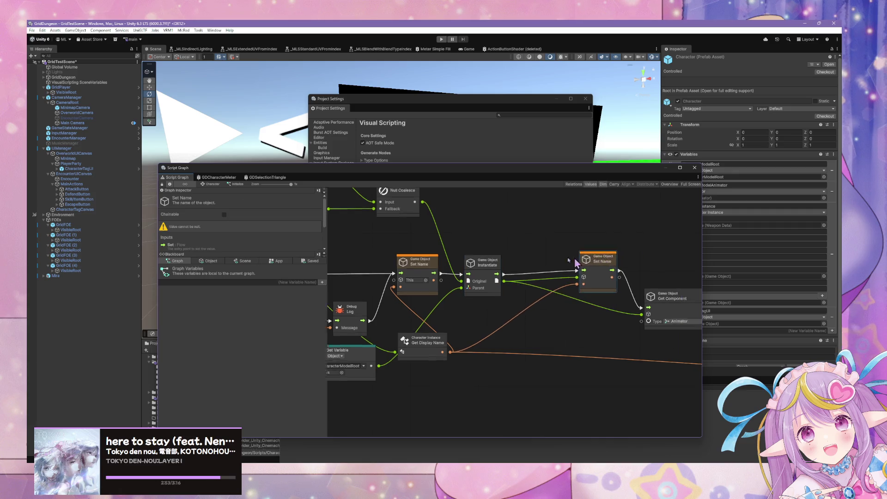
# Shift On Enter State left and place Set Character between Instantiate and Set Name.
pyautogui.scroll(-5, 554, 258)
pyautogui.hscroll(3, 446, 257)
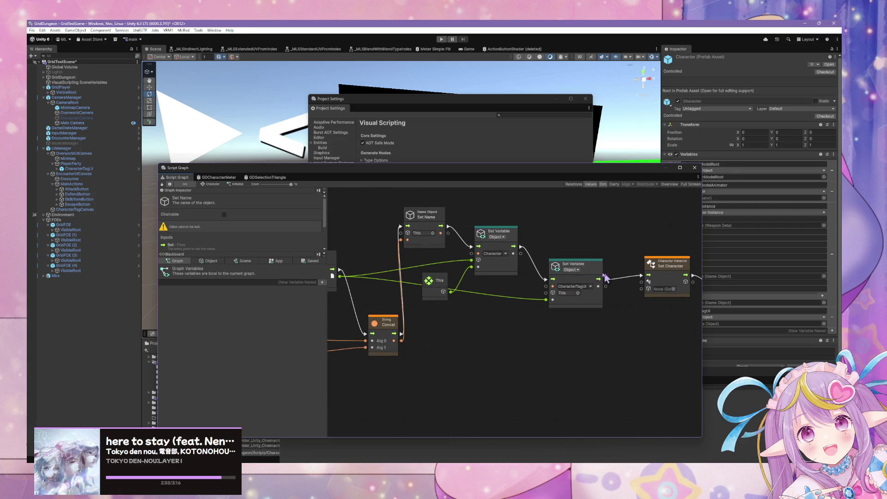
pyautogui.hscroll(1, 604, 277)
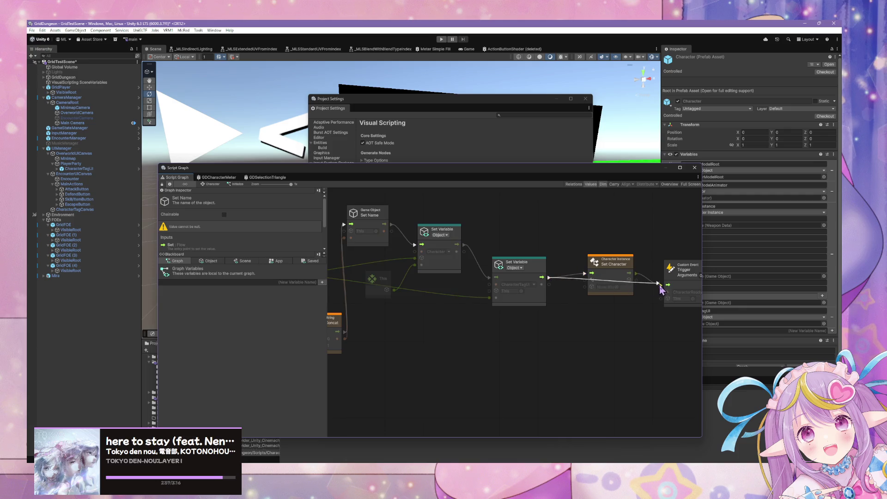
pyautogui.click(586, 281)
pyautogui.hscroll(-3, 588, 272)
pyautogui.hscroll(-10, 588, 266)
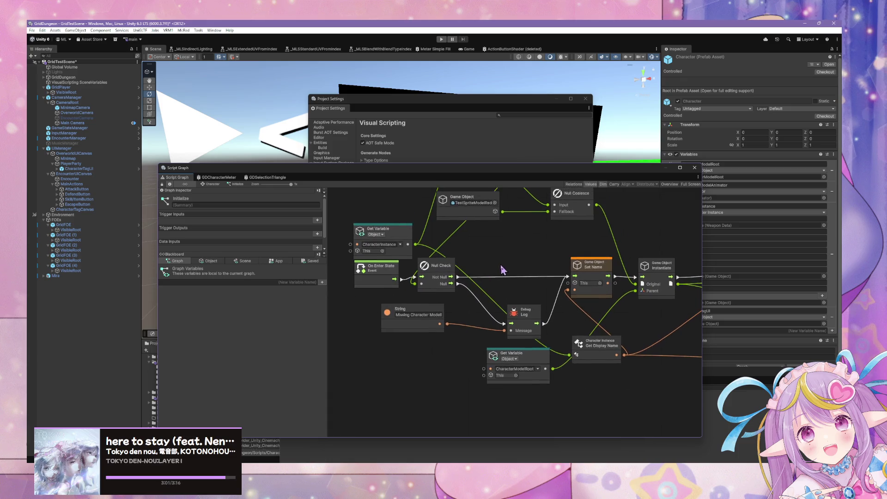
pyautogui.hscroll(-2, 503, 268)
pyautogui.moveTo(396, 279); pyautogui.dragTo(333, 277)
pyautogui.hscroll(-3, 462, 278)
pyautogui.hscroll(3, 505, 276)
pyautogui.hscroll(3, 573, 282)
pyautogui.moveTo(526, 303)
pyautogui.mouseDown()
pyautogui.moveTo(561, 292)
pyautogui.moveTo(573, 275)
pyautogui.moveTo(539, 299)
pyautogui.moveTo(561, 279)
pyautogui.moveTo(591, 273)
pyautogui.mouseUp()
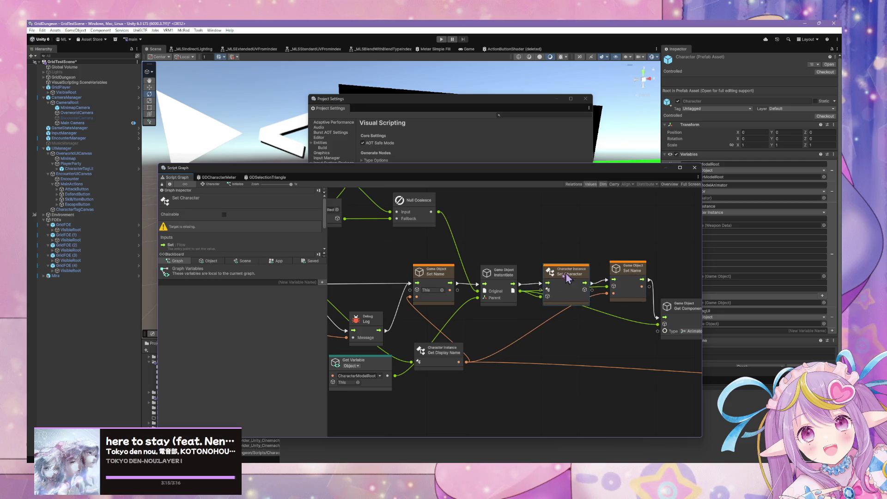
# Connect the CharacterInstance Get Variable output into the Set Character node.
pyautogui.hscroll(-10, 567, 278)
pyautogui.hscroll(10, 627, 280)
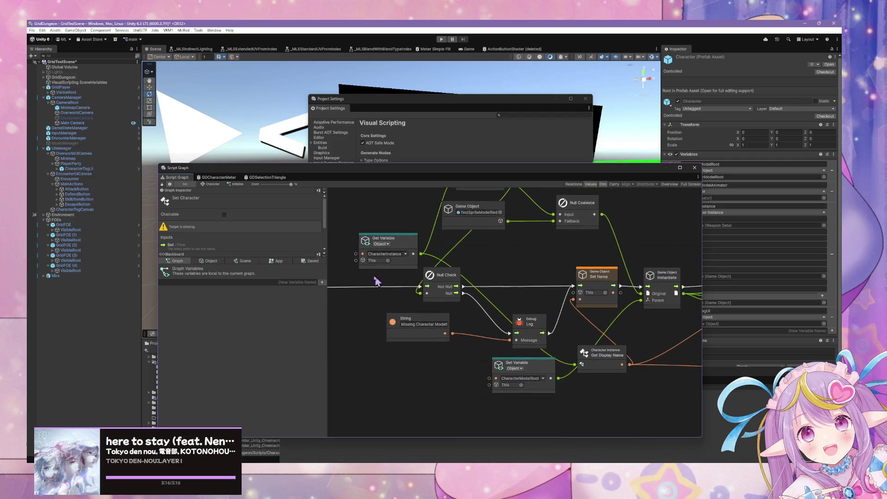
pyautogui.hscroll(3, 376, 280)
pyautogui.moveTo(369, 255)
pyautogui.mouseDown()
pyautogui.moveTo(619, 287)
pyautogui.moveTo(497, 298)
pyautogui.moveTo(495, 311)
pyautogui.moveTo(507, 301)
pyautogui.mouseUp()
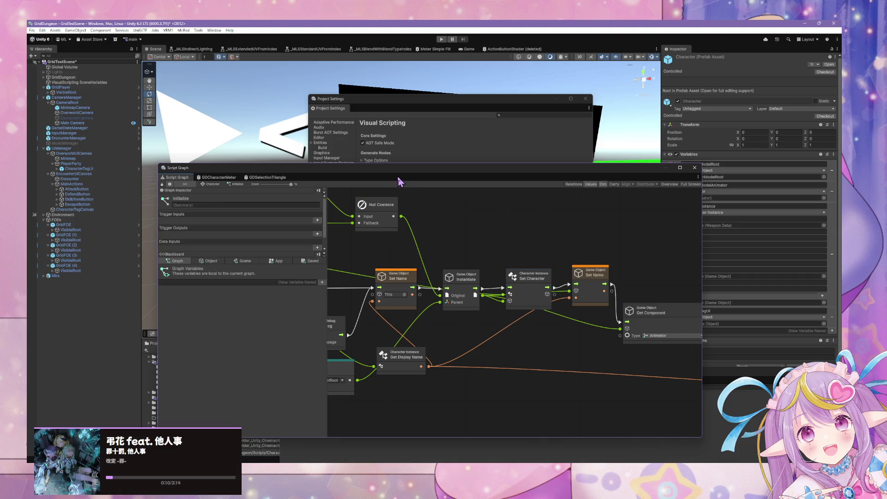
pyautogui.moveTo(323, 168); pyautogui.dragTo(466, 184)
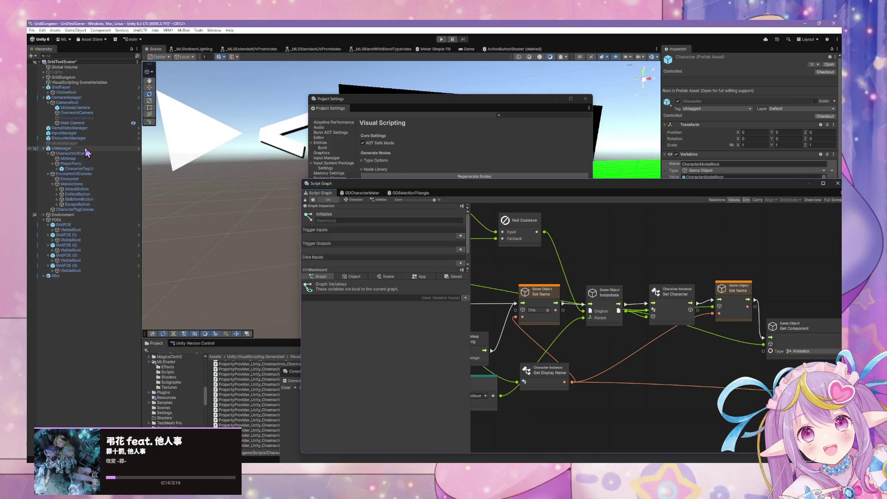
# Open EncounterManager's Encounter > Assign Character Actions > Target Selection script graph.
pyautogui.click(69, 138)
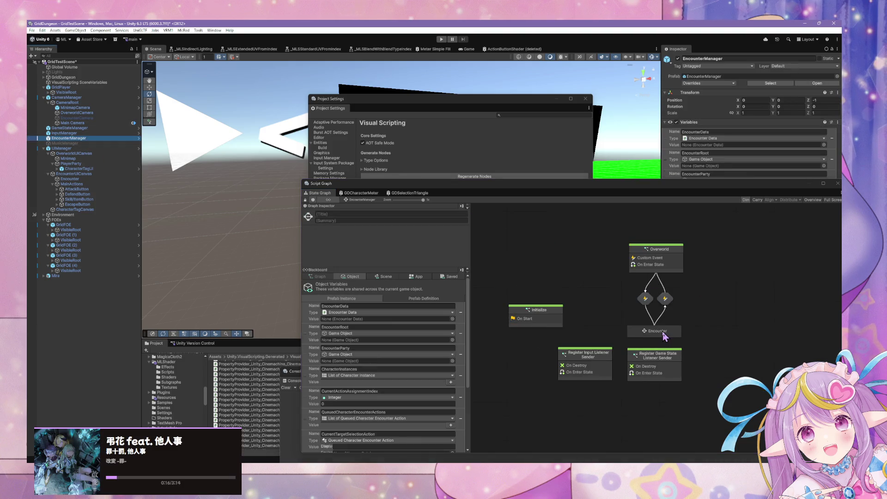
pyautogui.doubleClick(663, 331)
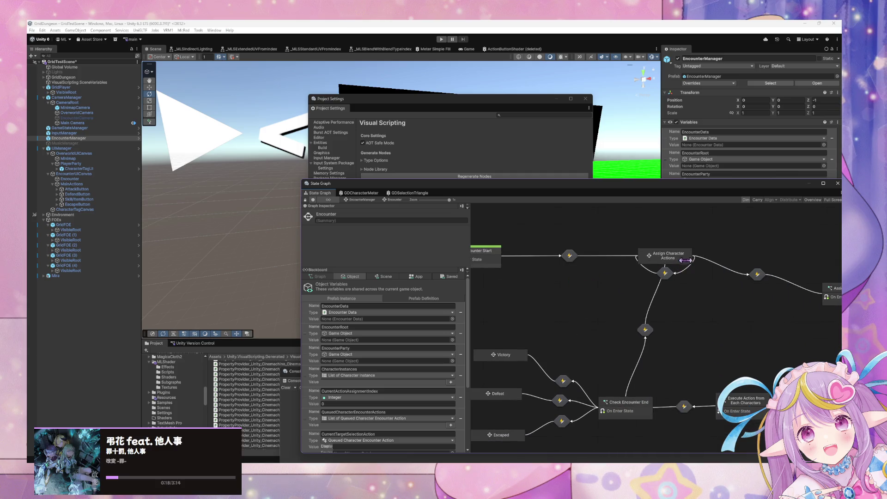
pyautogui.doubleClick(677, 262)
pyautogui.doubleClick(586, 297)
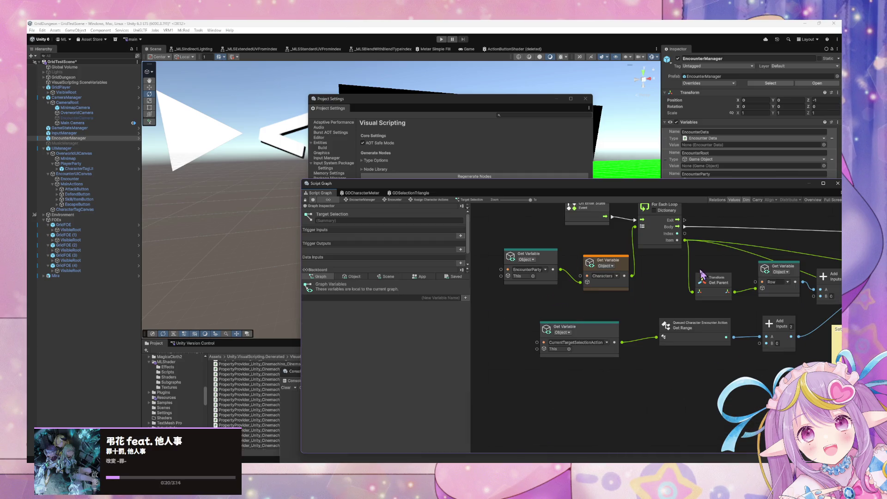
pyautogui.moveTo(552, 287); pyautogui.dragTo(530, 300)
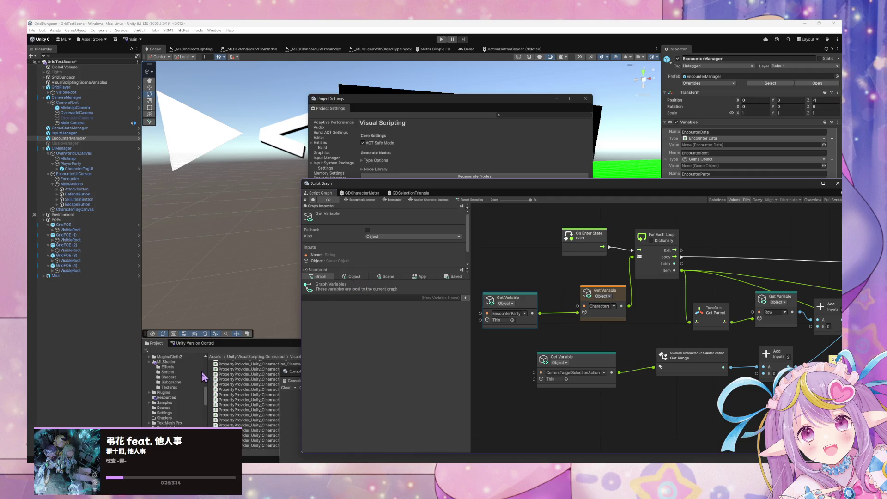
pyautogui.moveTo(407, 184)
pyautogui.mouseDown()
pyautogui.moveTo(525, 275)
pyautogui.moveTo(545, 255)
pyautogui.moveTo(542, 226)
pyautogui.mouseUp()
# Close Project Settings, search the Project for 'party' and select the Party prefab.
pyautogui.click(585, 98)
pyautogui.click(376, 375)
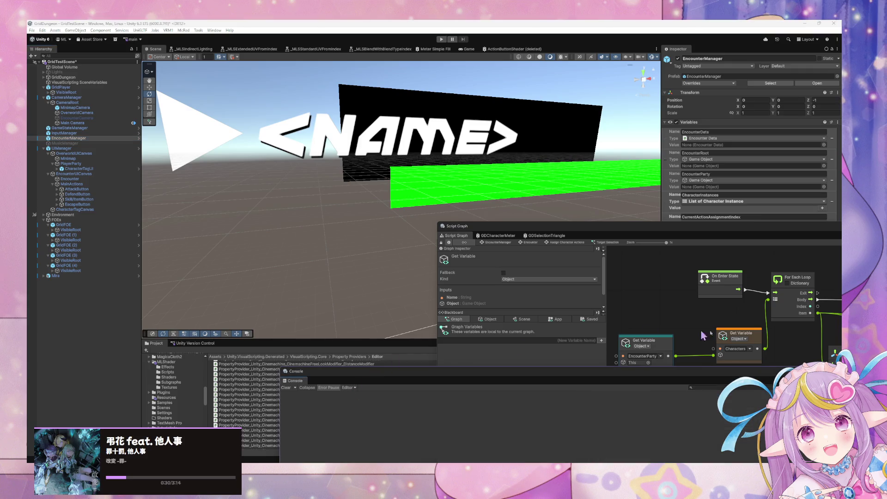
pyautogui.moveTo(536, 227); pyautogui.dragTo(564, 390)
pyautogui.click(547, 351)
pyautogui.write('t:party')
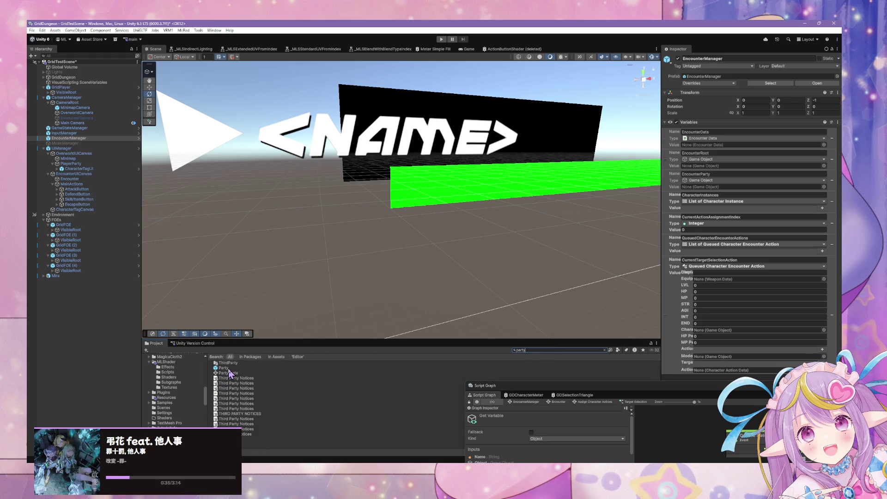
pyautogui.click(228, 368)
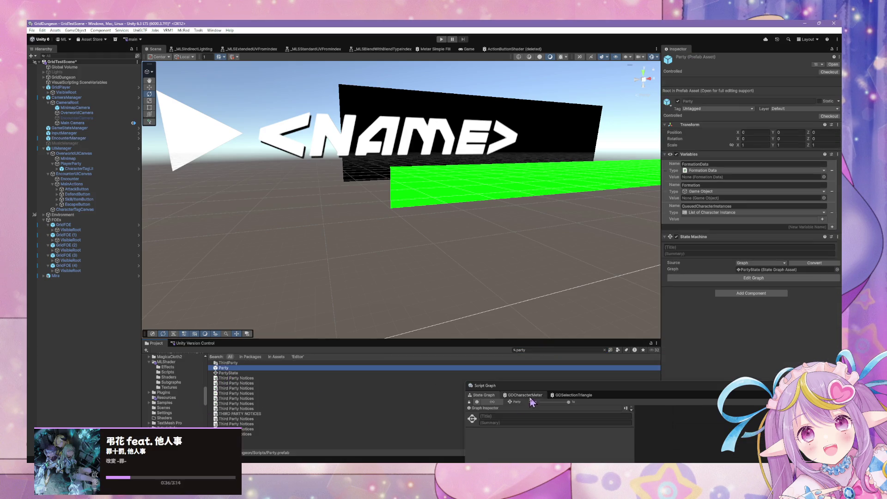
# Enlarge the Script Graph window to show the PartyState graph, then enter play mode.
pyautogui.moveTo(533, 392)
pyautogui.mouseDown()
pyautogui.moveTo(431, 225)
pyautogui.moveTo(392, 219)
pyautogui.mouseUp()
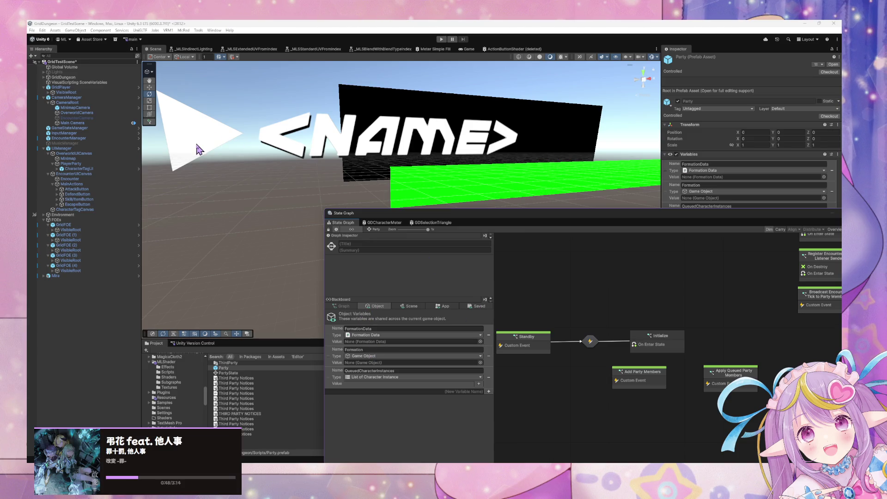
pyautogui.click(442, 40)
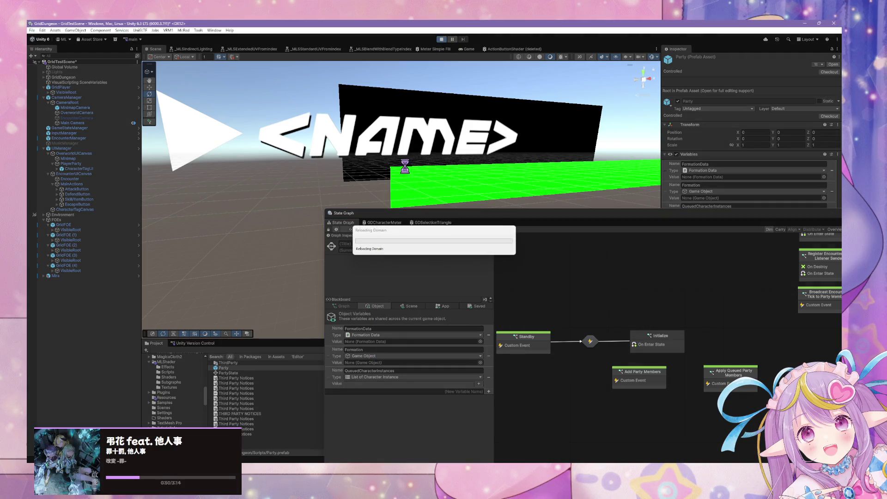
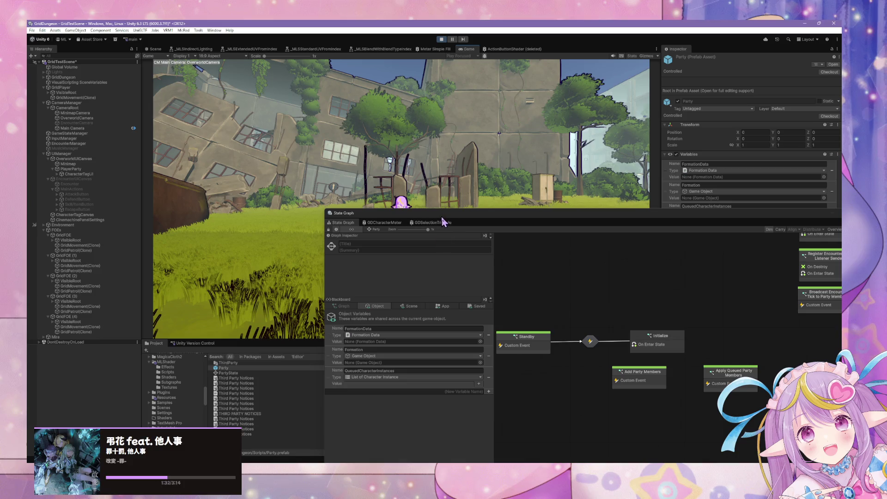
# Focus the running game and select EncounterManager to show its state graph and variables.
pyautogui.moveTo(443, 215)
pyautogui.mouseDown()
pyautogui.moveTo(451, 208)
pyautogui.moveTo(414, 168)
pyautogui.mouseUp()
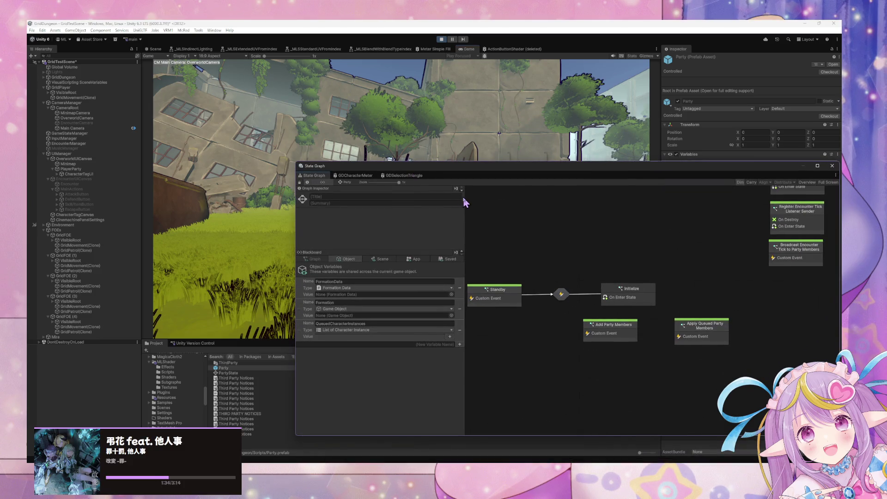
pyautogui.click(365, 117)
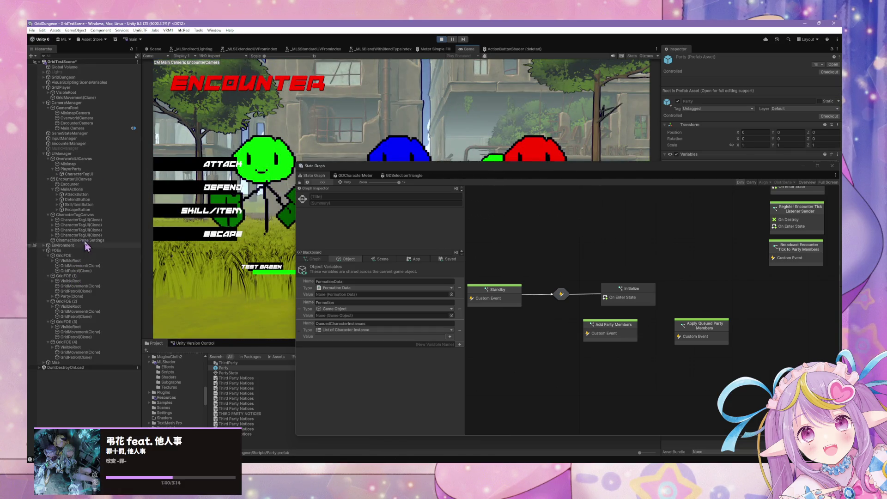
pyautogui.click(90, 144)
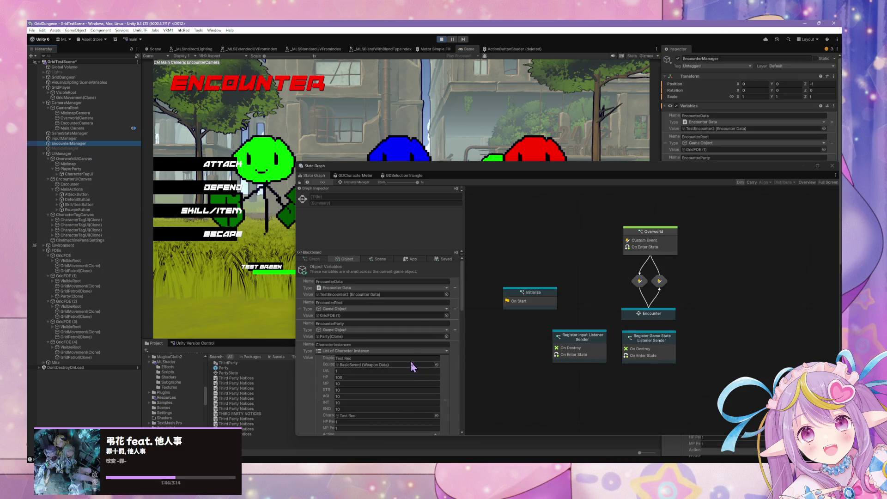
# Scroll the Blackboard to confirm CharacterInstances holds Test Red, Test Blue and Test Green.
pyautogui.scroll(-2, 407, 353)
pyautogui.scroll(2, 408, 354)
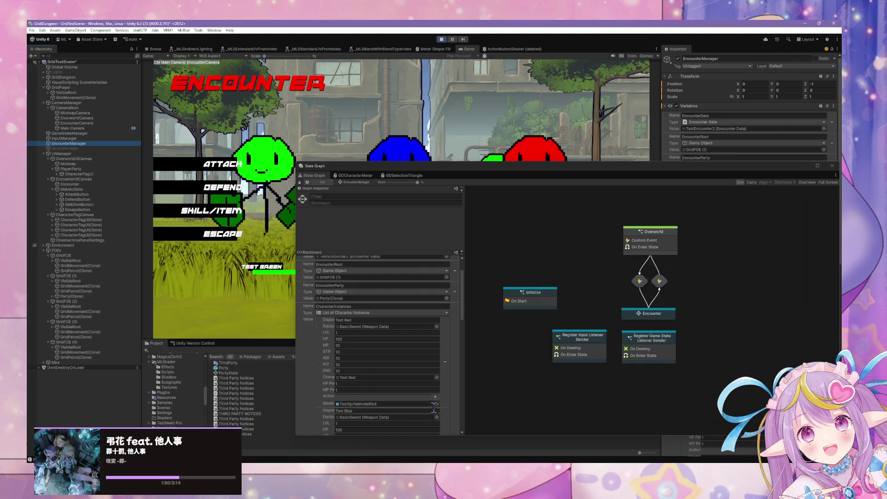
pyautogui.scroll(-2, 392, 353)
pyautogui.scroll(-10, 392, 354)
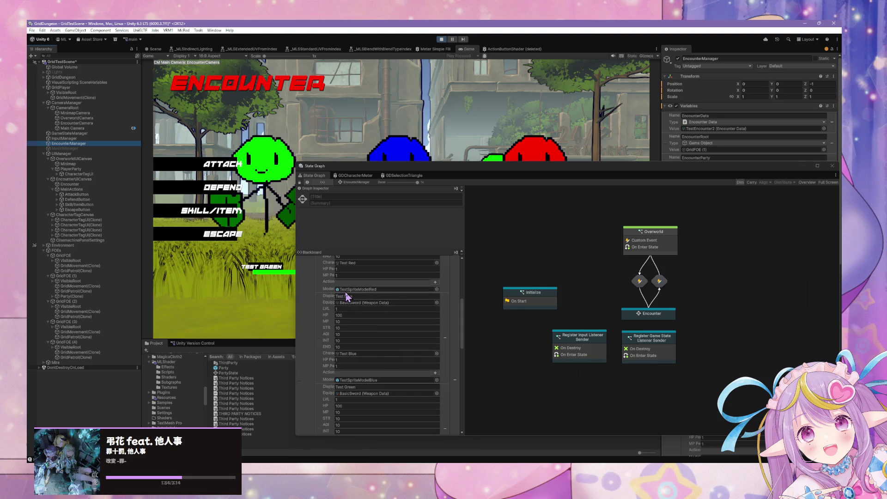
pyautogui.scroll(-12, 365, 363)
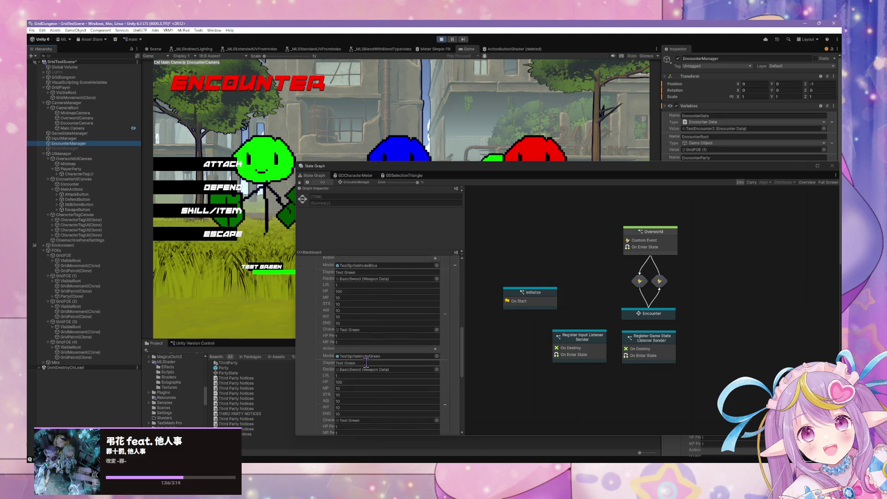
pyautogui.scroll(12, 367, 362)
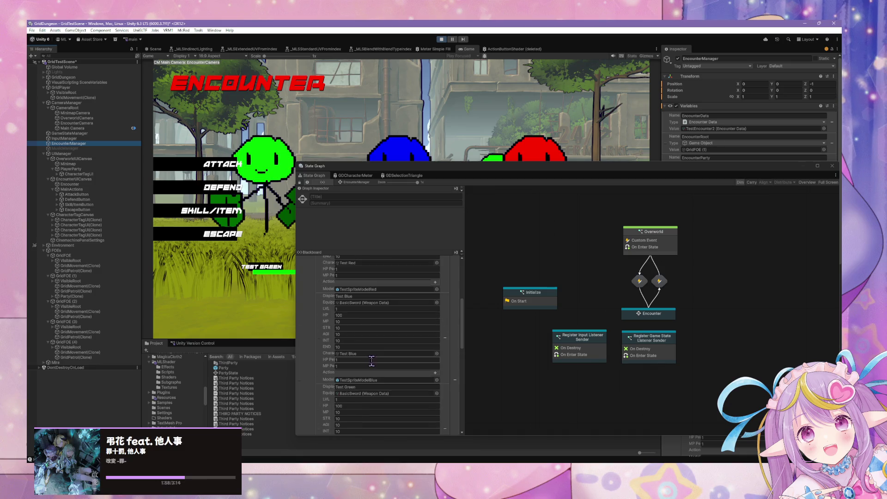
pyautogui.scroll(6, 376, 357)
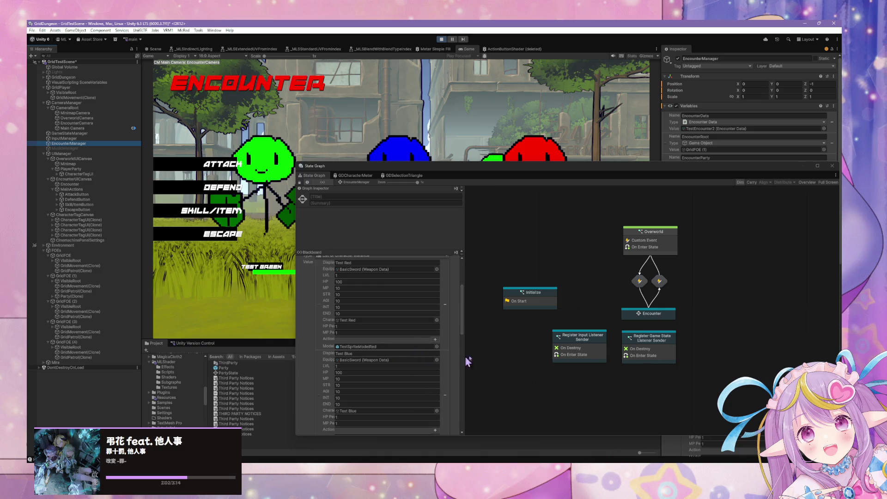
# In Encounter > Assign Character Actions > Target Selection, replace the EncounterParty and Characters nodes with CharacterInstances.
pyautogui.doubleClick(659, 316)
pyautogui.doubleClick(652, 247)
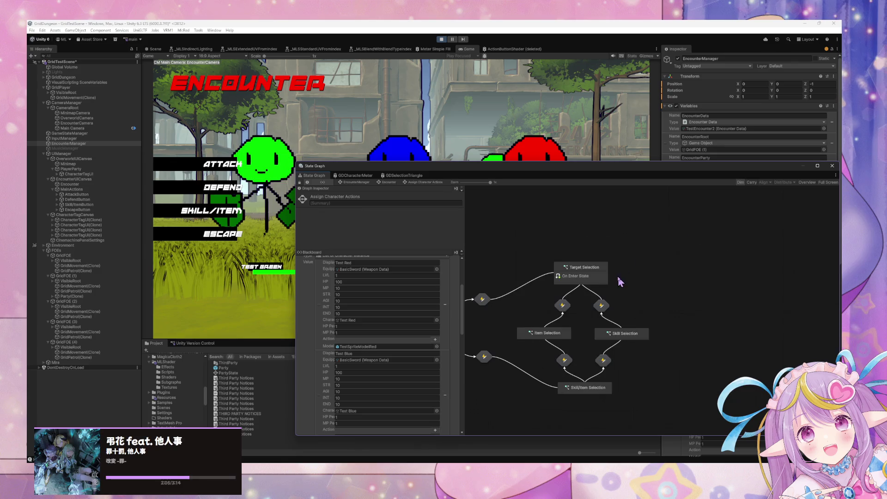
pyautogui.doubleClick(581, 276)
pyautogui.moveTo(561, 300); pyautogui.dragTo(500, 286)
pyautogui.press('Delete')
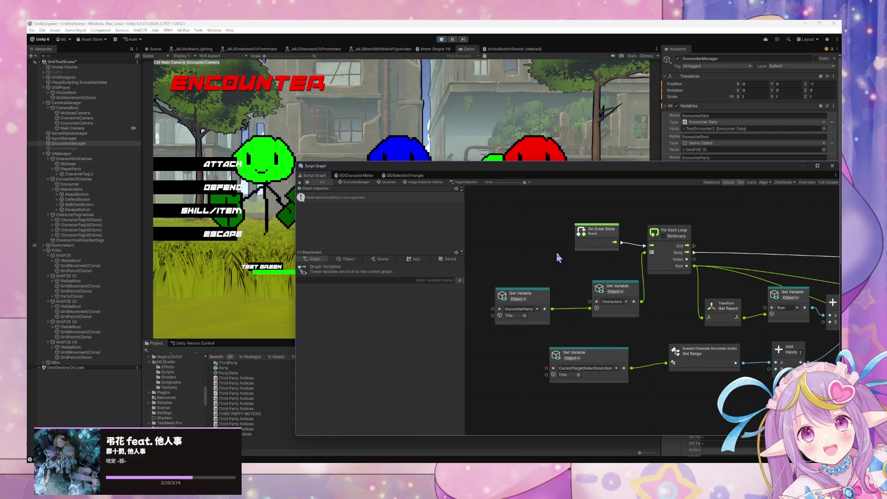
pyautogui.click(359, 262)
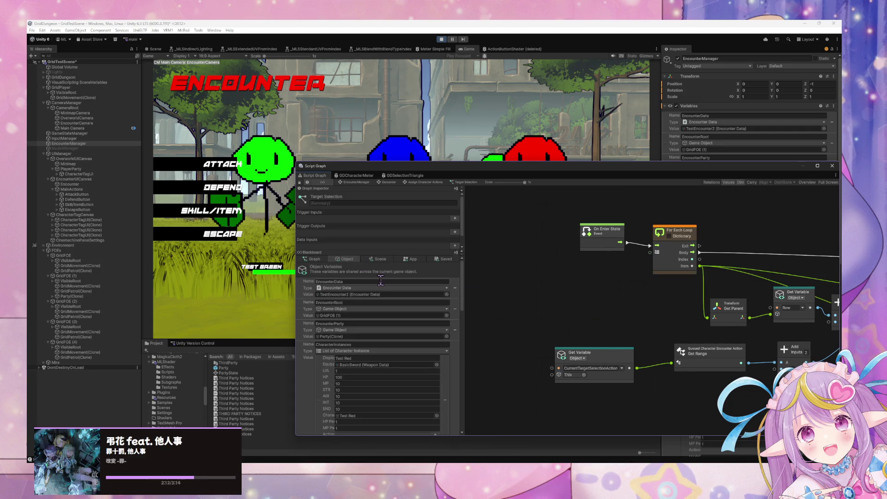
pyautogui.moveTo(308, 400); pyautogui.dragTo(543, 289)
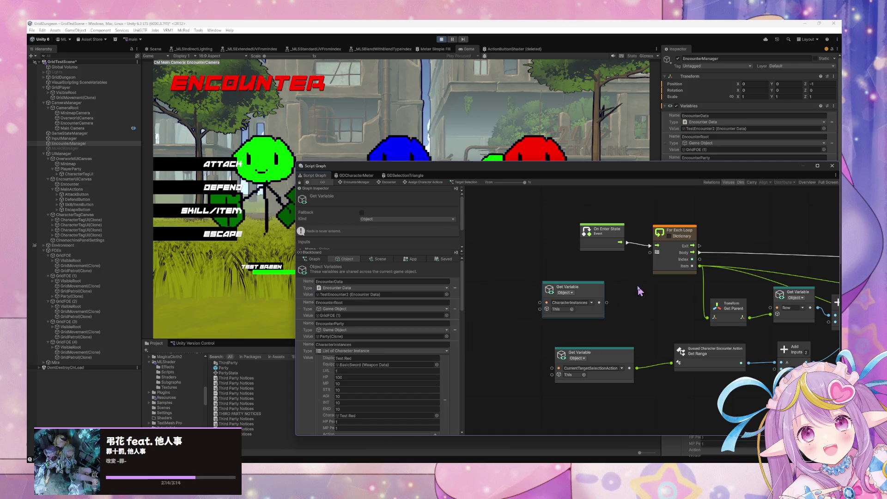
# Add a Character Instance Get Character node beneath the dictionary For Each Loop.
pyautogui.moveTo(609, 304); pyautogui.dragTo(627, 303)
pyautogui.click(672, 331)
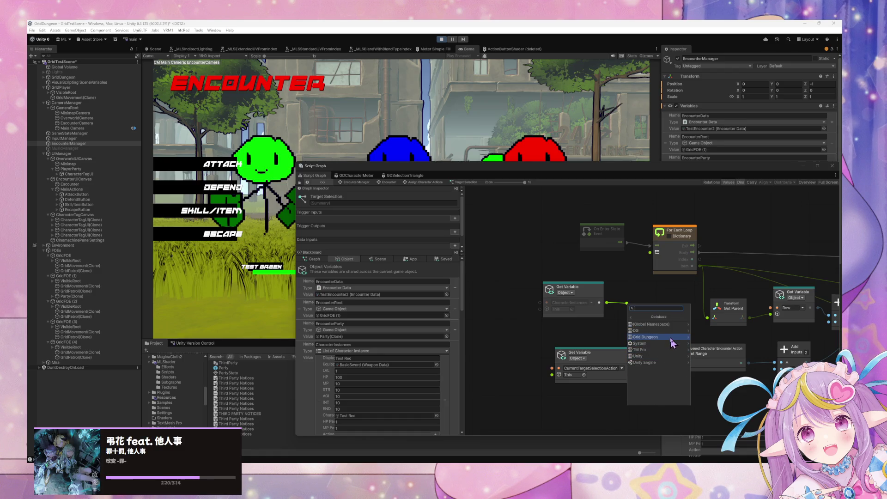
pyautogui.click(665, 331)
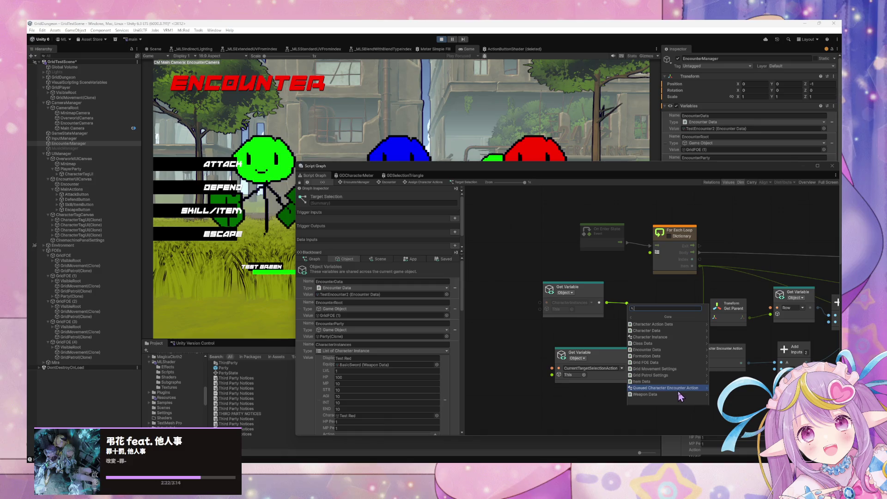
pyautogui.click(675, 343)
pyautogui.scroll(2, 681, 363)
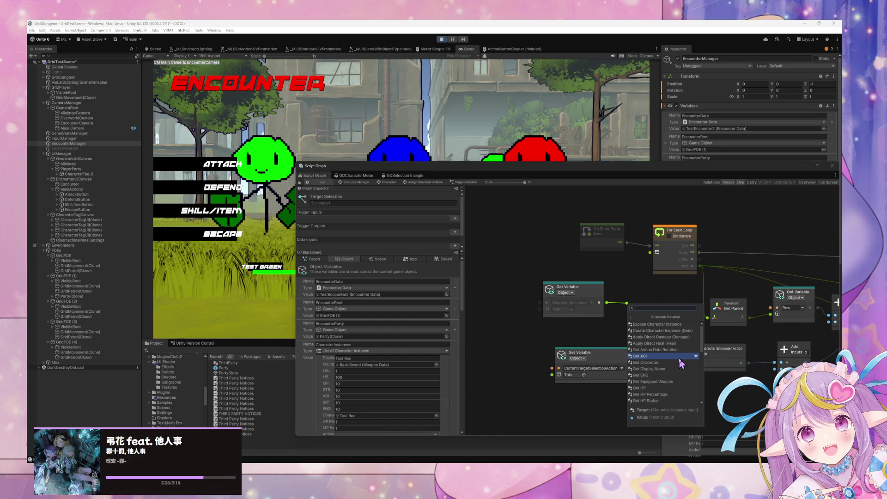
pyautogui.click(679, 363)
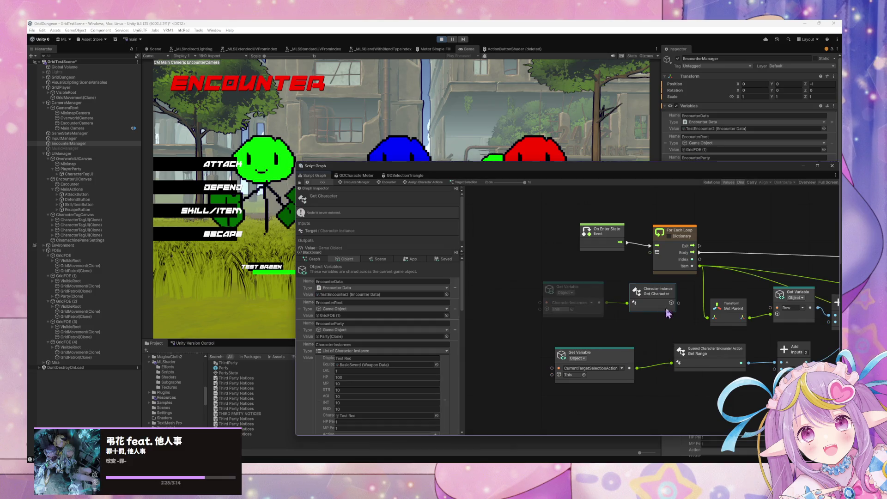
pyautogui.moveTo(678, 303); pyautogui.dragTo(649, 252)
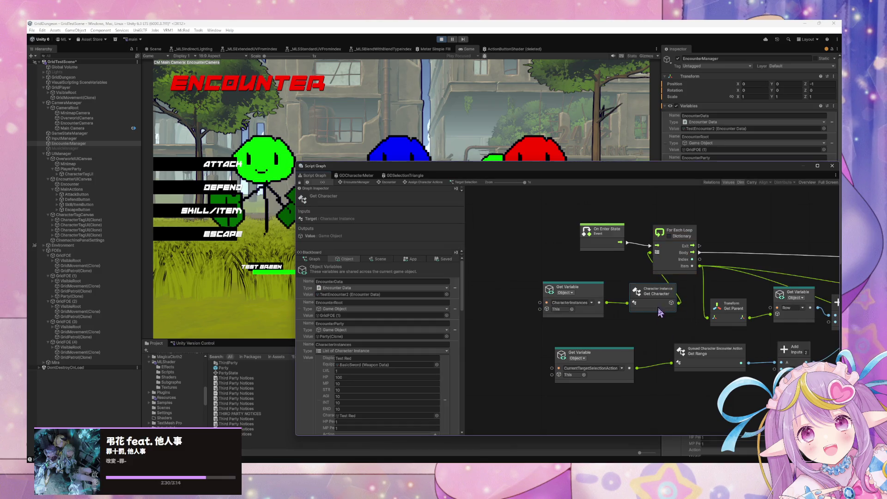
pyautogui.moveTo(644, 298)
pyautogui.mouseDown()
pyautogui.moveTo(578, 337)
pyautogui.moveTo(686, 294)
pyautogui.moveTo(545, 316)
pyautogui.moveTo(614, 291)
pyautogui.moveTo(596, 296)
pyautogui.moveTo(609, 298)
pyautogui.moveTo(480, 365)
pyautogui.moveTo(518, 360)
pyautogui.mouseUp()
pyautogui.click(506, 328)
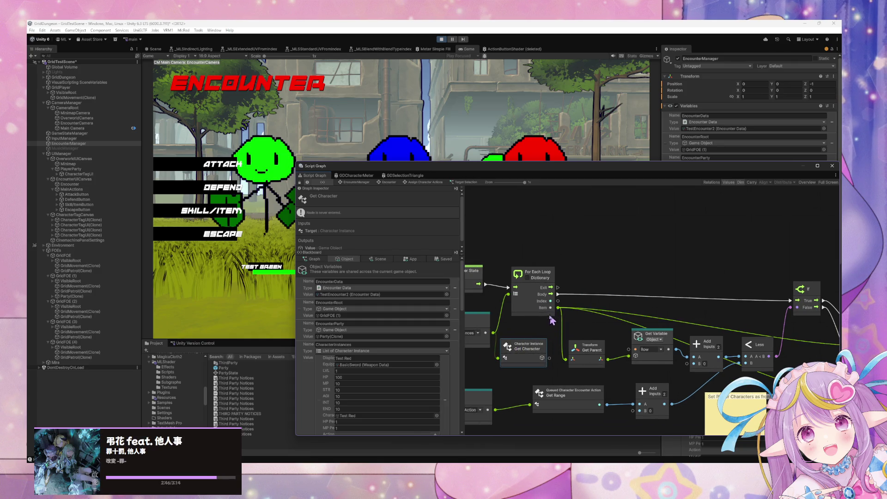
pyautogui.moveTo(558, 308)
pyautogui.mouseDown()
pyautogui.moveTo(500, 364)
pyautogui.moveTo(493, 360)
pyautogui.mouseUp()
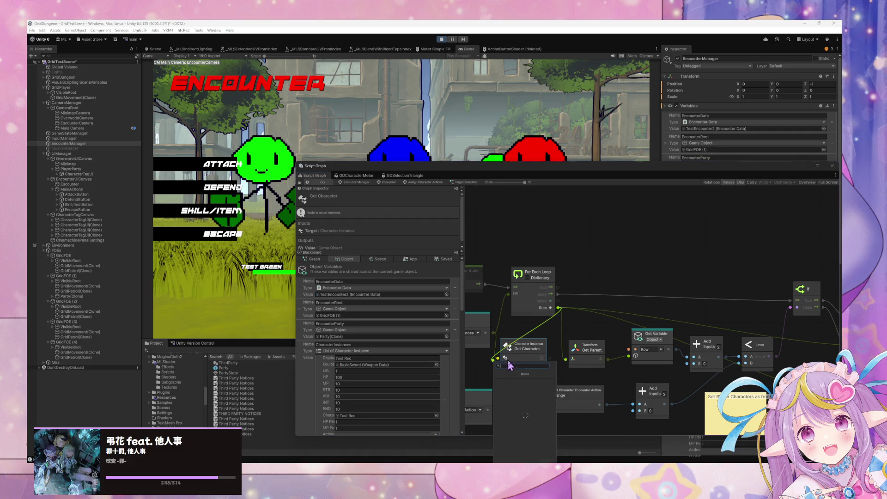
# Wire the loop's Item into Get Character's Target and tidy the Get Variable and Get Parent nodes.
pyautogui.press('Escape')
pyautogui.moveTo(549, 362); pyautogui.dragTo(558, 308)
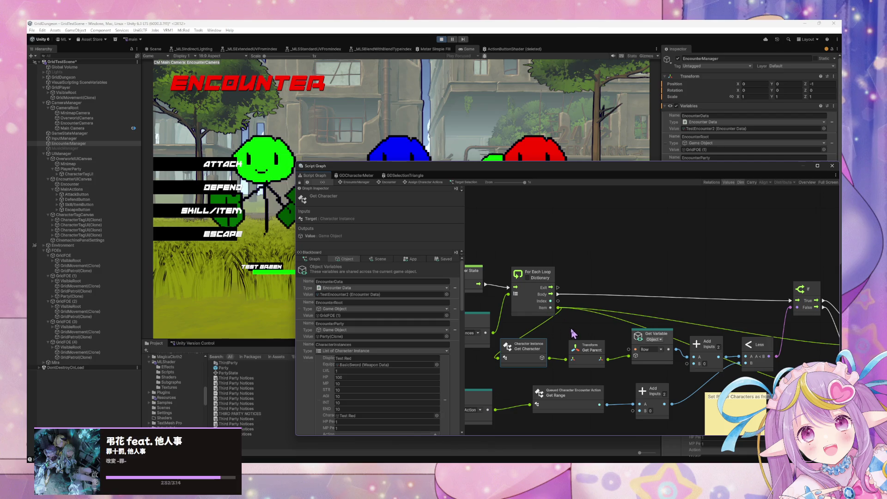
pyautogui.moveTo(582, 341); pyautogui.dragTo(572, 344)
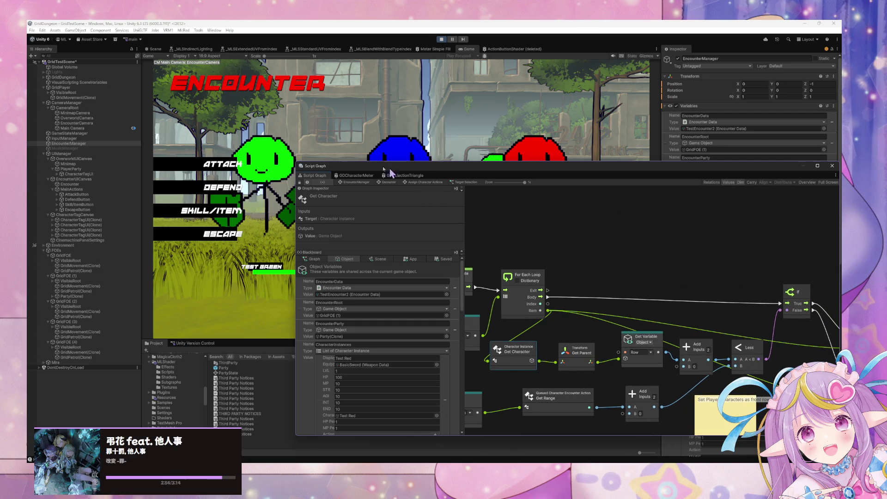
pyautogui.moveTo(415, 176)
pyautogui.mouseDown()
pyautogui.moveTo(439, 180)
pyautogui.moveTo(401, 165)
pyautogui.mouseUp()
pyautogui.moveTo(622, 329)
pyautogui.mouseDown()
pyautogui.moveTo(621, 295)
pyautogui.moveTo(622, 335)
pyautogui.mouseUp()
pyautogui.moveTo(565, 340); pyautogui.dragTo(569, 314)
pyautogui.scroll(1, 560, 358)
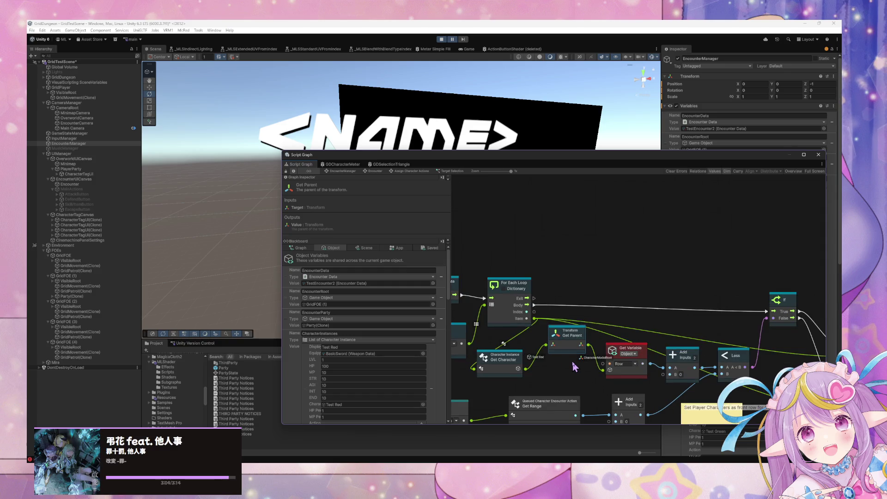
# Expand Party(Clone) > Formation(Clone) > 3ColumnRow(Clone) > Left and select Test Red (Tag).
pyautogui.moveTo(577, 341); pyautogui.dragTo(574, 334)
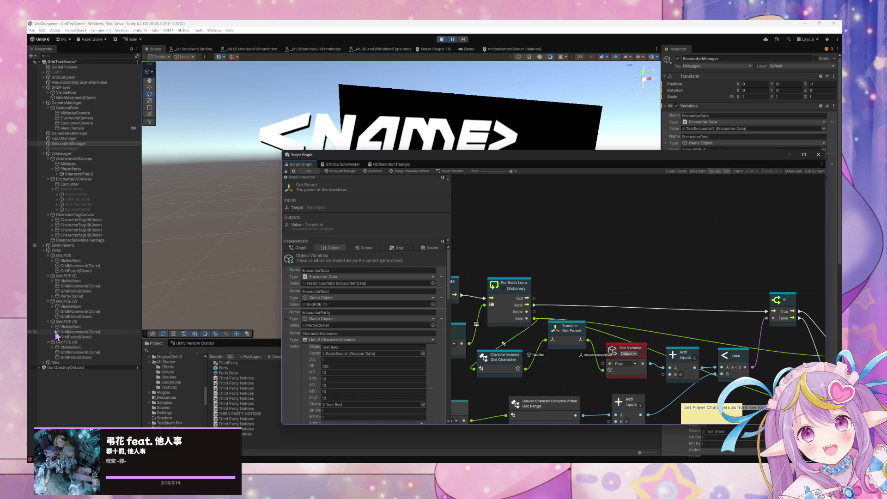
pyautogui.click(54, 296)
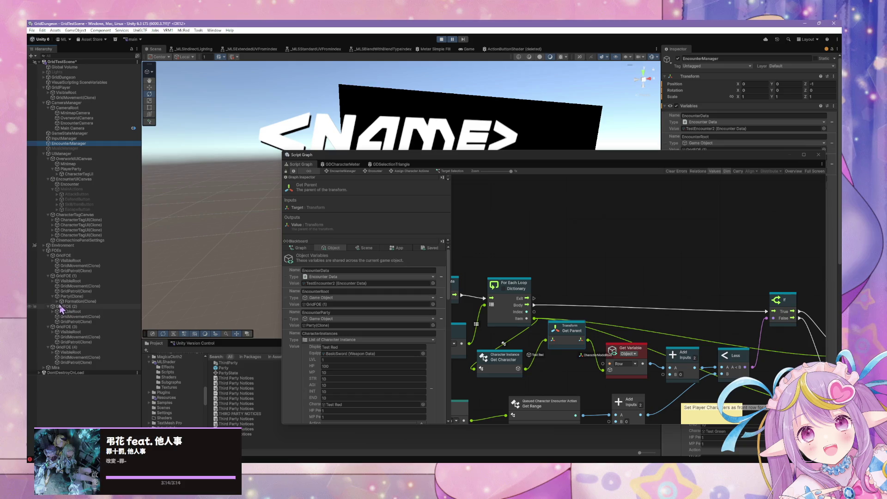
pyautogui.click(57, 301)
pyautogui.click(62, 306)
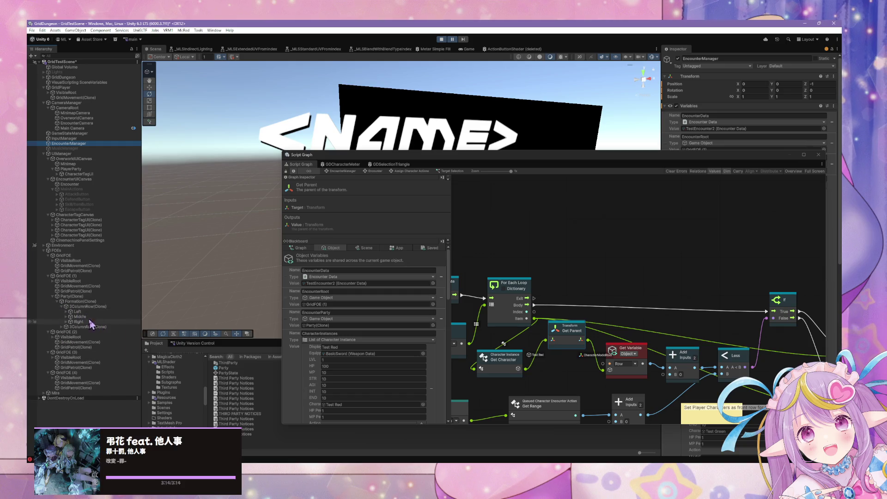
pyautogui.click(66, 312)
pyautogui.click(74, 317)
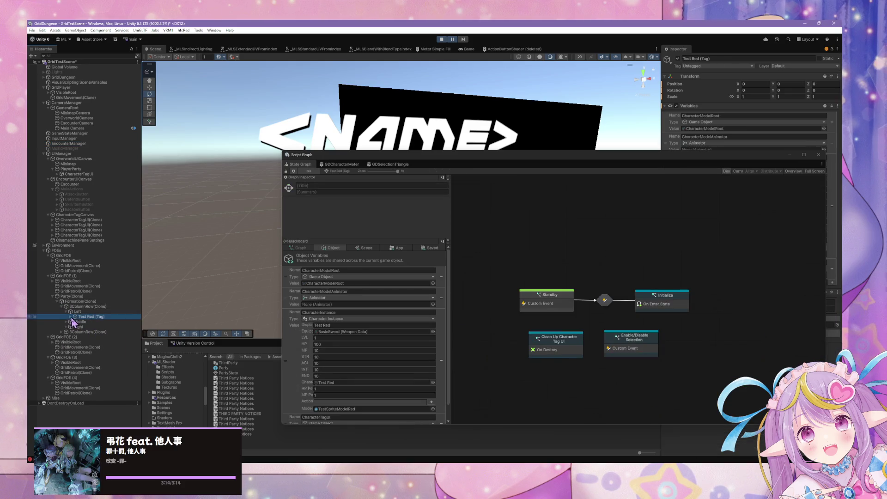
# Inspect Test Red (Tag)'s CharacterModelRoot child, then move the Script Graph window to the lower left.
pyautogui.click(70, 317)
pyautogui.click(104, 322)
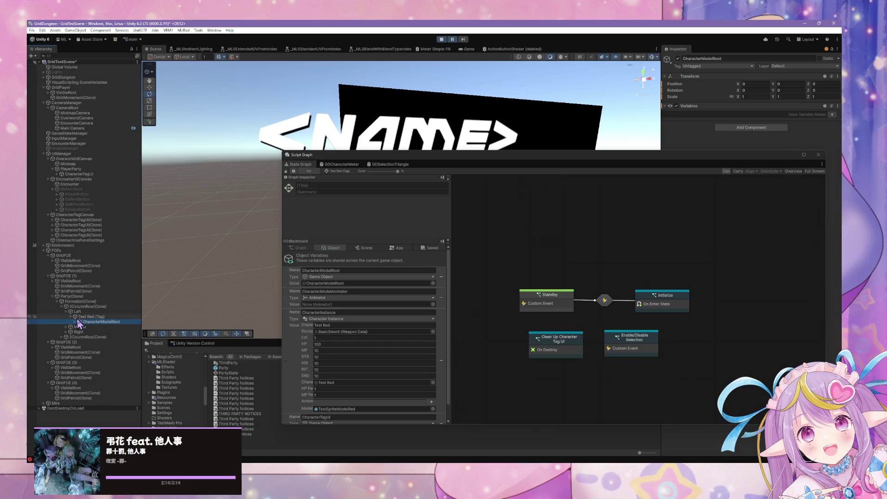
pyautogui.click(79, 321)
pyautogui.click(88, 317)
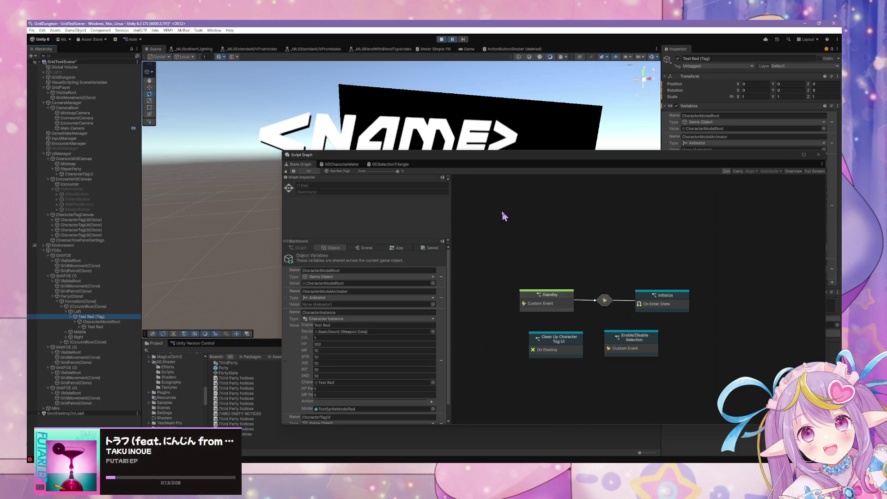
pyautogui.moveTo(551, 155)
pyautogui.mouseDown()
pyautogui.moveTo(482, 259)
pyautogui.moveTo(295, 235)
pyautogui.mouseUp()
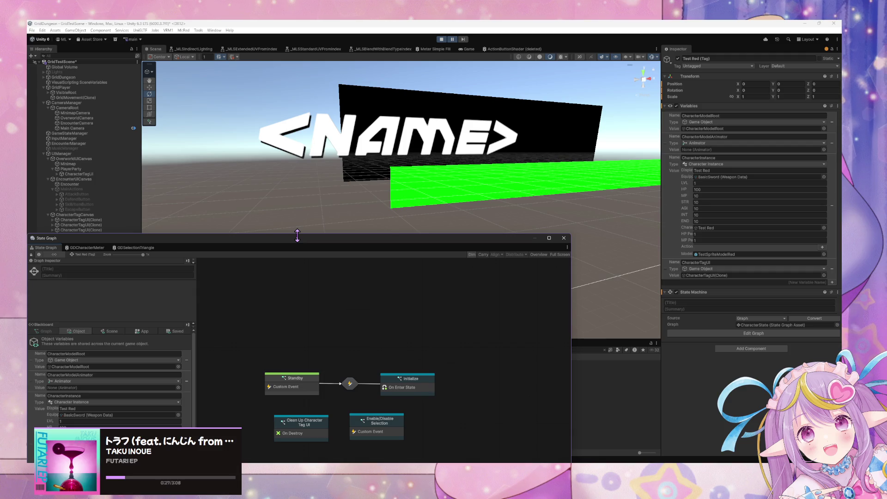
# Expand Test Red to reveal its Sprite child, inspecting Test Red and CharacterModelRoot, then reselect Test Red (Tag).
pyautogui.moveTo(257, 237)
pyautogui.mouseDown()
pyautogui.moveTo(463, 271)
pyautogui.moveTo(472, 281)
pyautogui.mouseUp()
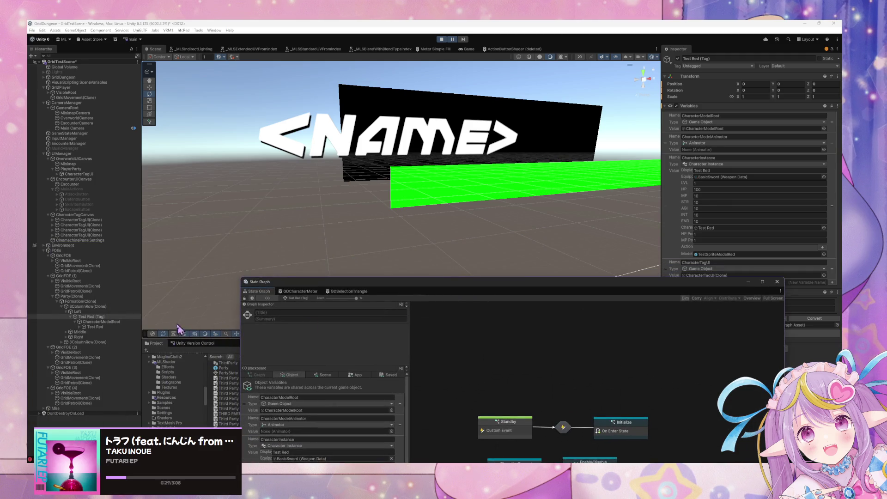
pyautogui.click(79, 327)
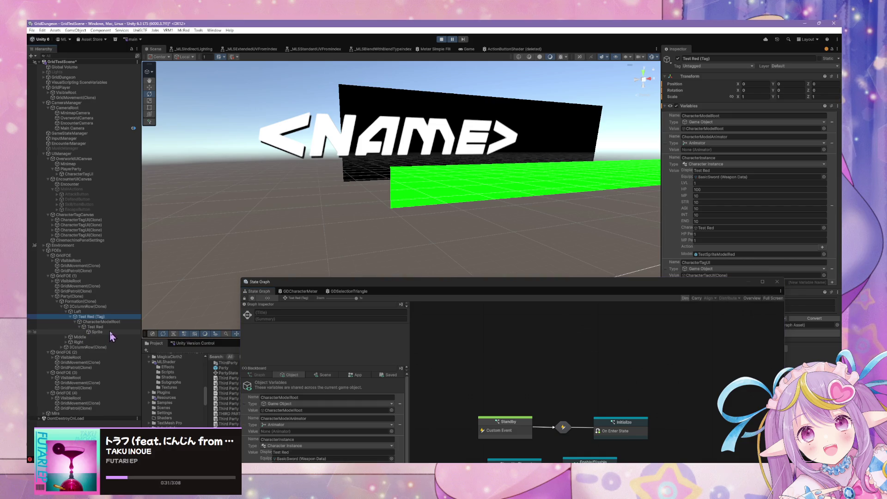
pyautogui.click(113, 327)
pyautogui.click(133, 322)
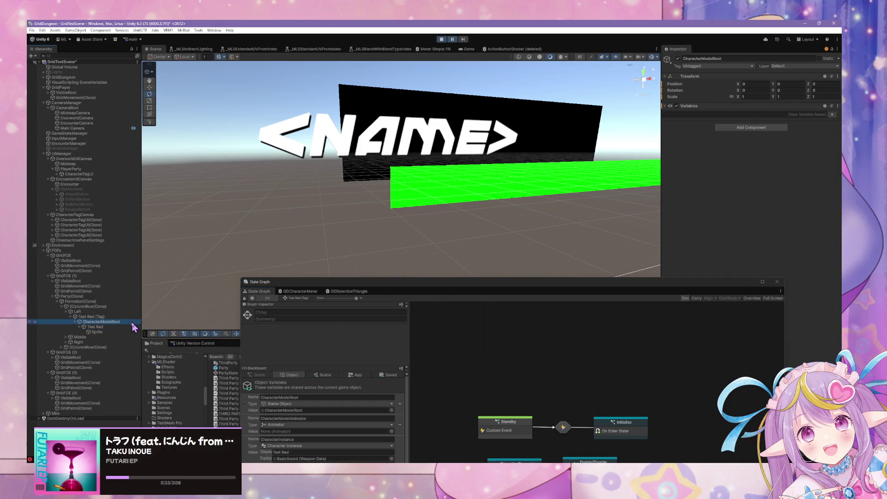
pyautogui.click(126, 317)
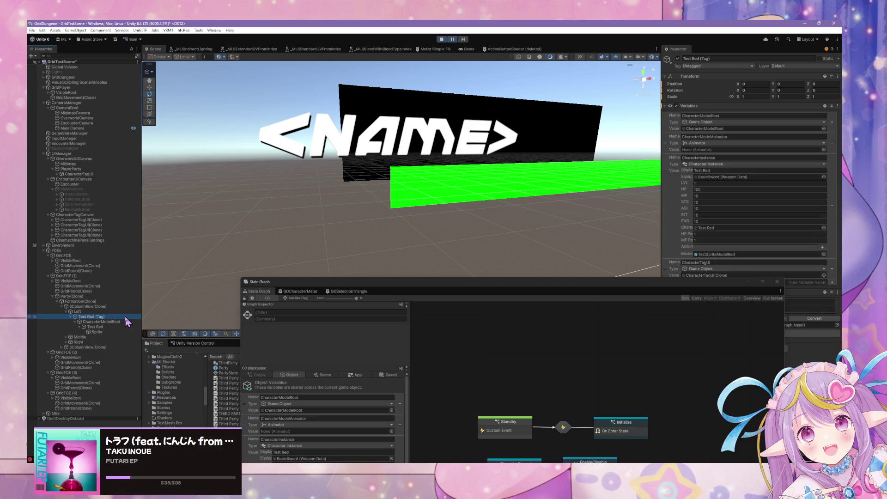
# Open the Initialize state's script graph from Test Red (Tag)'s state graph.
pyautogui.moveTo(669, 283)
pyautogui.mouseDown()
pyautogui.moveTo(477, 232)
pyautogui.moveTo(560, 265)
pyautogui.mouseUp()
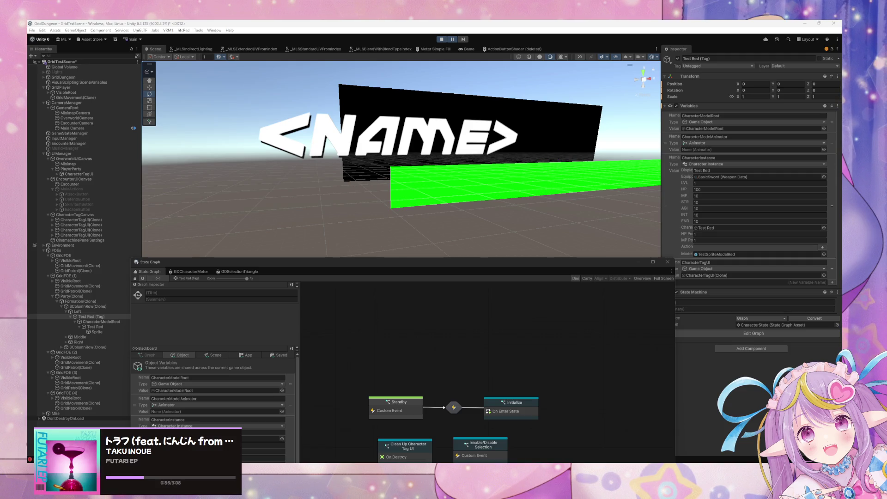
pyautogui.moveTo(376, 262)
pyautogui.mouseDown()
pyautogui.moveTo(422, 154)
pyautogui.moveTo(407, 242)
pyautogui.mouseUp()
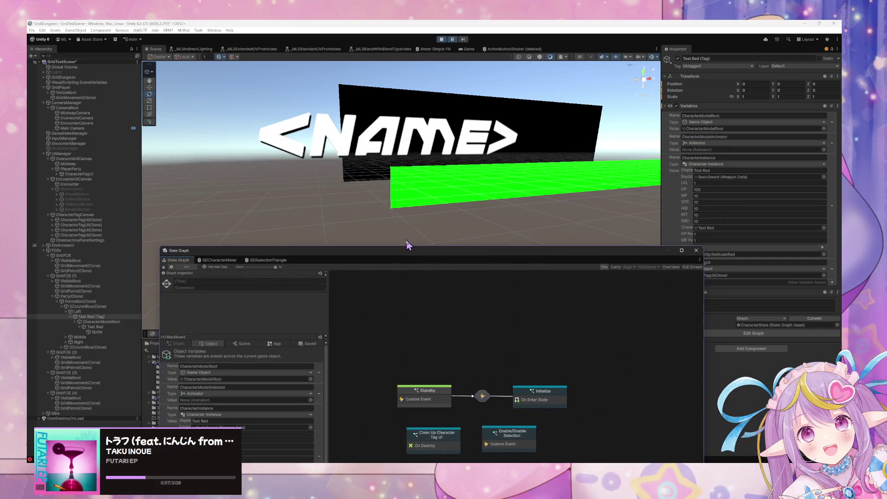
pyautogui.doubleClick(538, 400)
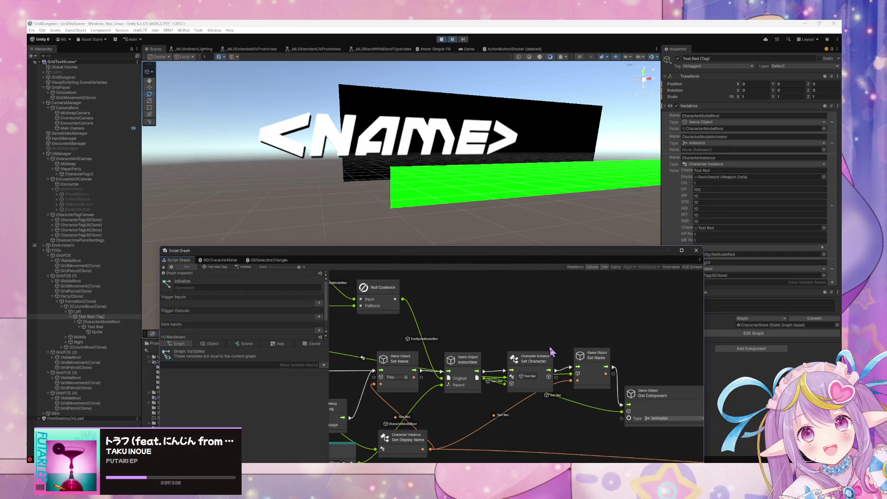
# Shift the Null Check node right in the Initialize graph, then return to Test Red's state graph.
pyautogui.moveTo(330, 352); pyautogui.dragTo(489, 337)
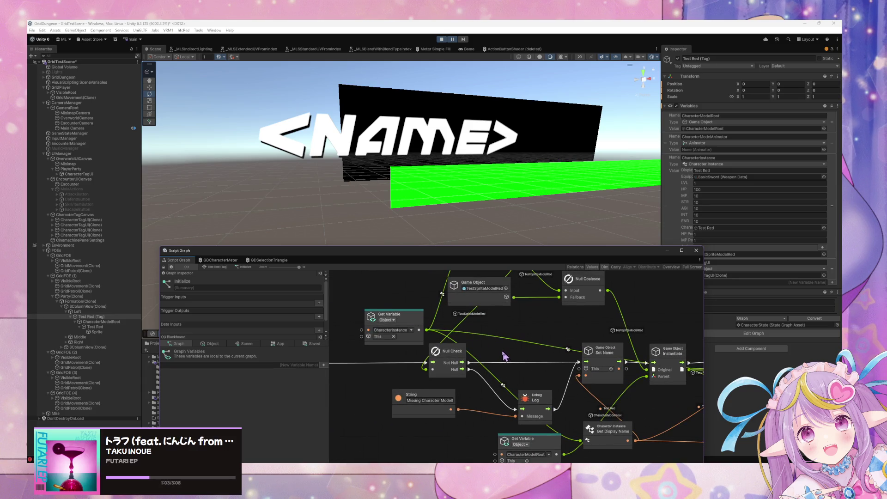
pyautogui.scroll(2, 503, 354)
pyautogui.scroll(1, 459, 353)
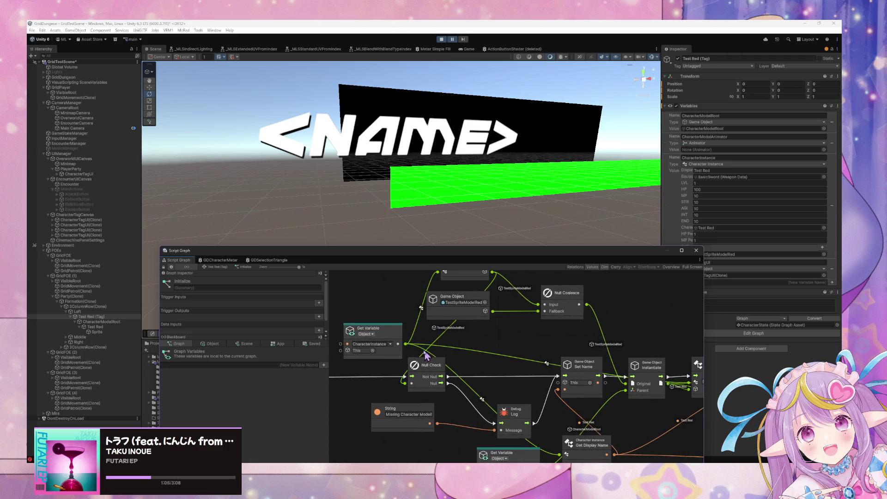
pyautogui.moveTo(439, 375); pyautogui.dragTo(465, 376)
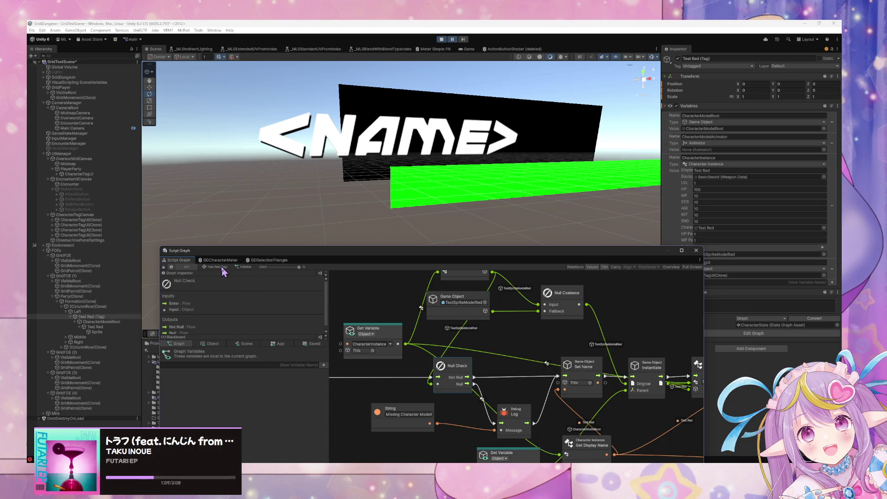
pyautogui.click(218, 267)
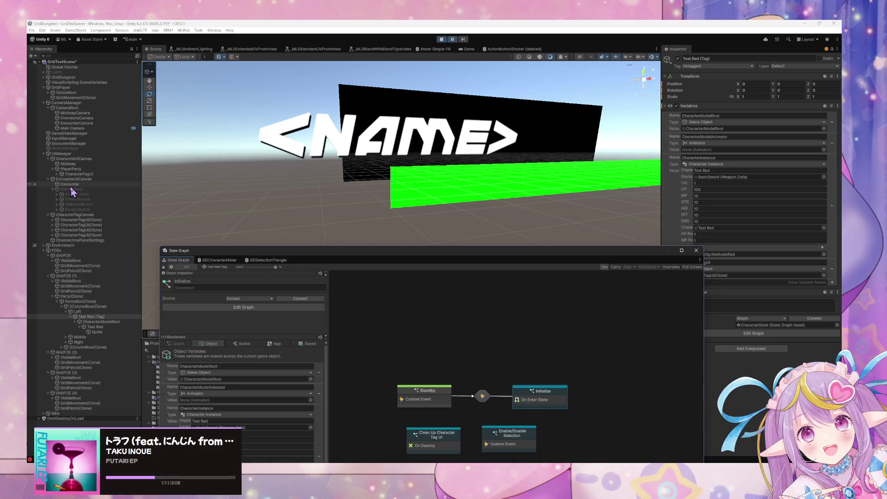
# In EncounterManager's Assign Character Actions graph, rearrange the Get Parent, Get Character and CharacterInstances nodes.
pyautogui.click(73, 144)
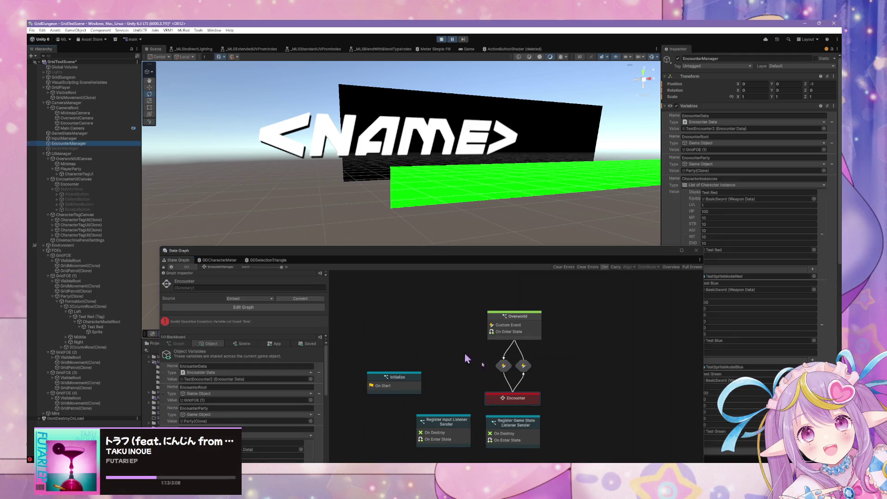
pyautogui.scroll(3, 531, 402)
pyautogui.doubleClick(536, 324)
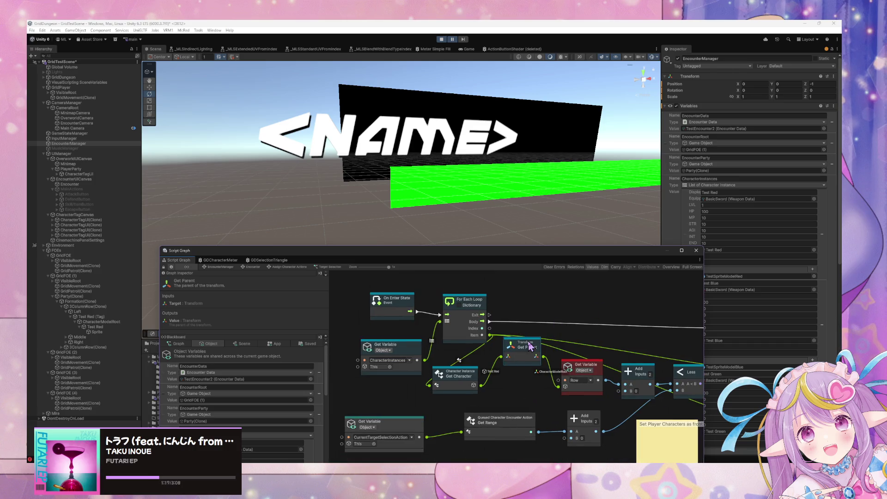
pyautogui.moveTo(517, 363); pyautogui.dragTo(527, 358)
pyautogui.moveTo(462, 375); pyautogui.dragTo(452, 375)
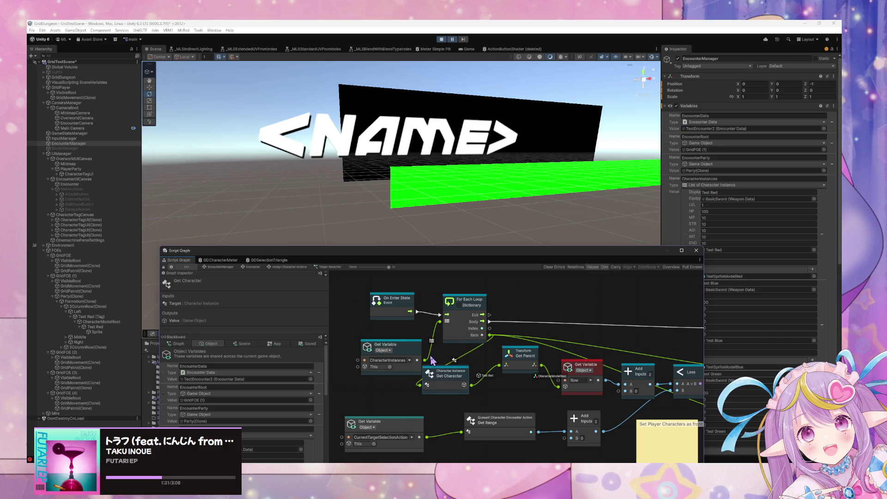
pyautogui.moveTo(416, 352); pyautogui.dragTo(383, 347)
pyautogui.moveTo(459, 377); pyautogui.dragTo(462, 378)
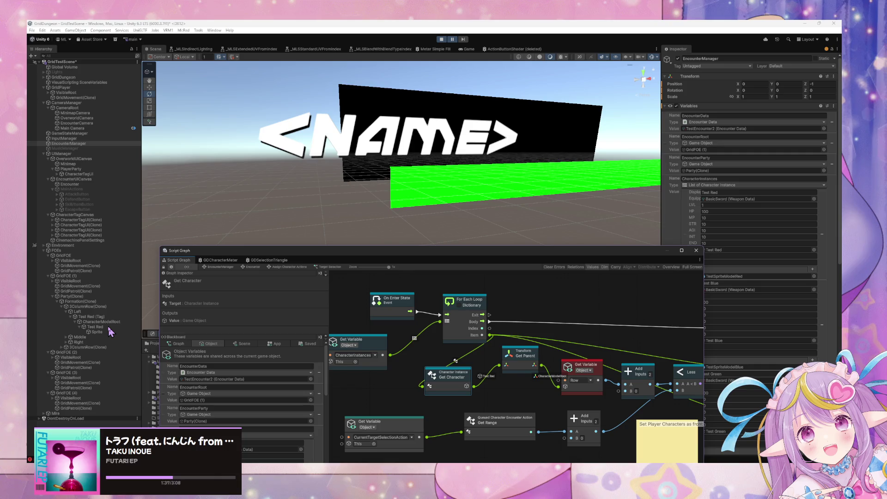
# Inspect CharacterModelRoot, reselect Test Red (Tag), then select Party(Clone).
pyautogui.click(109, 322)
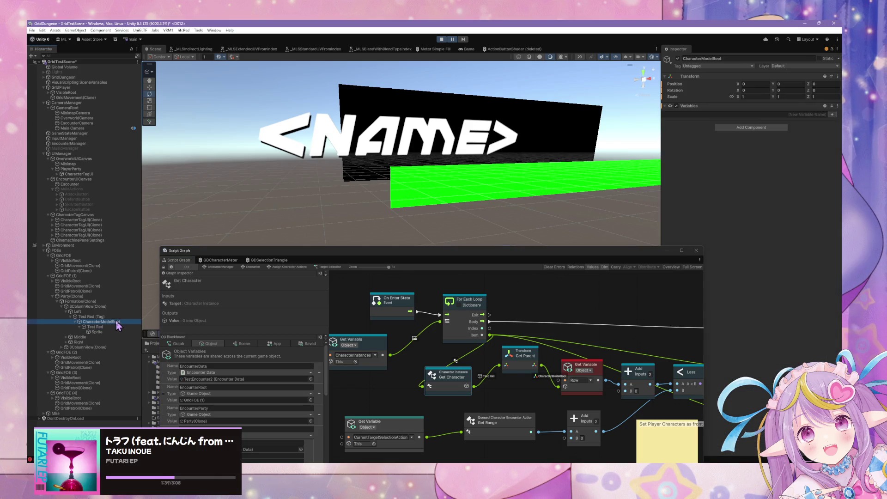
pyautogui.click(116, 317)
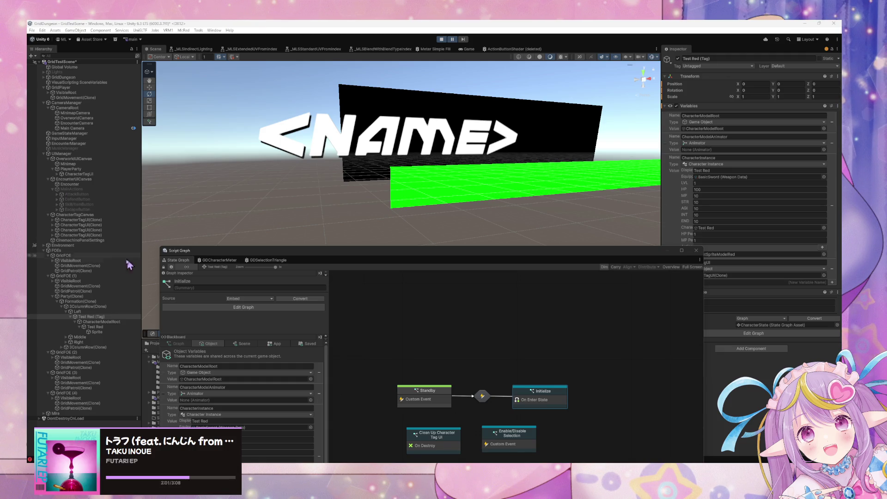
pyautogui.click(99, 298)
# Look at Party(Clone)'s Initialize graph, then open its Add Party Members script graph.
pyautogui.doubleClick(469, 374)
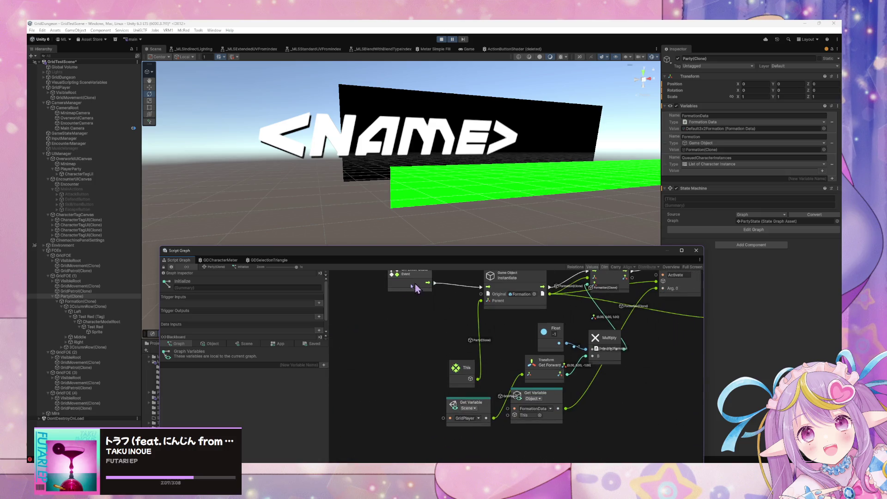
pyautogui.click(218, 267)
pyautogui.doubleClick(487, 418)
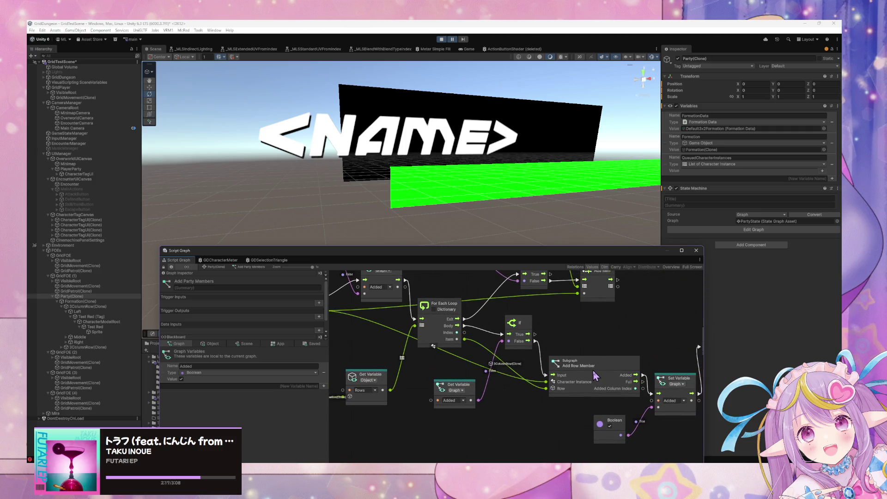
# Step into the Add Row Member subgraph and nudge its Instantiate node down.
pyautogui.doubleClick(595, 376)
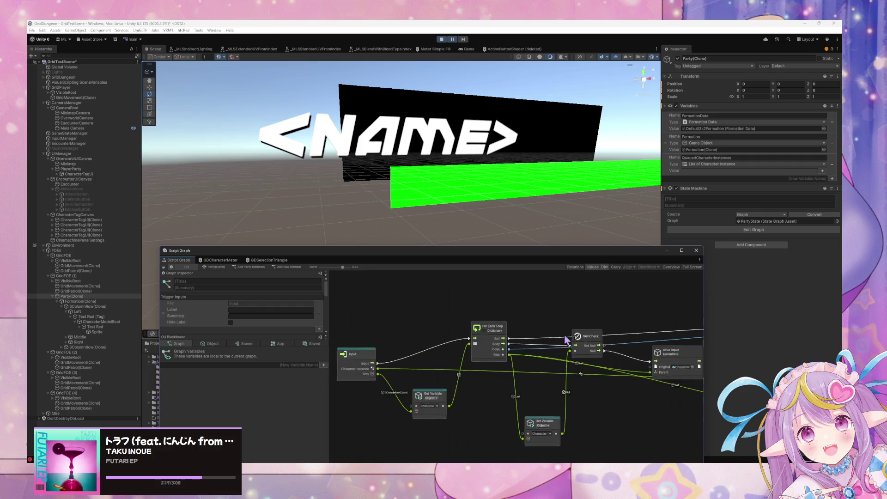
pyautogui.hscroll(10, 577, 361)
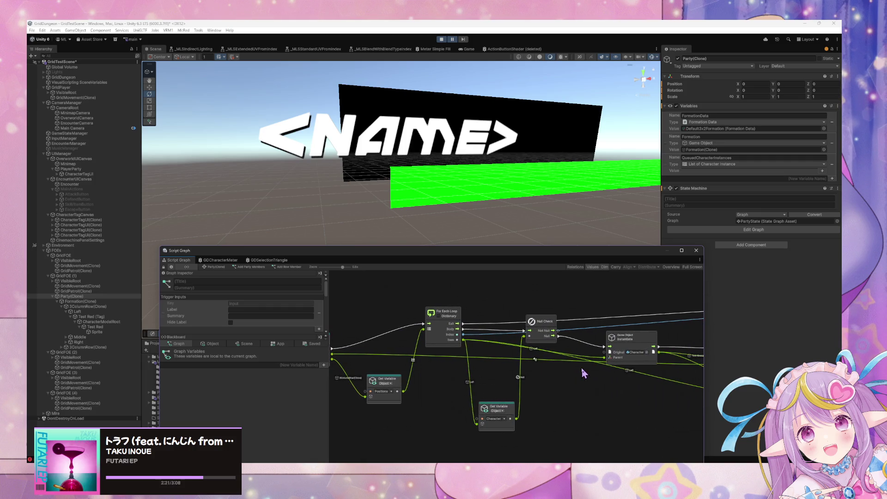
pyautogui.moveTo(491, 335)
pyautogui.mouseDown()
pyautogui.moveTo(493, 344)
pyautogui.moveTo(478, 345)
pyautogui.mouseUp()
pyautogui.hscroll(5, 462, 355)
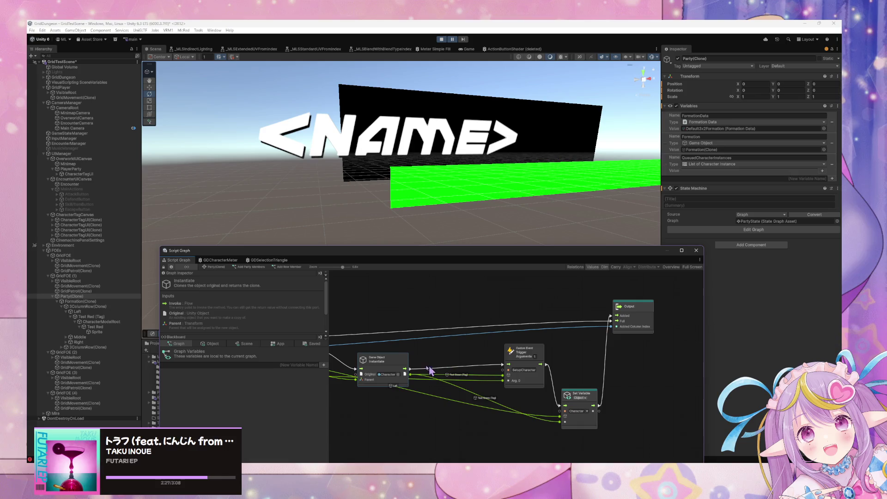
pyautogui.moveTo(300, 257); pyautogui.dragTo(375, 245)
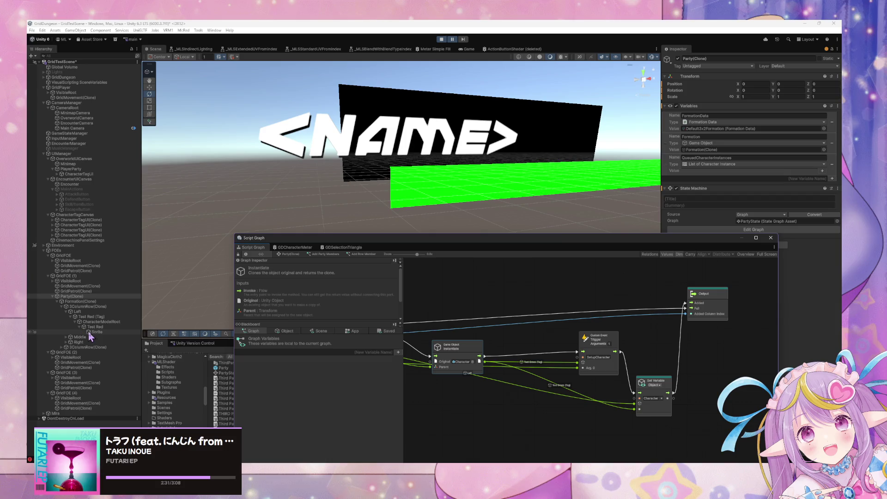
pyautogui.click(98, 317)
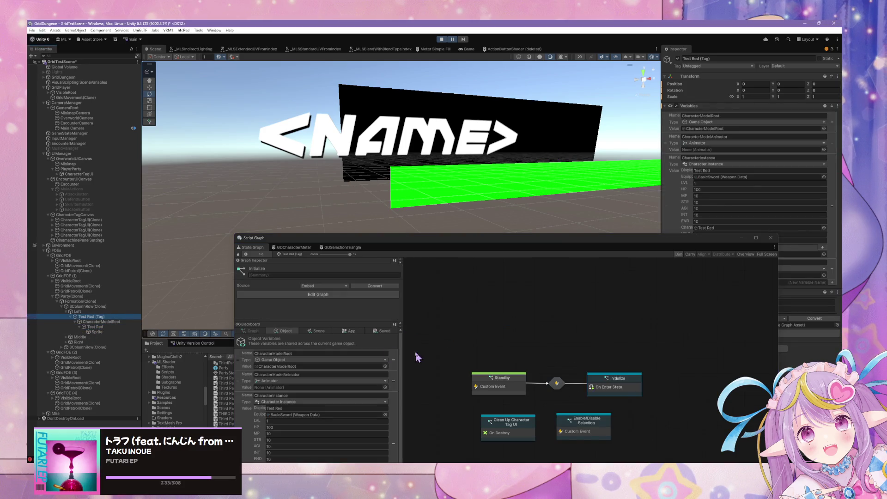
pyautogui.doubleClick(540, 348)
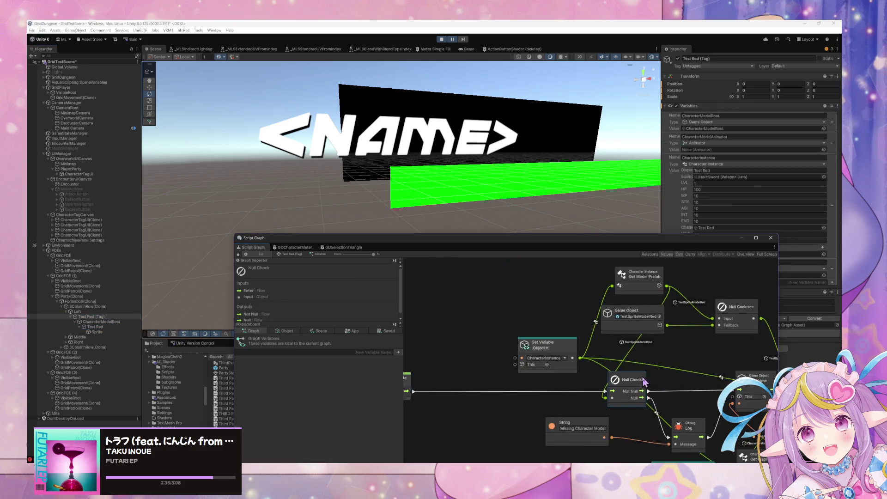
pyautogui.moveTo(596, 351); pyautogui.dragTo(606, 359)
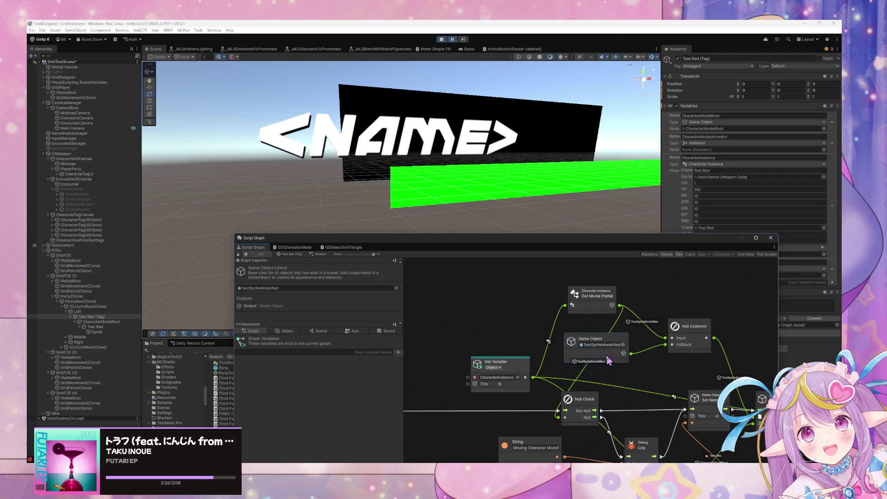
pyautogui.click(604, 313)
pyautogui.hscroll(10, 508, 360)
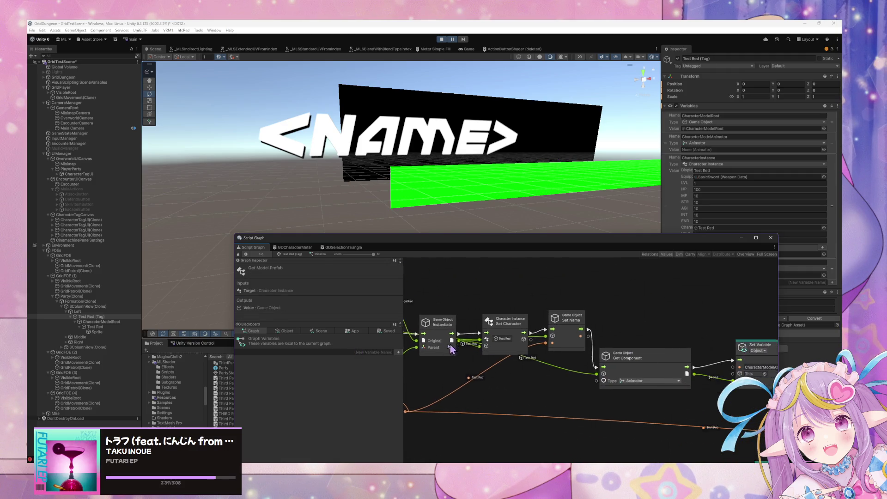
pyautogui.hscroll(10, 450, 349)
pyautogui.hscroll(5, 639, 368)
pyautogui.hscroll(-5, 601, 362)
pyautogui.scroll(-1, 573, 356)
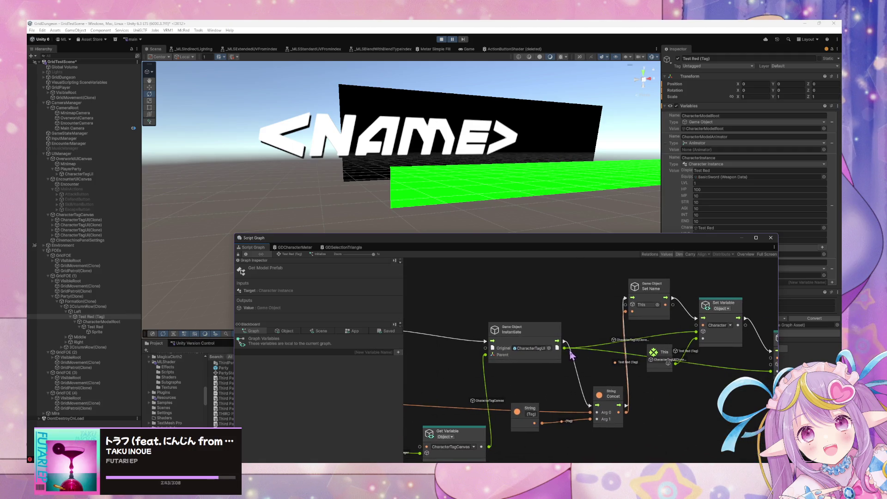
pyautogui.hscroll(-15, 517, 341)
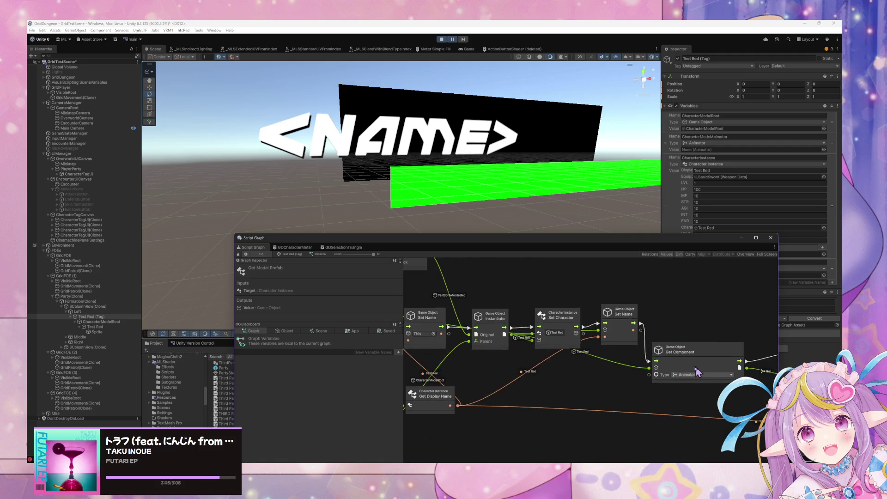
pyautogui.hscroll(-8, 638, 386)
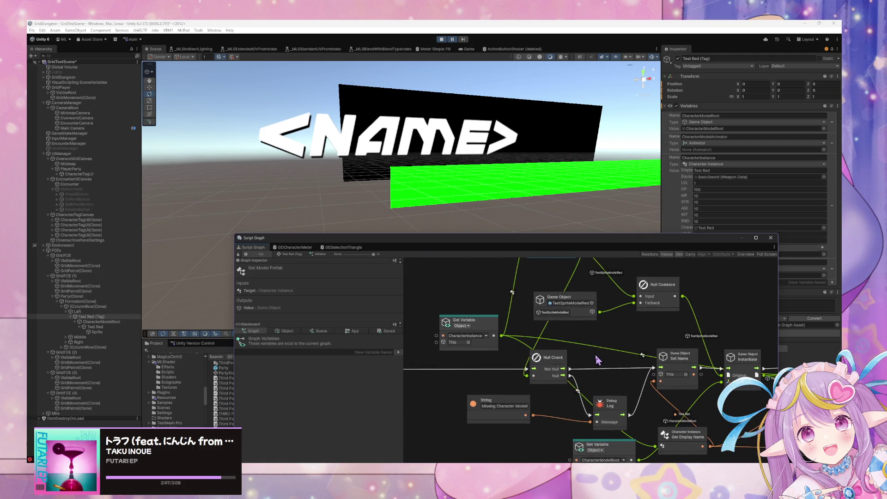
pyautogui.hscroll(-4, 598, 360)
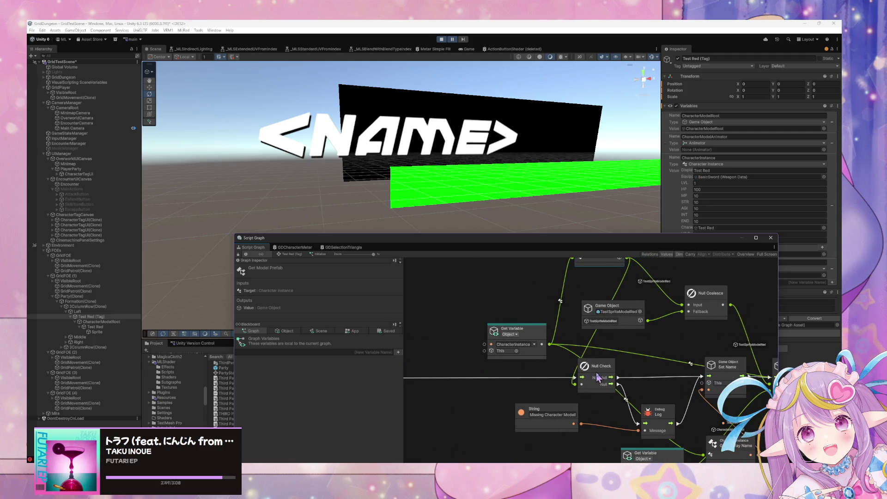
pyautogui.hscroll(5, 598, 378)
pyautogui.click(656, 416)
pyautogui.hscroll(3, 651, 394)
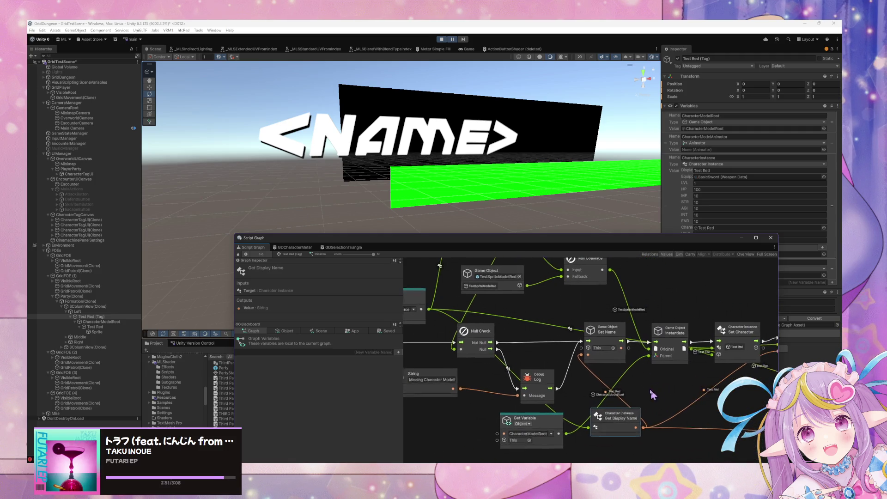
pyautogui.hscroll(2, 652, 394)
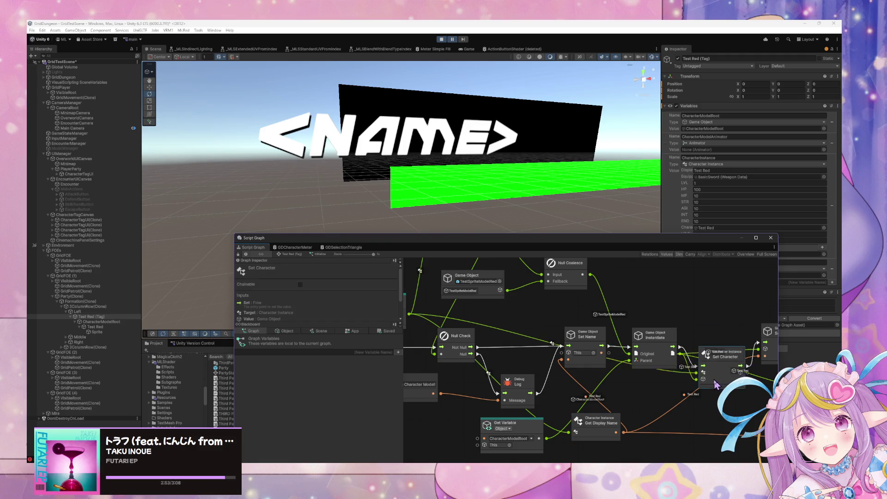
pyautogui.moveTo(705, 361)
pyautogui.mouseDown()
pyautogui.moveTo(715, 393)
pyautogui.moveTo(695, 415)
pyautogui.mouseUp()
# Add a This node from the fuzzy finder wired into Set Character.
pyautogui.write('this')
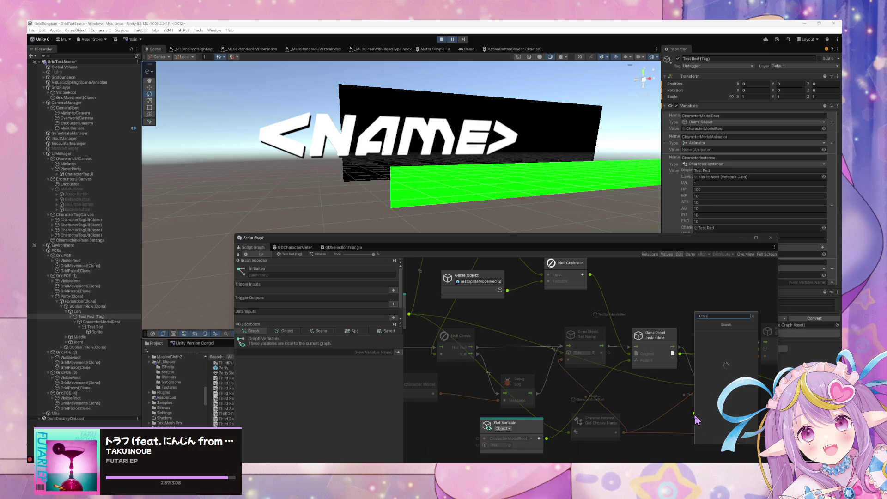
pyautogui.click(674, 333)
pyautogui.moveTo(726, 368)
pyautogui.mouseDown()
pyautogui.moveTo(577, 345)
pyautogui.moveTo(590, 312)
pyautogui.mouseUp()
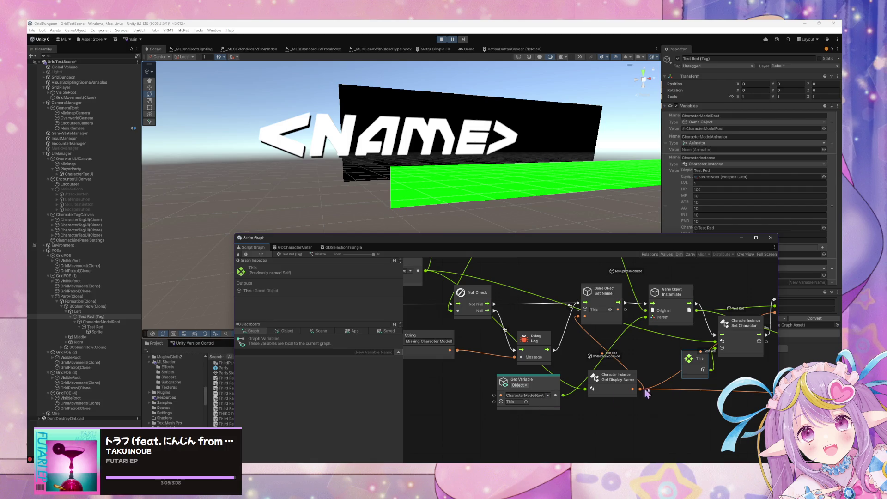
pyautogui.hscroll(1, 694, 393)
pyautogui.hscroll(5, 675, 392)
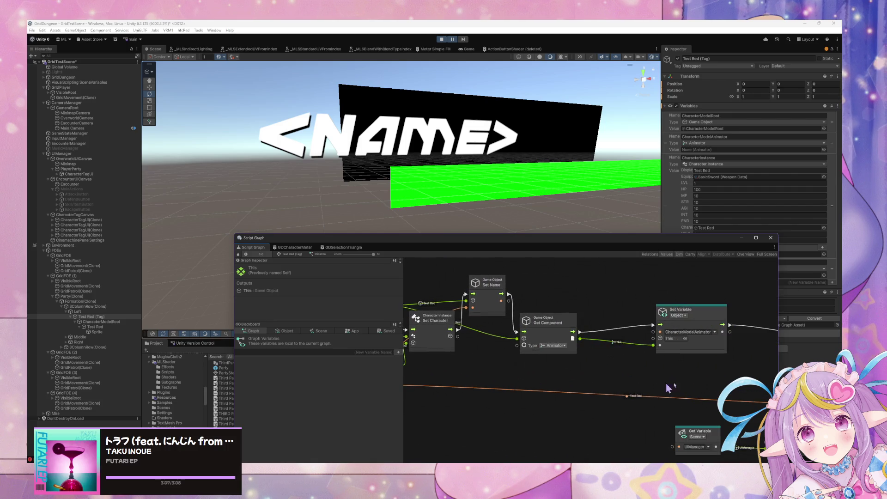
# Connect the CharacterTagUI Instantiate output to Set Name's This port.
pyautogui.click(560, 377)
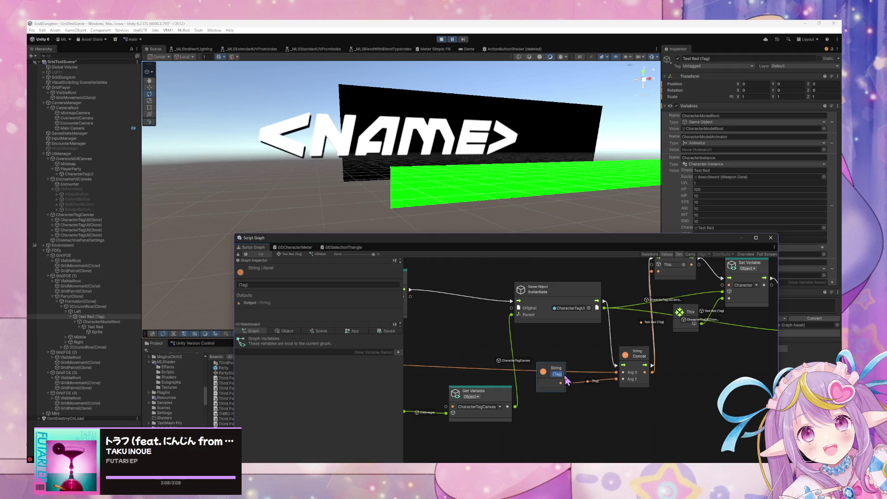
pyautogui.scroll(2, 675, 361)
pyautogui.moveTo(573, 352); pyautogui.dragTo(623, 317)
pyautogui.click(441, 39)
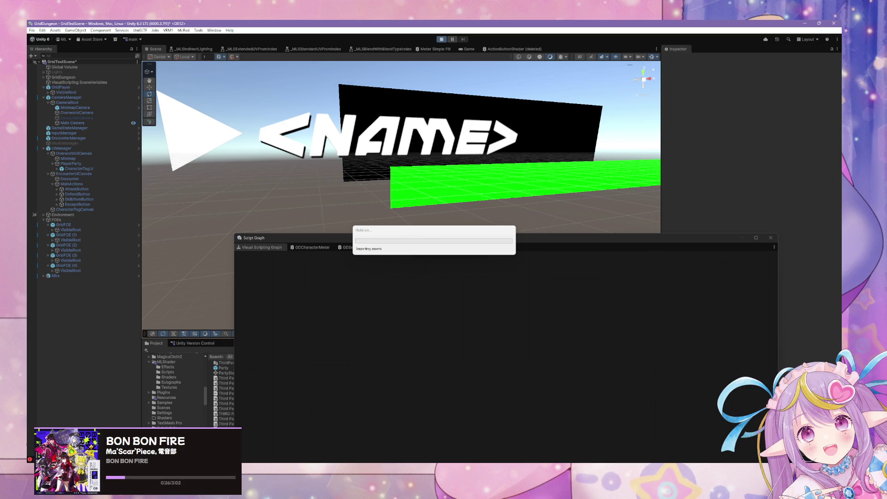
# Check the hand-drawn range diagram in Paint, then return to Unity.
pyautogui.hotkey('alt', 'Tab')
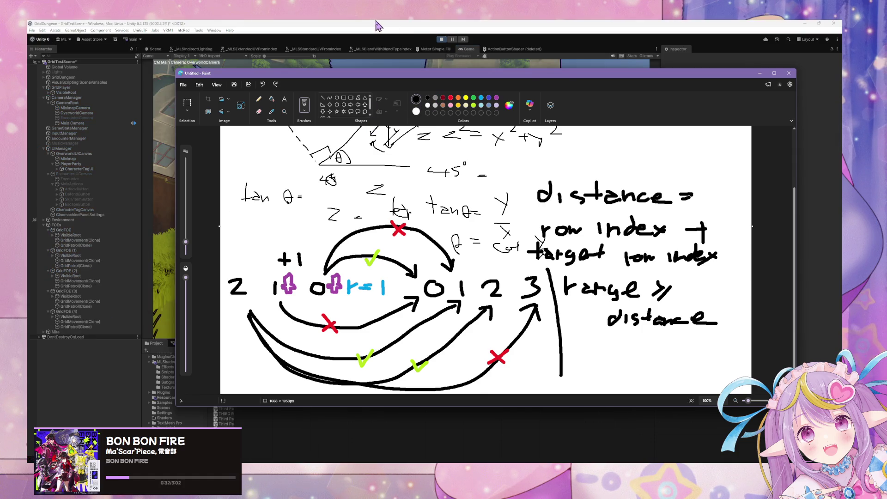
pyautogui.click(376, 23)
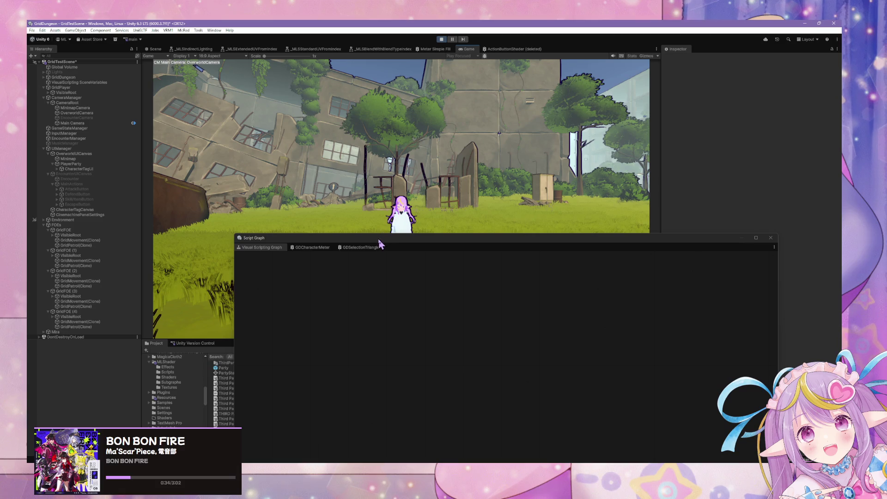
pyautogui.moveTo(380, 244); pyautogui.dragTo(568, 281)
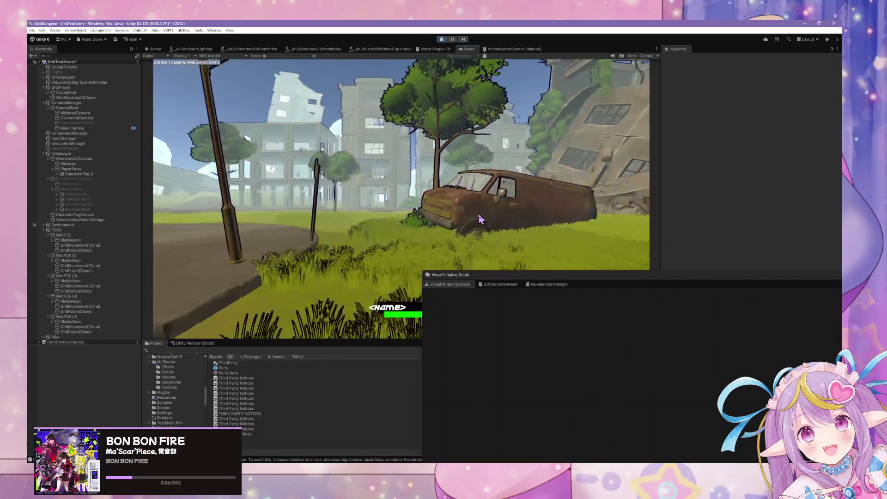
# Enter the encounter and view the NullReferenceException stack trace from CharacterEncounterAction.get_Range in the Console.
pyautogui.hotkey('ctrl', '1')
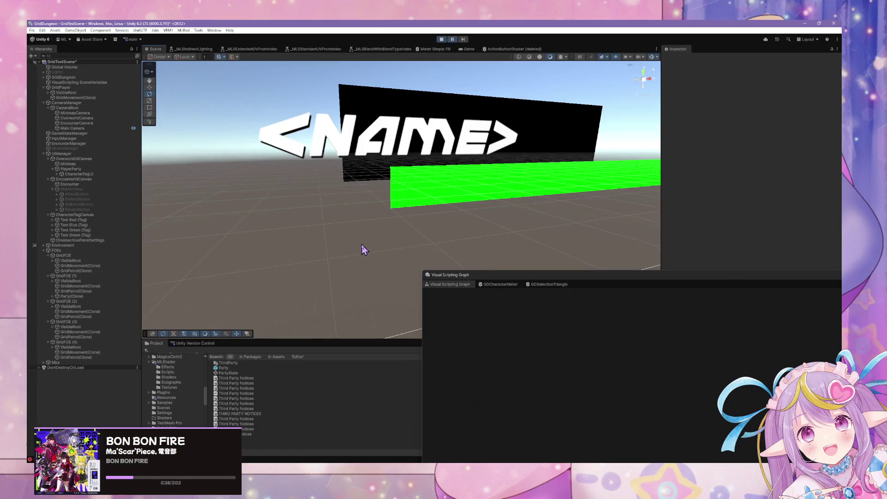
pyautogui.hotkey('ctrl', 'shift', 'c')
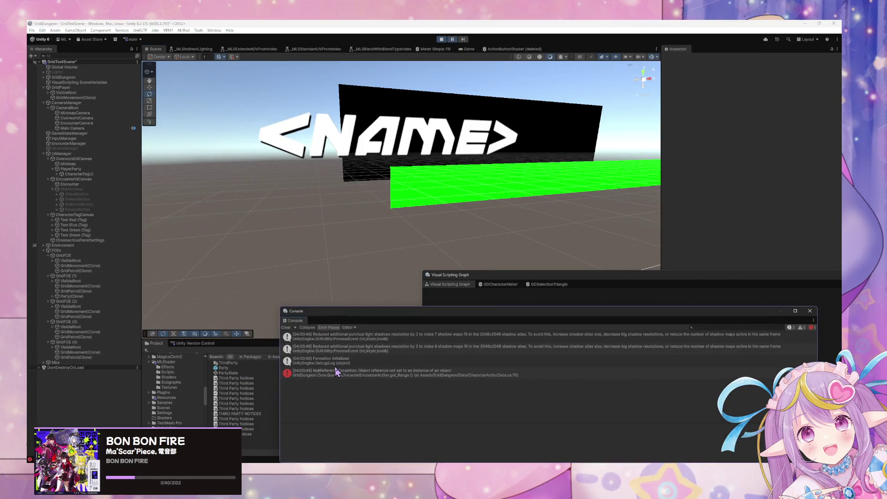
pyautogui.click(336, 377)
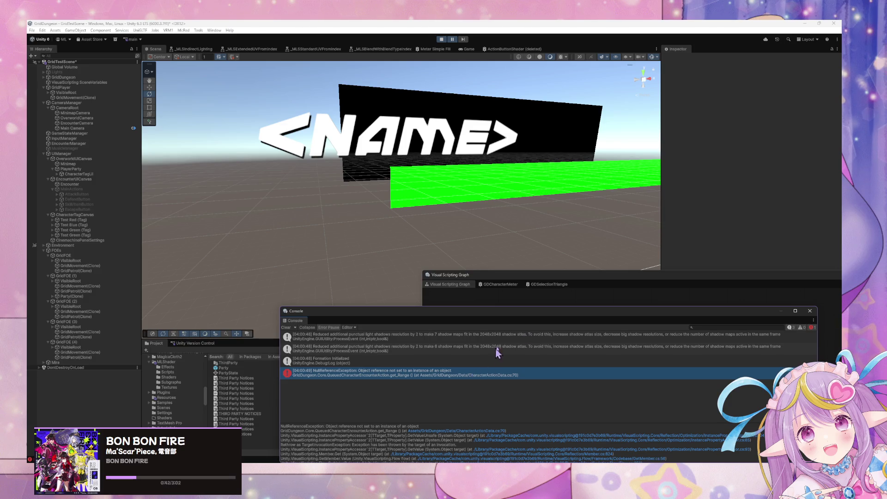
pyautogui.moveTo(536, 277)
pyautogui.mouseDown()
pyautogui.moveTo(525, 269)
pyautogui.moveTo(554, 207)
pyautogui.mouseUp()
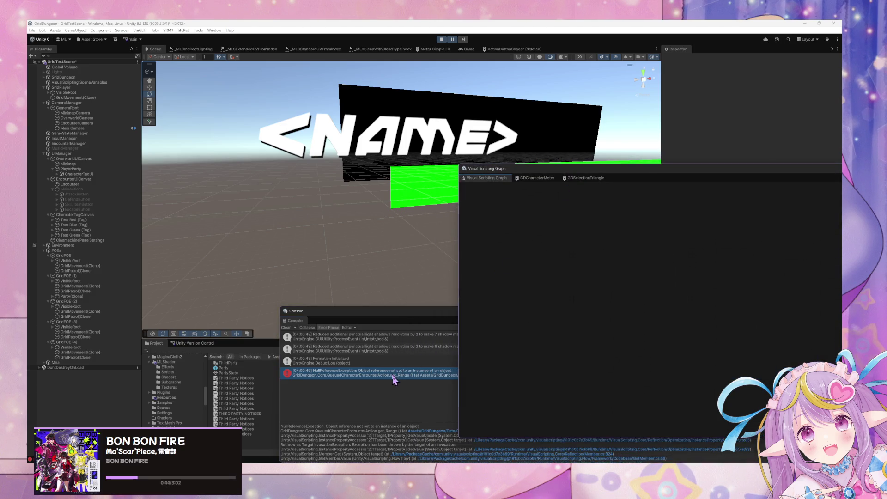
# With the error still in Unity's Console, view CharacterData.cs in VS Code, scrolled to ResetStats.
pyautogui.click(394, 378)
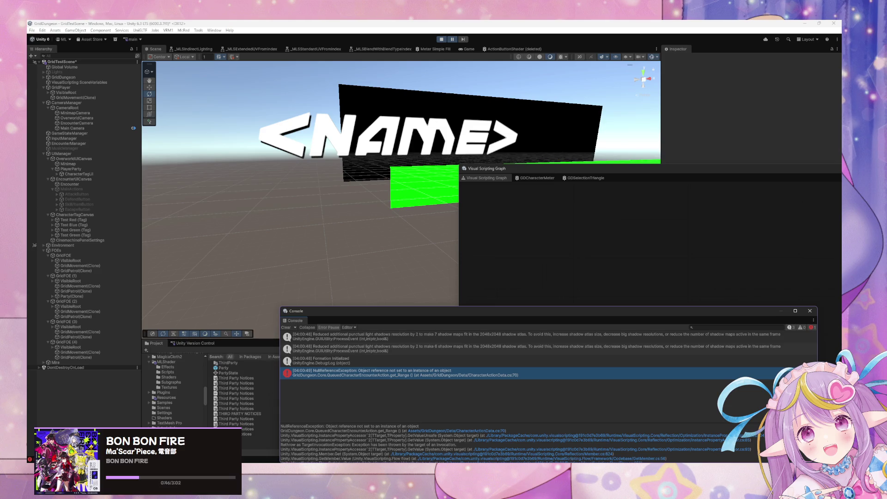
pyautogui.hotkey('alt', 'Tab')
pyautogui.scroll(-5, 512, 351)
pyautogui.scroll(-10, 503, 338)
pyautogui.scroll(-4, 500, 342)
pyautogui.moveTo(442, 160)
pyautogui.mouseDown()
pyautogui.moveTo(667, 249)
pyautogui.moveTo(661, 162)
pyautogui.moveTo(522, 150)
pyautogui.moveTo(497, 183)
pyautogui.mouseUp()
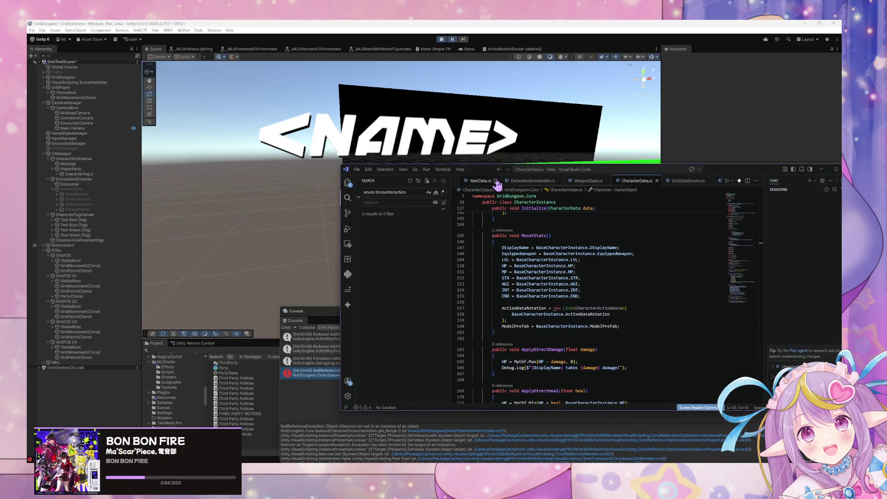
# Scroll around ResetStats in CharacterData.cs.
pyautogui.scroll(3, 504, 183)
pyautogui.scroll(-5, 519, 185)
pyautogui.scroll(-3, 527, 186)
pyautogui.scroll(1, 567, 185)
# Open CharacterActionData.cs via the file finder and the project file tree.
pyautogui.hotkey('ctrl', 'p')
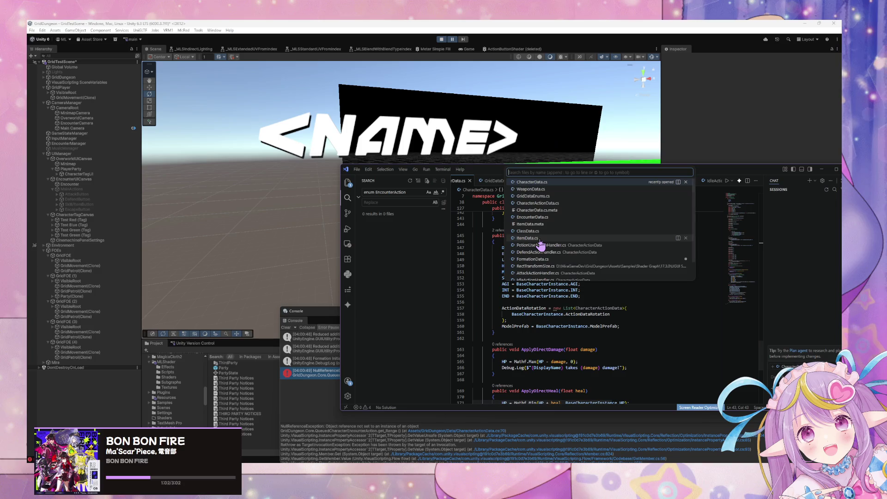
pyautogui.write('queued')
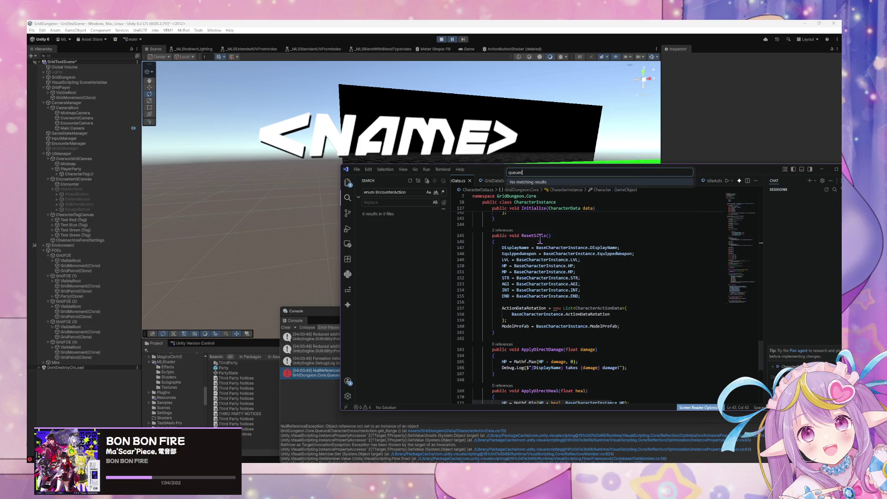
pyautogui.press('BackSpace')
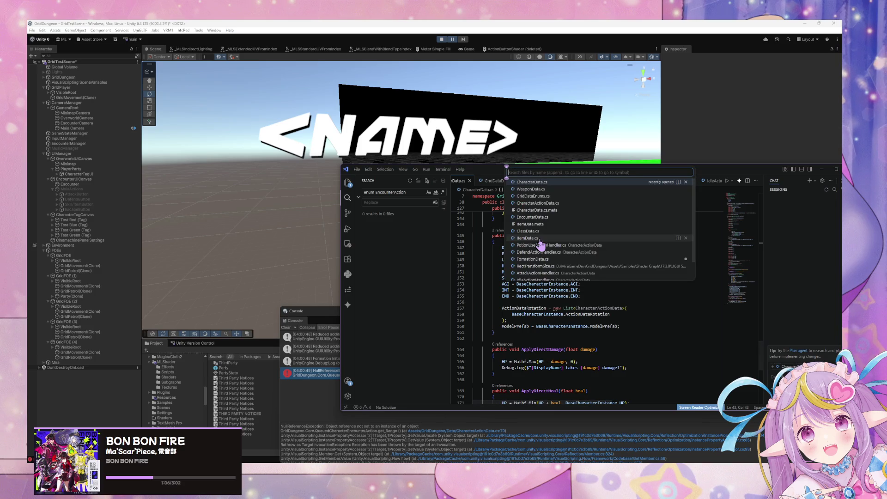
pyautogui.scroll(-1, 541, 244)
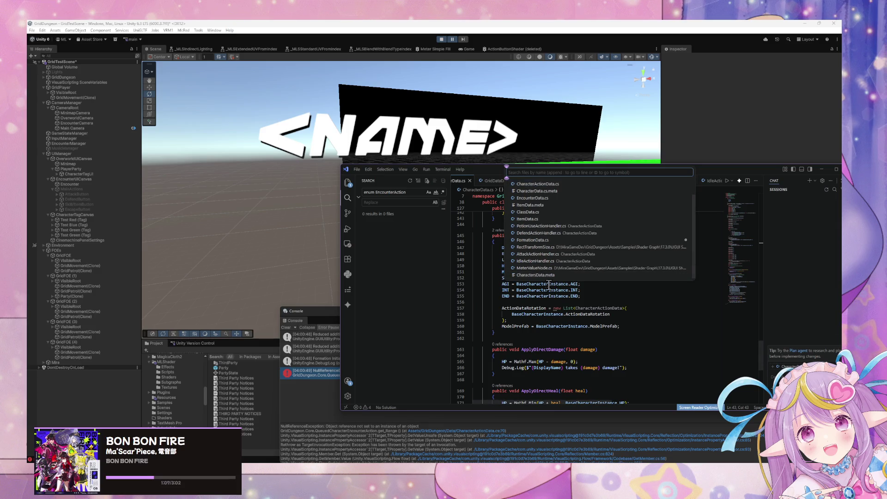
pyautogui.click(347, 184)
pyautogui.scroll(-5, 392, 297)
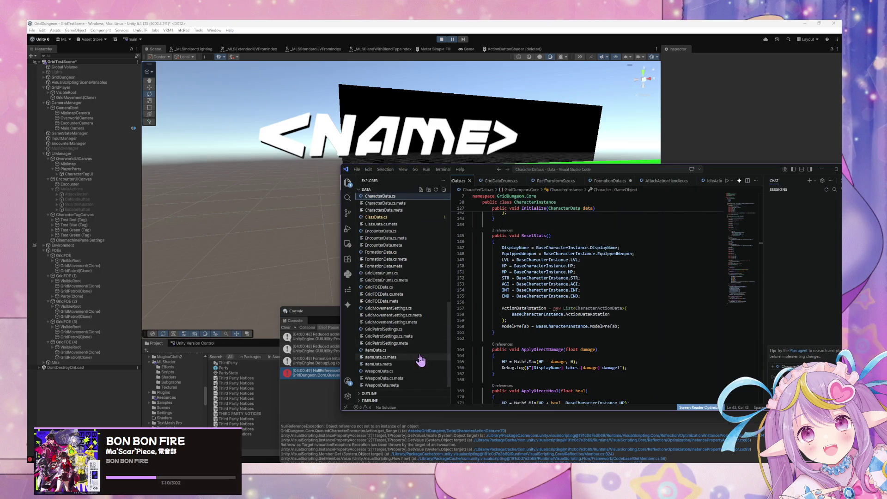
pyautogui.scroll(4, 407, 322)
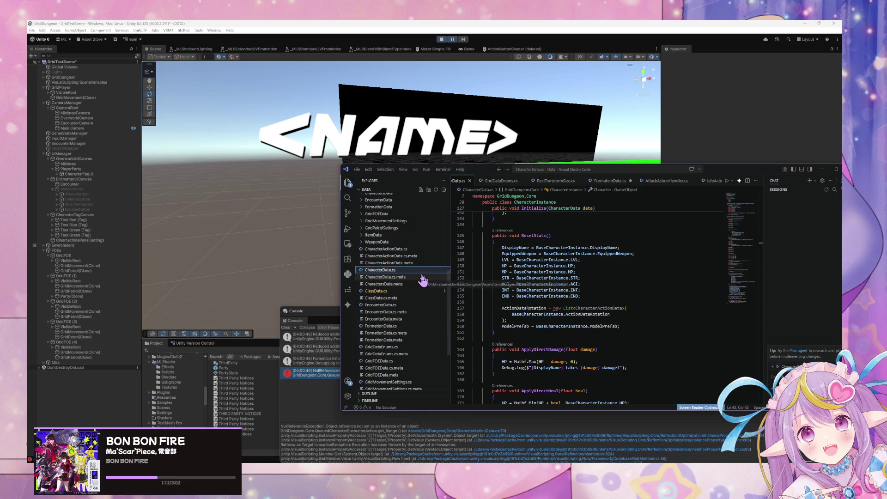
pyautogui.click(397, 250)
# Read QueuedCharacterEncounterAction's Execute and its Range getter using User.EquippedWeapon.Range, then return to Unity.
pyautogui.scroll(-20, 489, 289)
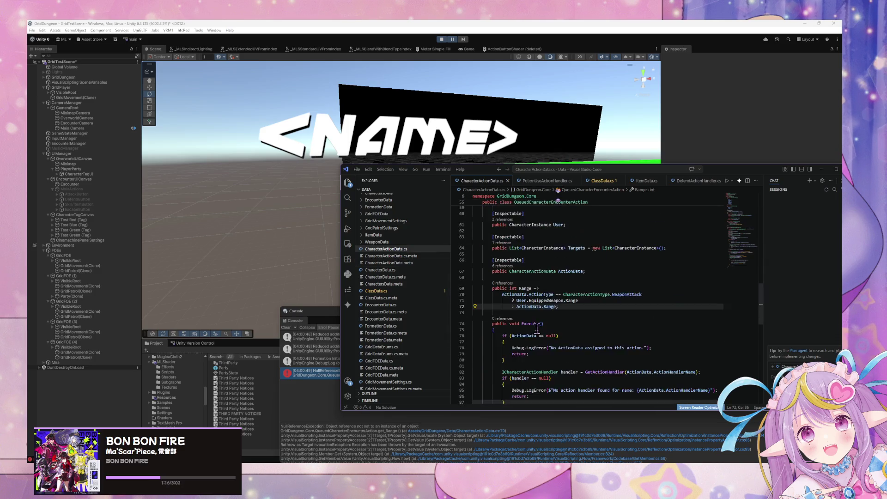
pyautogui.scroll(3, 537, 328)
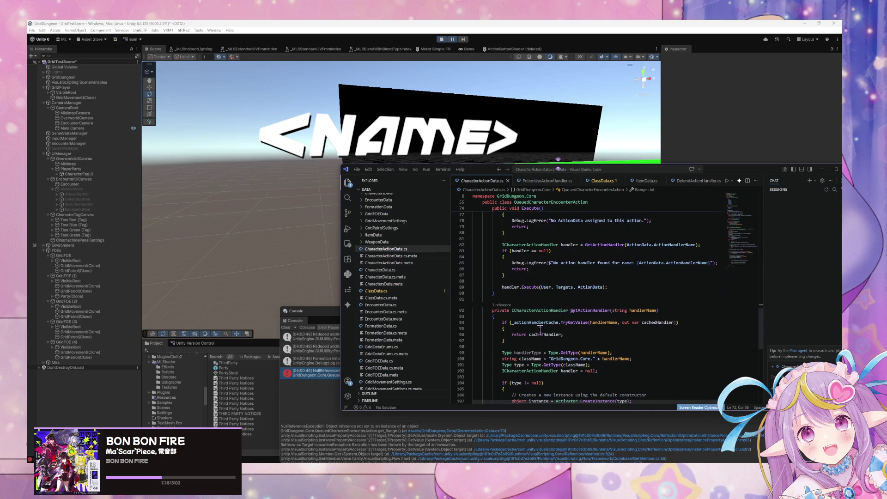
pyautogui.scroll(10, 540, 329)
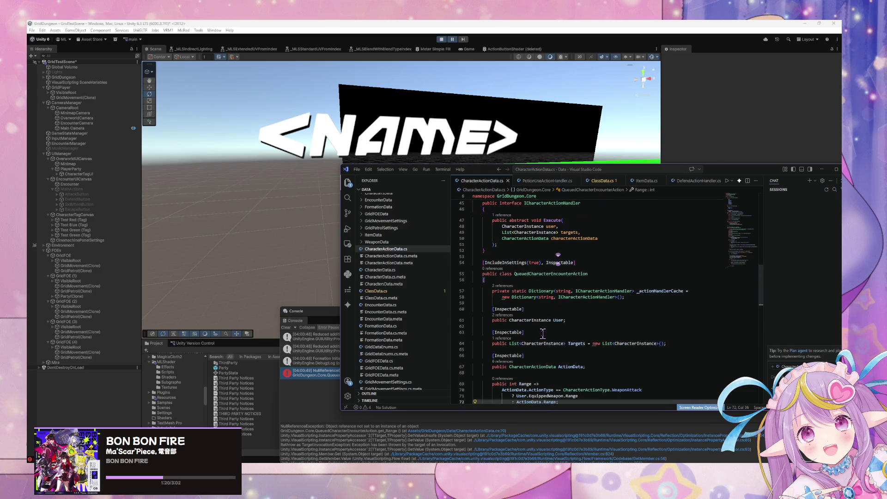
pyautogui.scroll(-3, 543, 333)
pyautogui.scroll(-4, 543, 332)
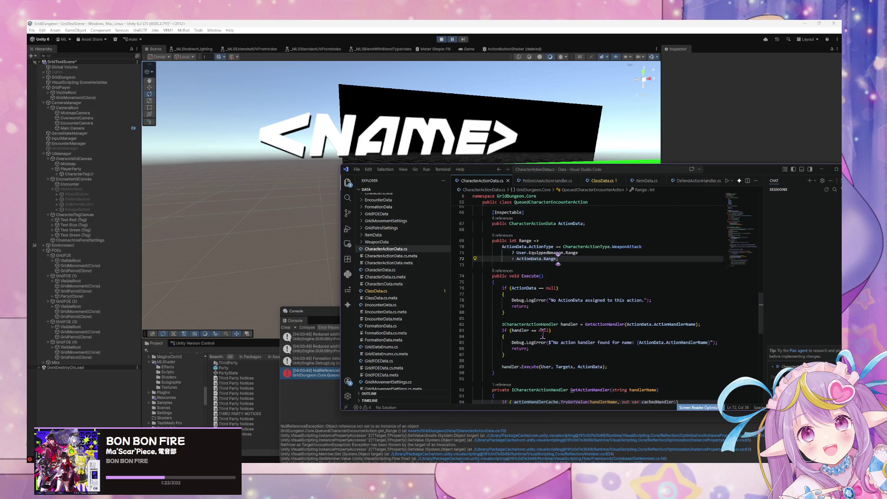
pyautogui.scroll(-6, 542, 336)
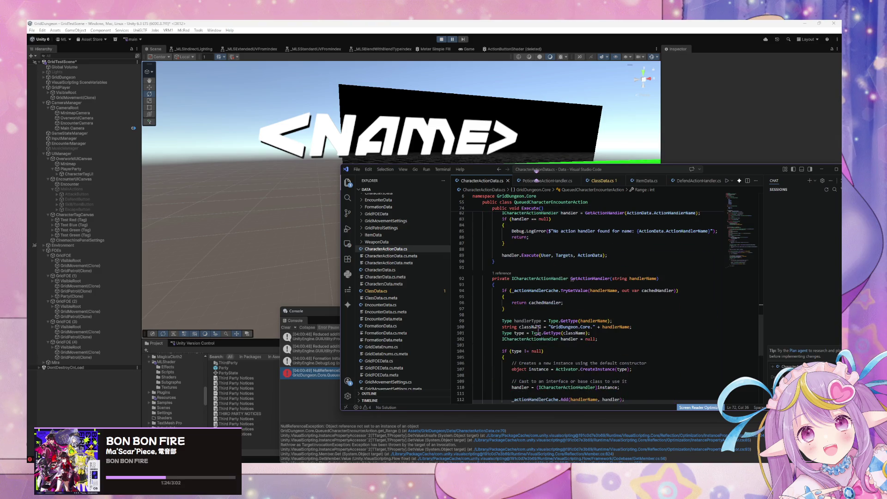
pyautogui.scroll(-4, 541, 333)
pyautogui.scroll(12, 534, 349)
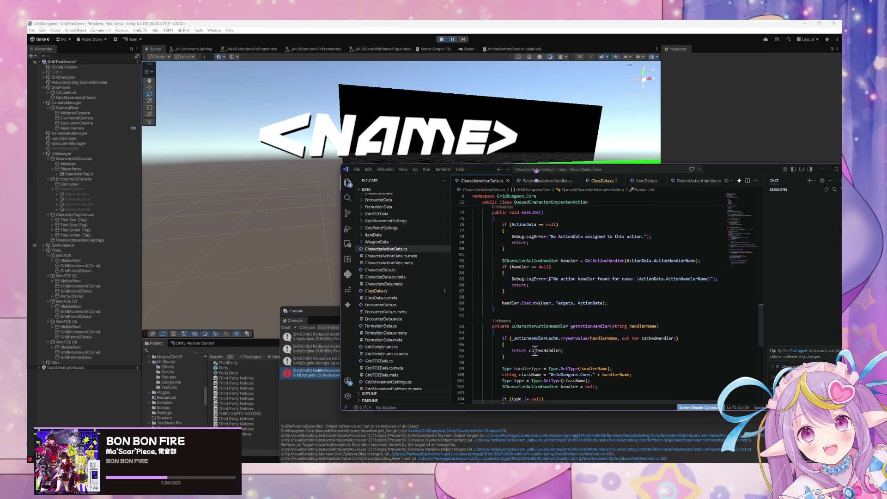
pyautogui.scroll(5, 534, 353)
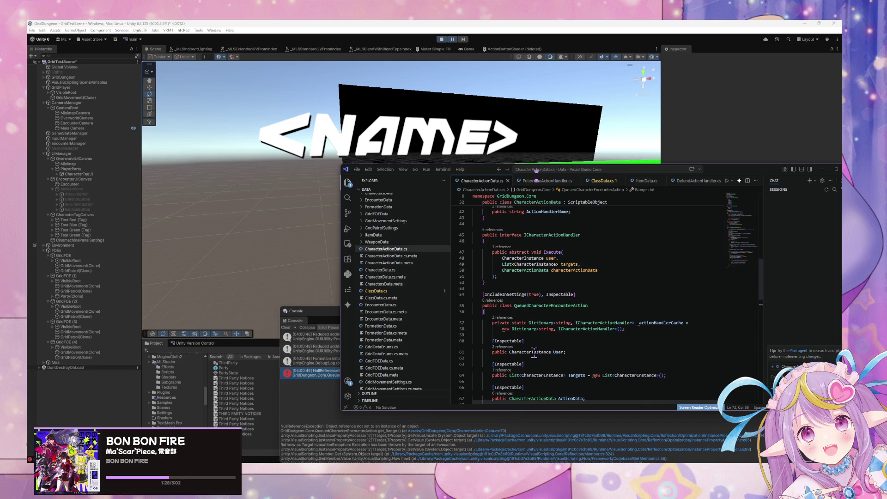
pyautogui.scroll(-1, 534, 354)
pyautogui.scroll(-3, 533, 359)
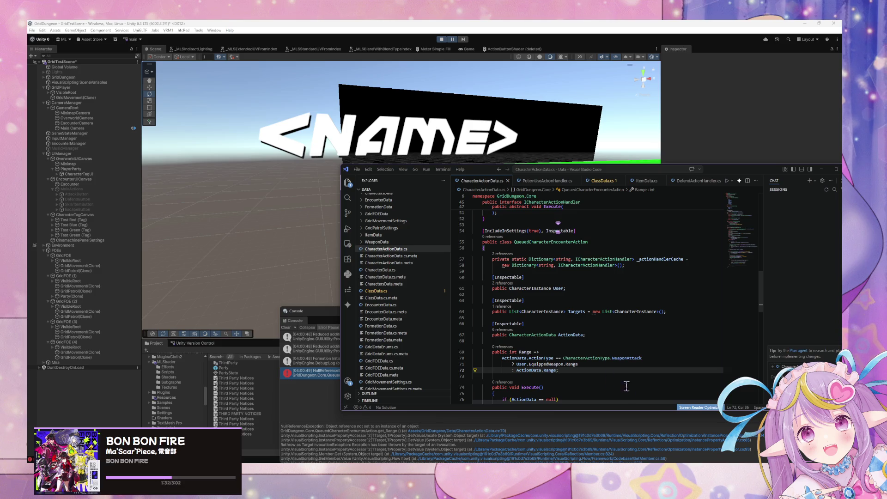
pyautogui.click(536, 364)
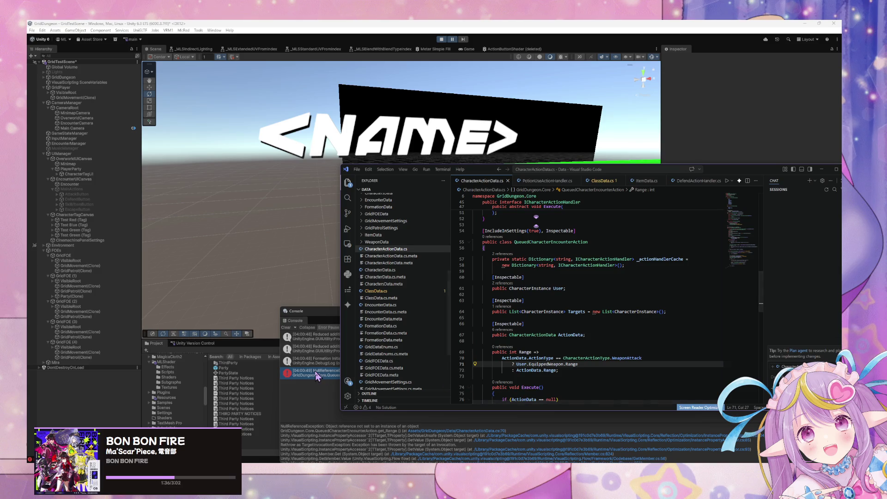
pyautogui.click(317, 376)
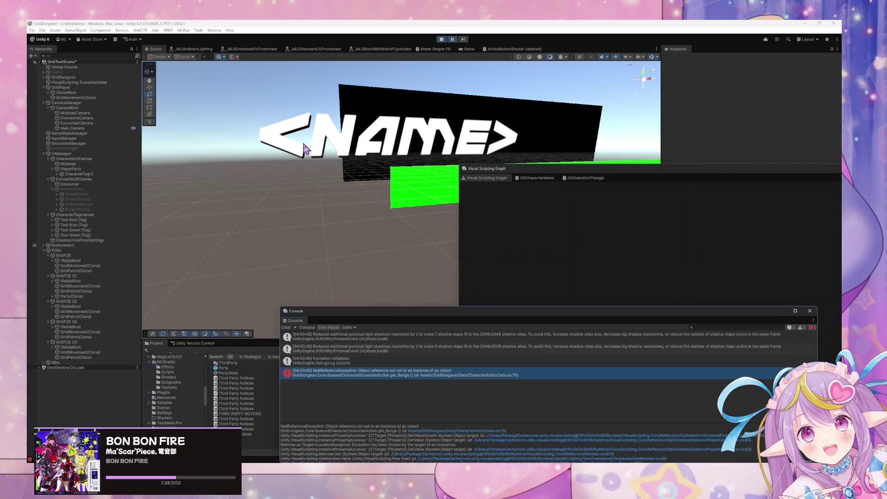
# Show EncounterManager's graph in the Visual Scripting Graph window with its saved blackboard variables.
pyautogui.click(511, 240)
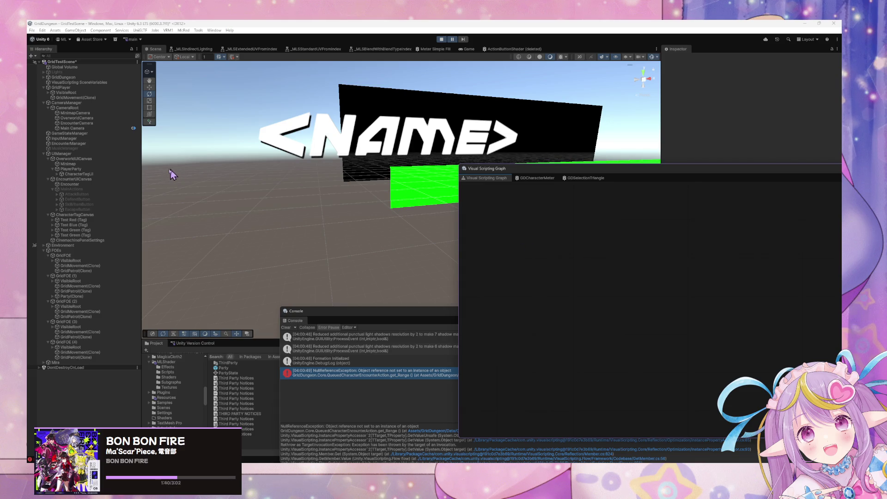
pyautogui.click(85, 144)
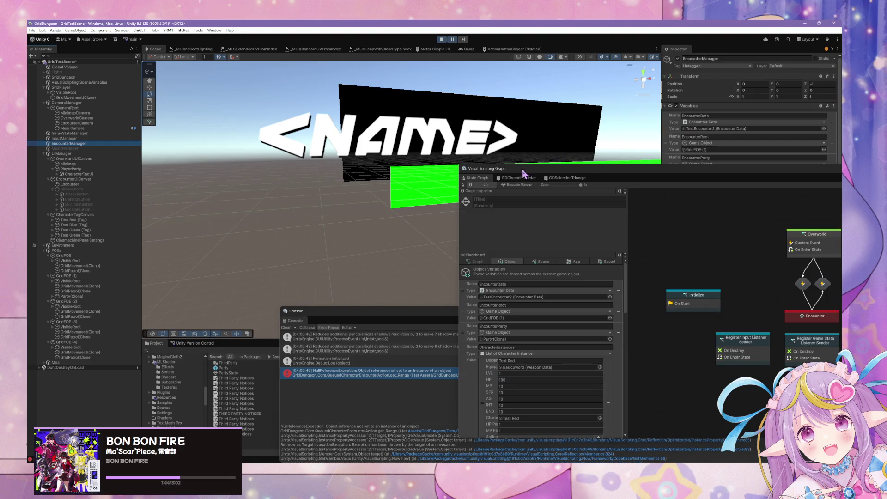
pyautogui.click(576, 262)
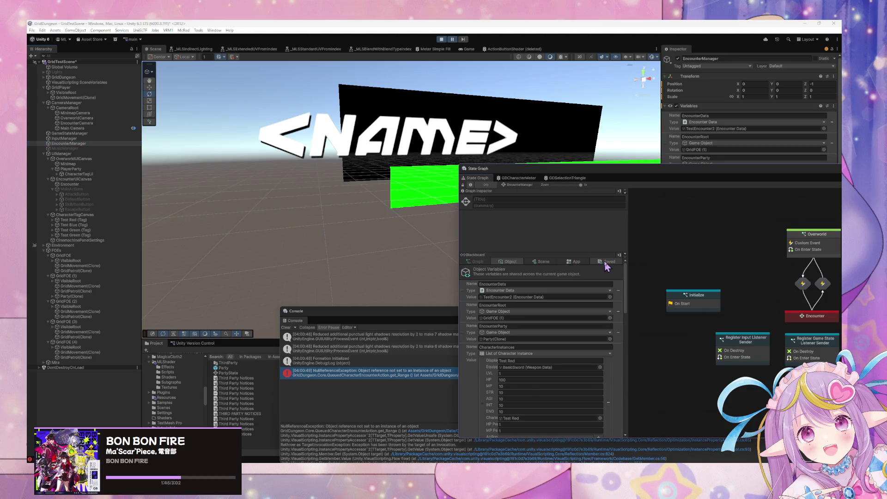
# Compare the blackboard's App and Saved variables, ending on the saved PlayerBaseCharacterInstances list.
pyautogui.click(576, 264)
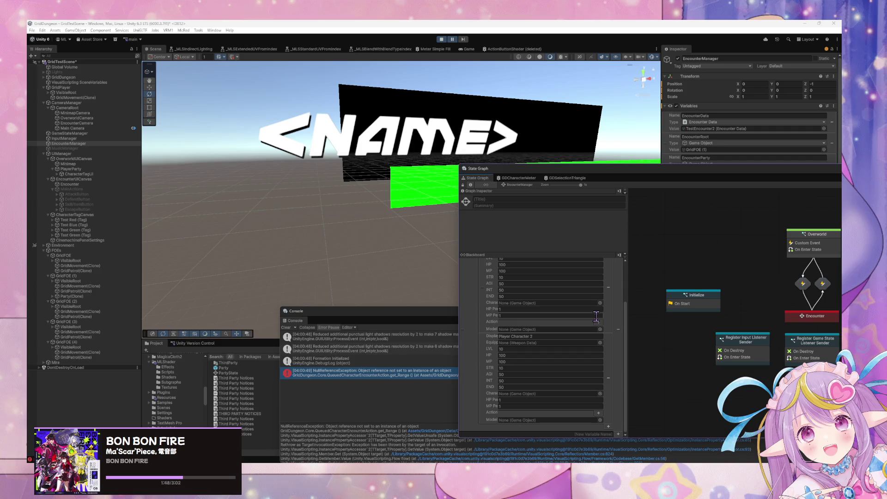
pyautogui.click(606, 262)
pyautogui.click(576, 262)
pyautogui.click(606, 262)
pyautogui.click(576, 262)
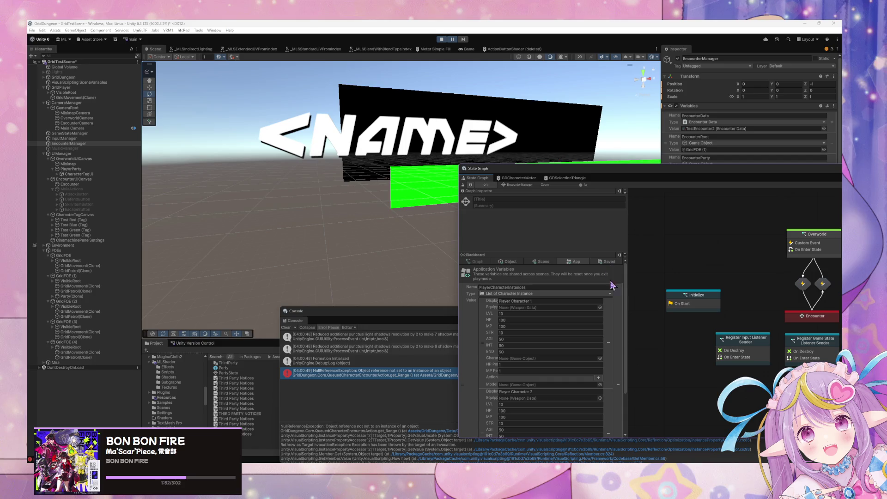
pyautogui.moveTo(627, 305)
pyautogui.mouseDown()
pyautogui.moveTo(680, 305)
pyautogui.moveTo(627, 305)
pyautogui.mouseUp()
pyautogui.click(606, 262)
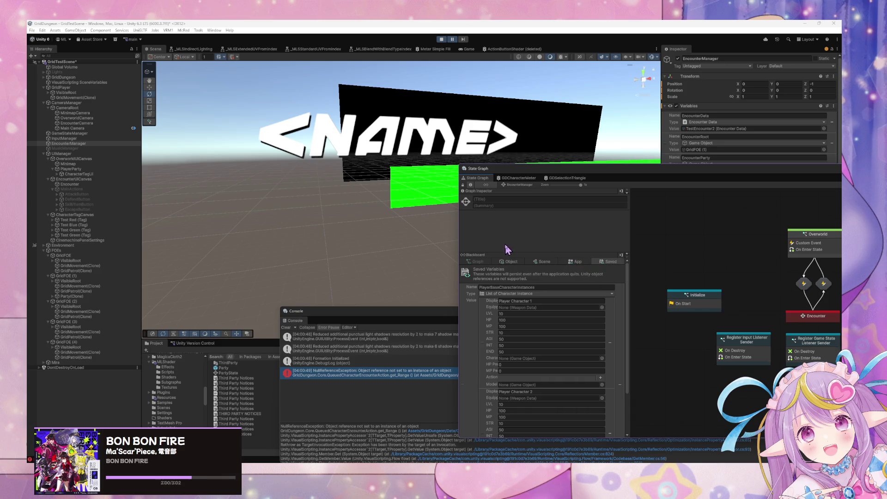
pyautogui.click(77, 134)
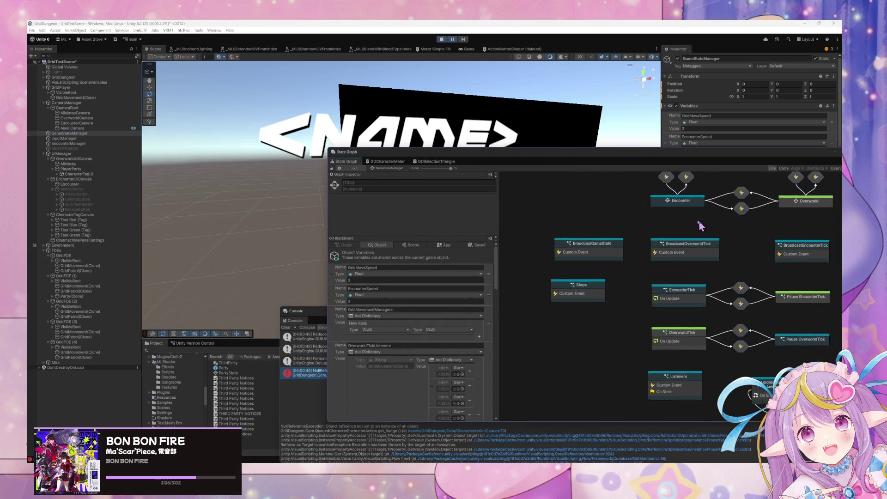
# Pan and zoom around GameStateManager's graph to inspect the Encounter, Overworld, Pause and Listeners states.
pyautogui.moveTo(673, 210); pyautogui.dragTo(704, 237)
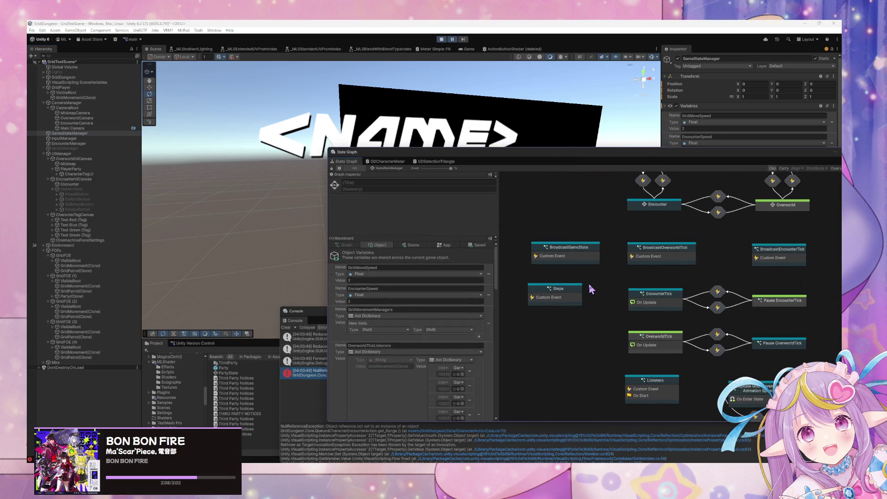
pyautogui.scroll(3, 591, 289)
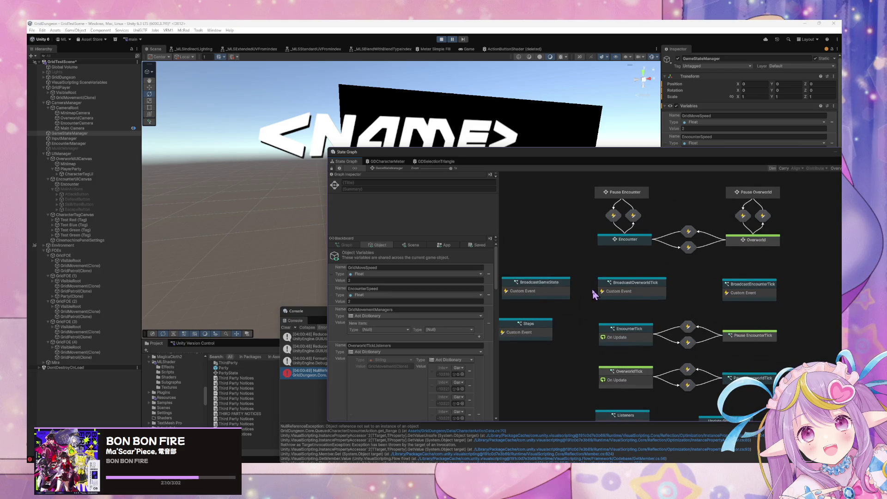
pyautogui.scroll(-2, 593, 294)
pyautogui.scroll(-1, 602, 262)
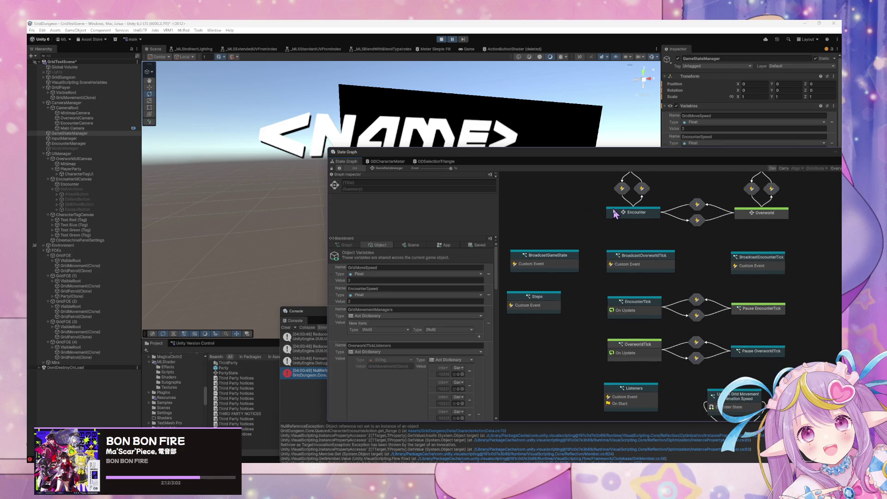
pyautogui.scroll(2, 654, 233)
pyautogui.scroll(-1, 600, 231)
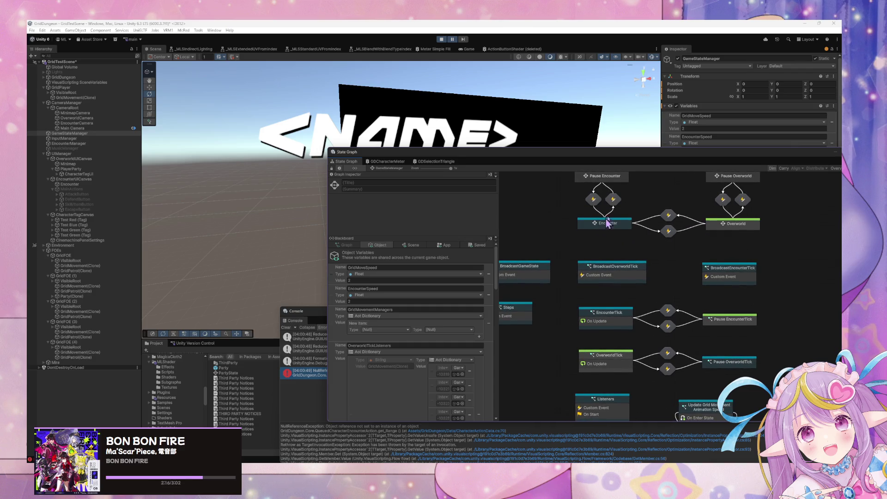
pyautogui.scroll(-2, 608, 223)
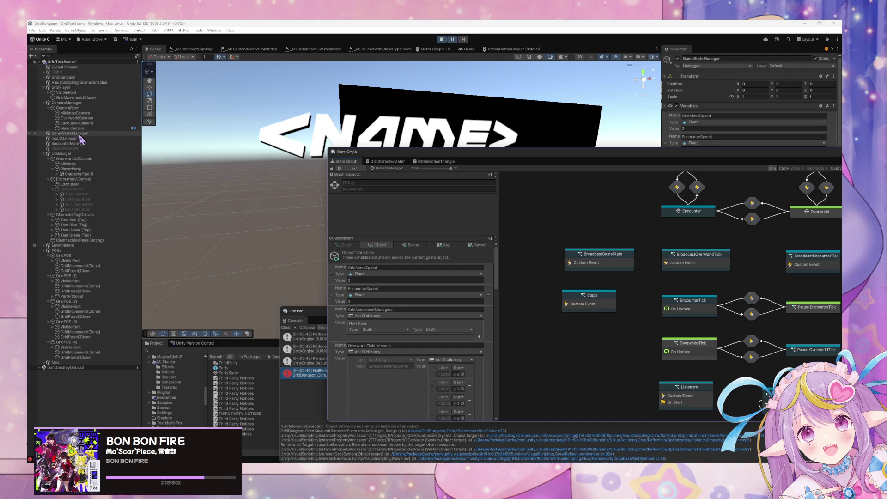
pyautogui.click(62, 88)
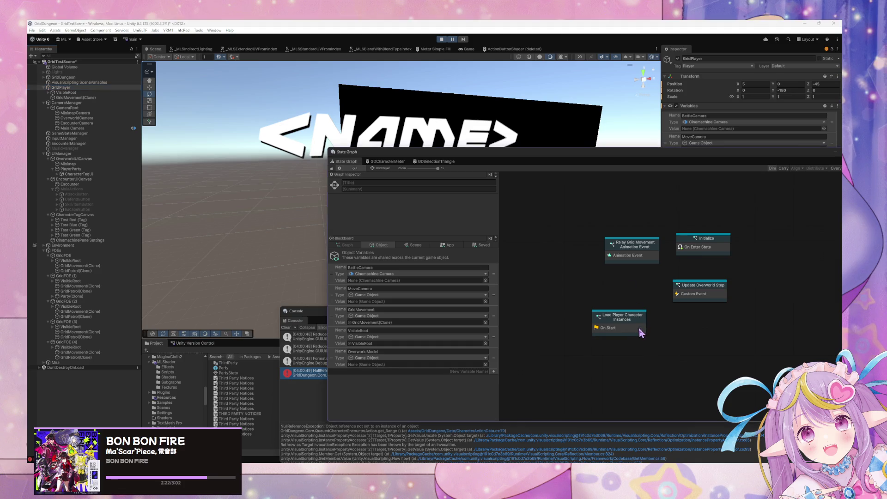
# Open GridPlayer's Load Player Character Instances subgraph and view its Null Check, Set Variable and For Each Loop nodes.
pyautogui.moveTo(639, 327); pyautogui.dragTo(647, 303)
pyautogui.doubleClick(650, 299)
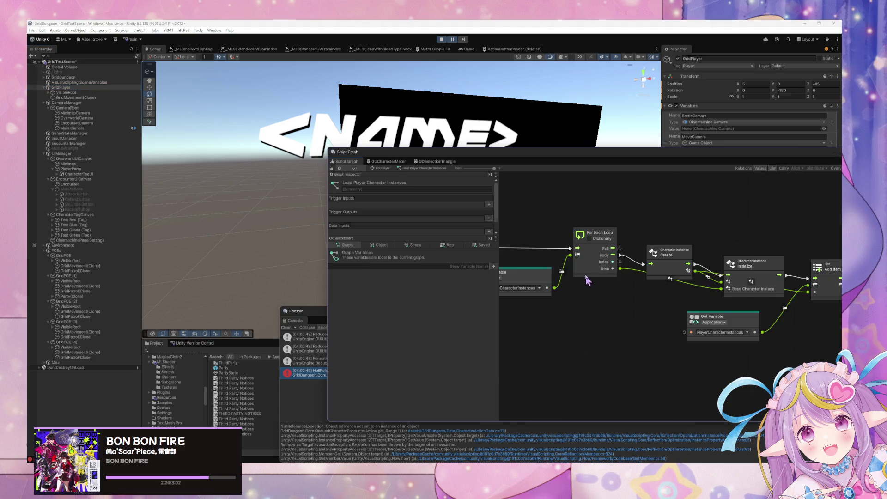
pyautogui.moveTo(626, 283)
pyautogui.mouseDown()
pyautogui.moveTo(667, 284)
pyautogui.moveTo(583, 257)
pyautogui.mouseUp()
pyautogui.moveTo(747, 306)
pyautogui.mouseDown()
pyautogui.moveTo(741, 318)
pyautogui.moveTo(658, 298)
pyautogui.moveTo(644, 313)
pyautogui.moveTo(651, 309)
pyautogui.mouseUp()
pyautogui.moveTo(608, 263)
pyautogui.mouseDown()
pyautogui.moveTo(650, 268)
pyautogui.moveTo(679, 283)
pyautogui.moveTo(676, 316)
pyautogui.moveTo(685, 239)
pyautogui.mouseUp()
# Inspect the Create Character Instance, Initialize and List Add Item nodes filling PlayerCharacterInstances.
pyautogui.moveTo(631, 274)
pyautogui.mouseDown()
pyautogui.moveTo(773, 271)
pyautogui.moveTo(690, 281)
pyautogui.moveTo(605, 260)
pyautogui.moveTo(693, 271)
pyautogui.moveTo(538, 255)
pyautogui.mouseUp()
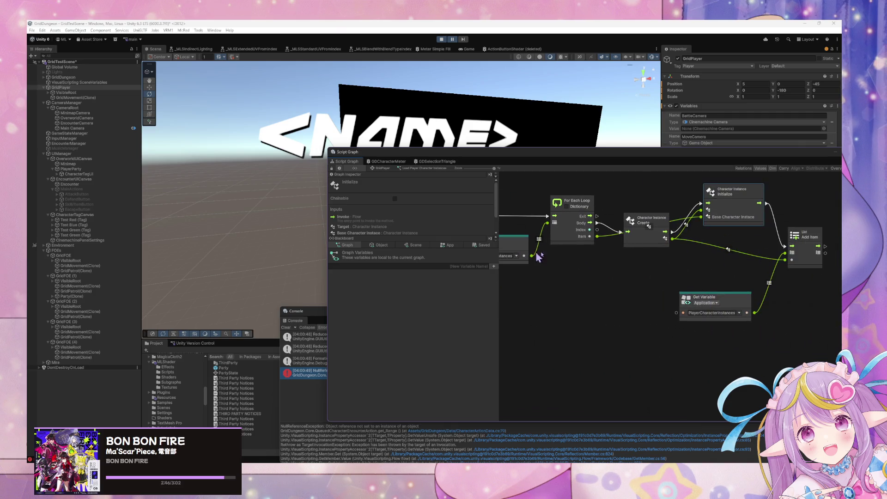
pyautogui.moveTo(665, 274); pyautogui.dragTo(659, 275)
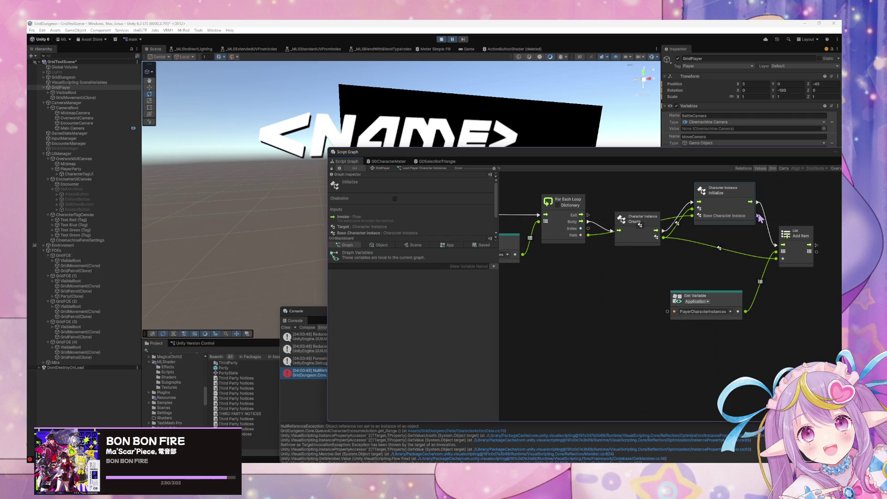
pyautogui.moveTo(603, 225)
pyautogui.mouseDown()
pyautogui.moveTo(667, 236)
pyautogui.moveTo(589, 229)
pyautogui.mouseUp()
pyautogui.click(740, 240)
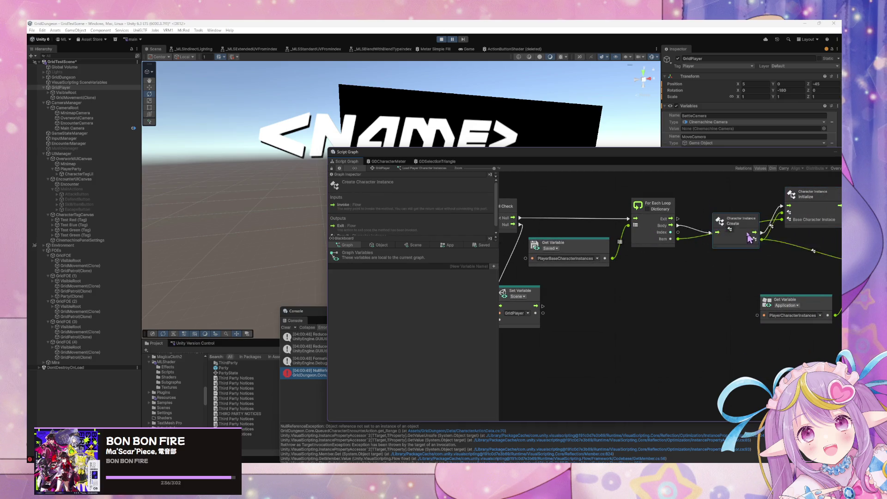
pyautogui.moveTo(748, 239); pyautogui.dragTo(686, 256)
pyautogui.moveTo(779, 264); pyautogui.dragTo(778, 263)
pyautogui.click(718, 225)
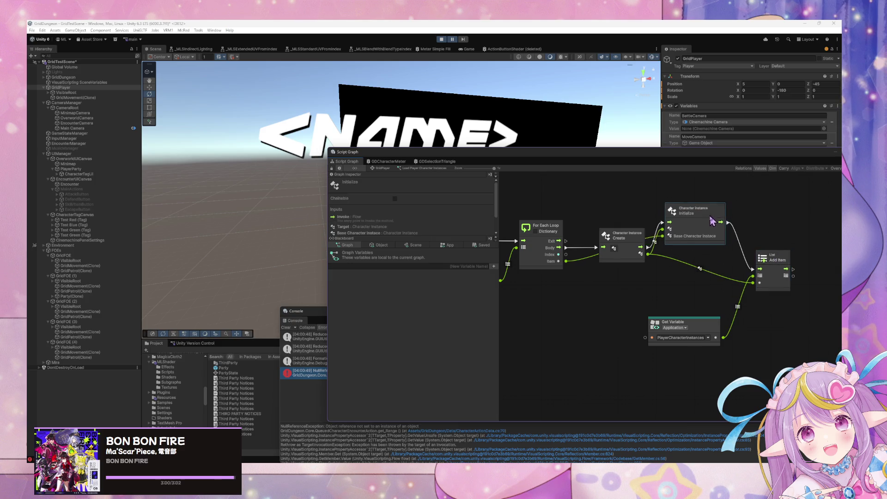